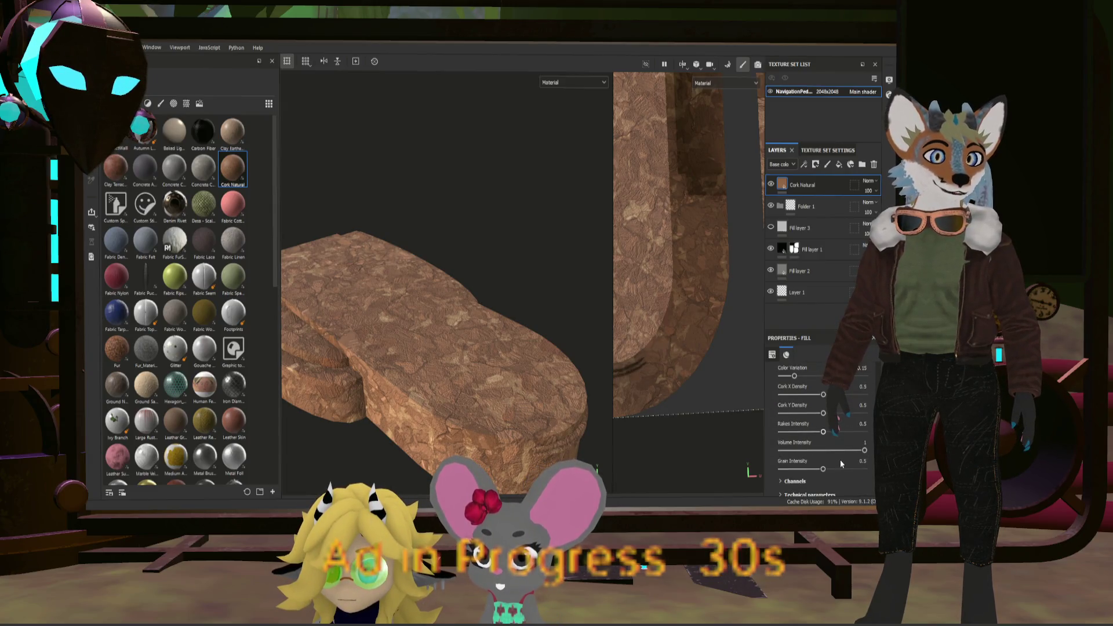
scroll(840, 460, up, 3)
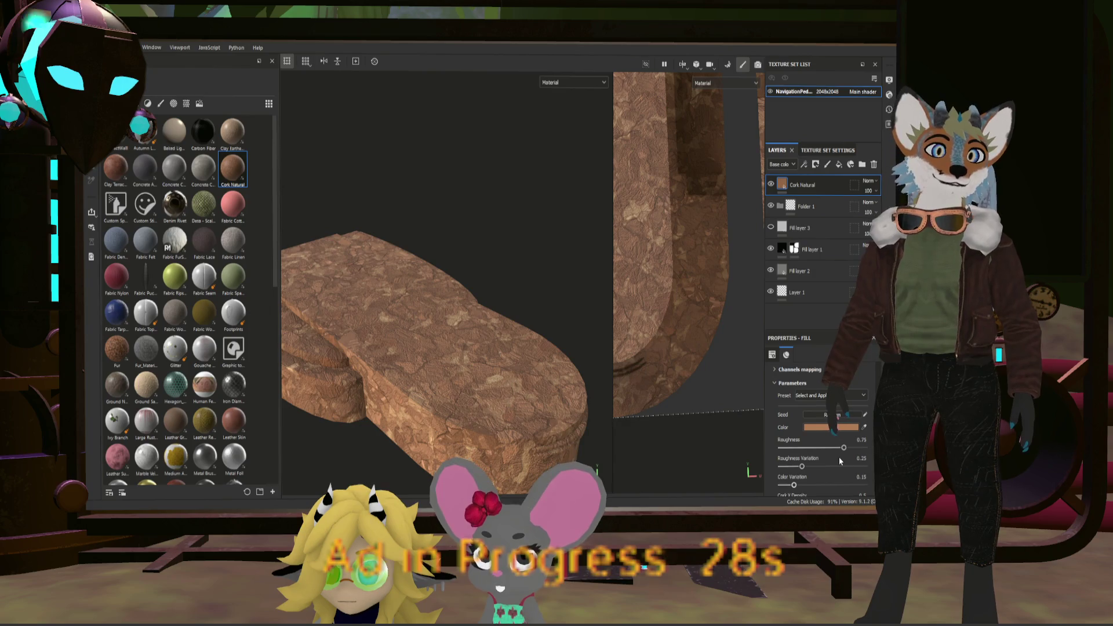
scroll(839, 457, up, 3)
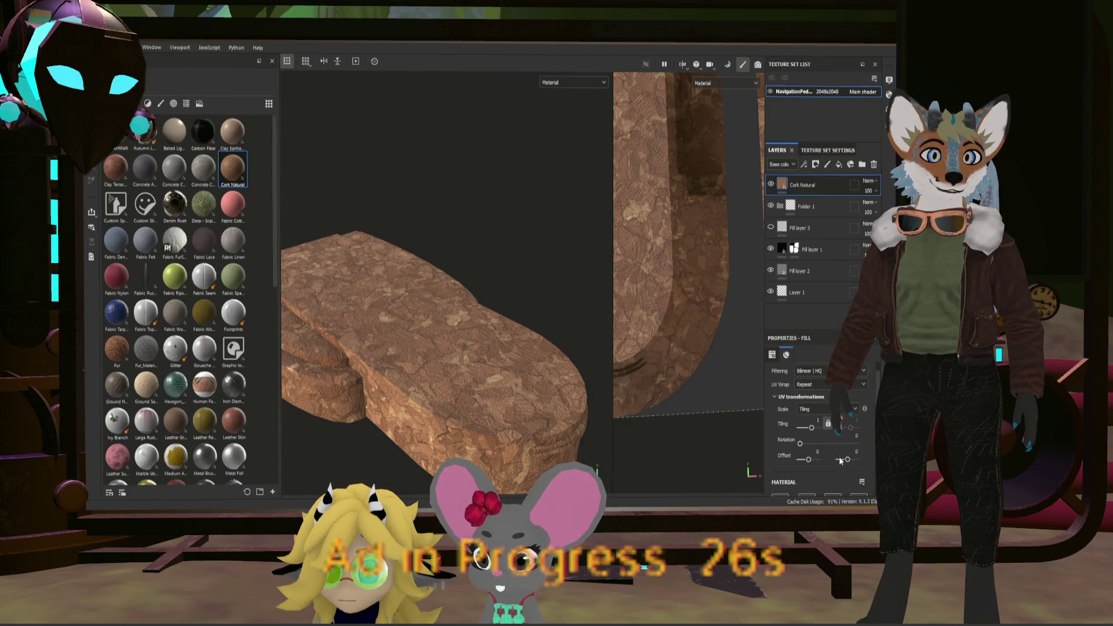
Step: Tighten the Cork Natural tiling, mask it black, then delete the Cork Natural layer entirely
drag(812, 428, 822, 429)
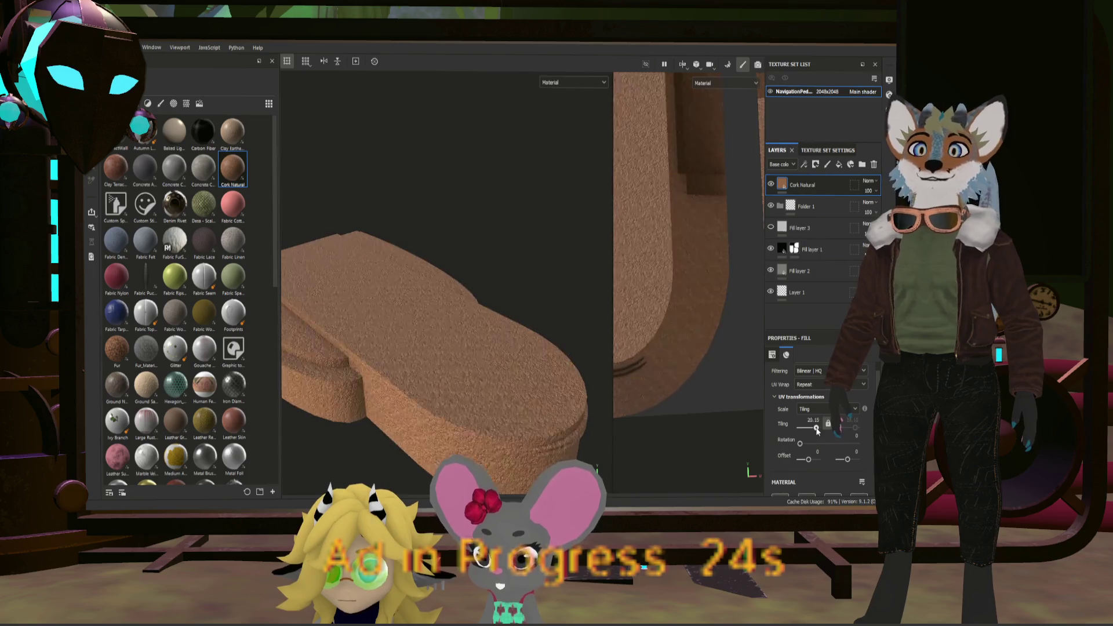
click(827, 164)
key(1)
mouse_move(435, 305)
alt+mouse_down()
mouse_move(450, 335)
mouse_move(498, 343)
alt+mouse_up()
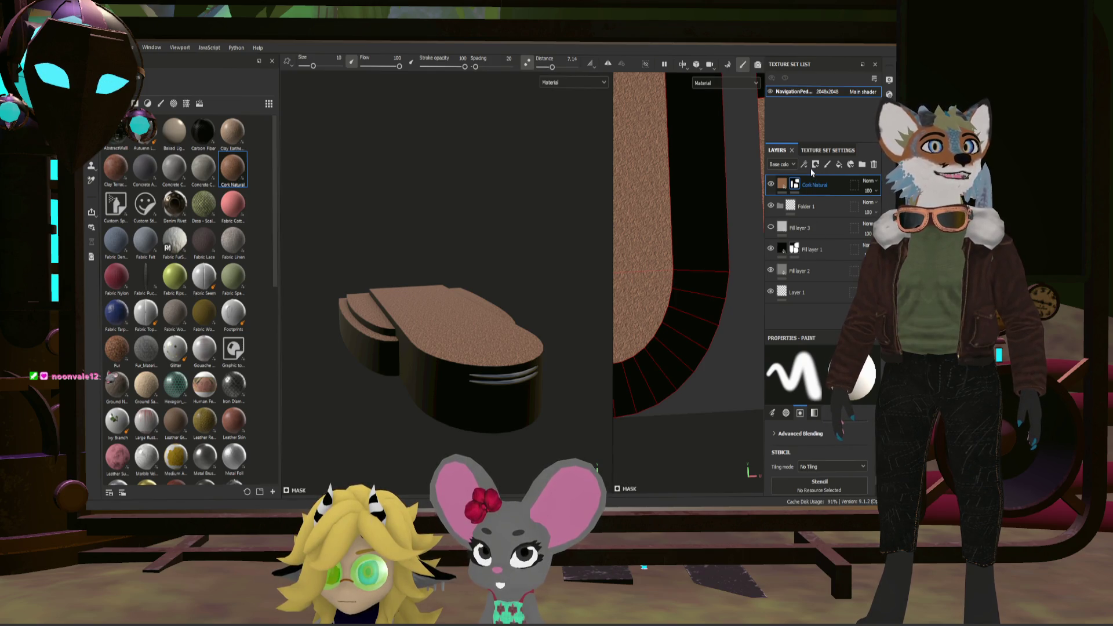
key(Delete)
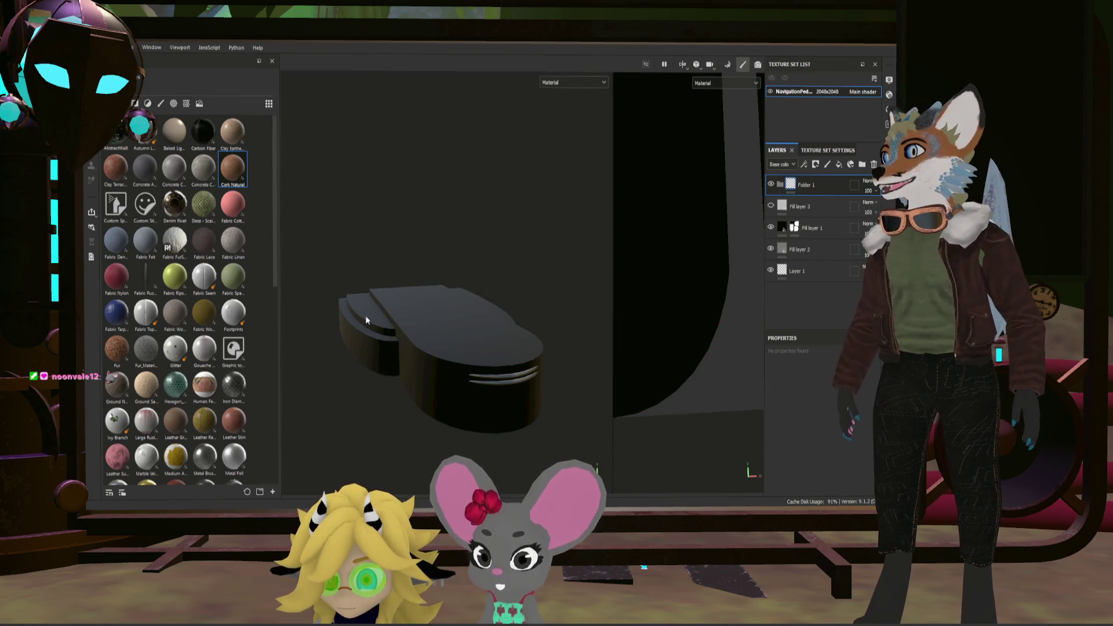
scroll(236, 325, down, 10)
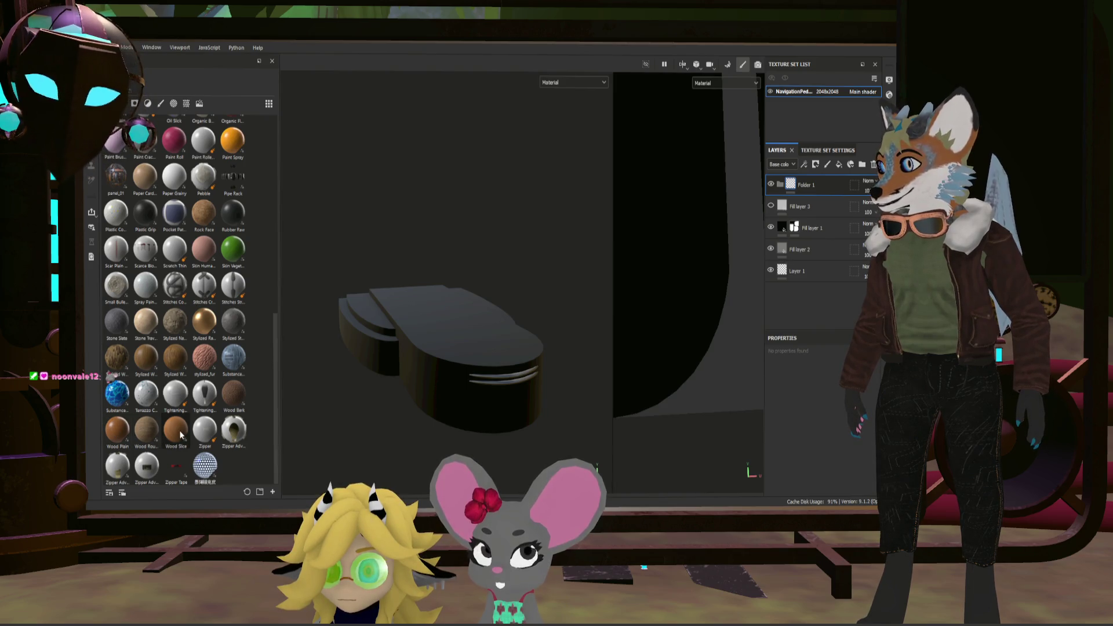
drag(116, 429, 462, 328)
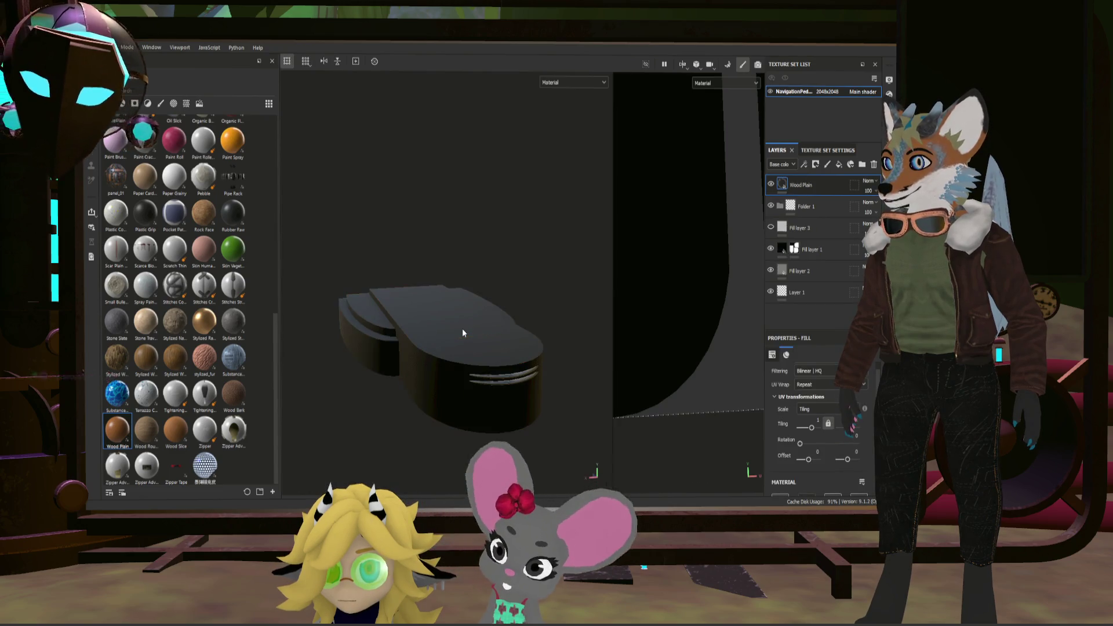
mouse_move(481, 286)
alt+mouse_down()
mouse_move(501, 308)
mouse_move(512, 363)
mouse_move(561, 405)
alt+mouse_up()
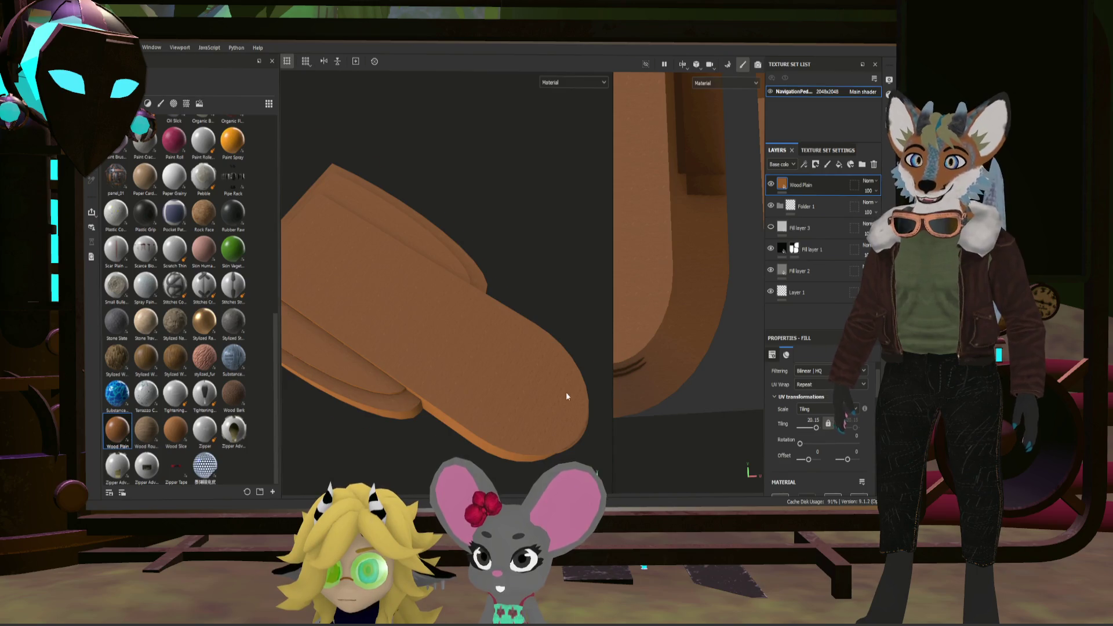
scroll(566, 393, up, 3)
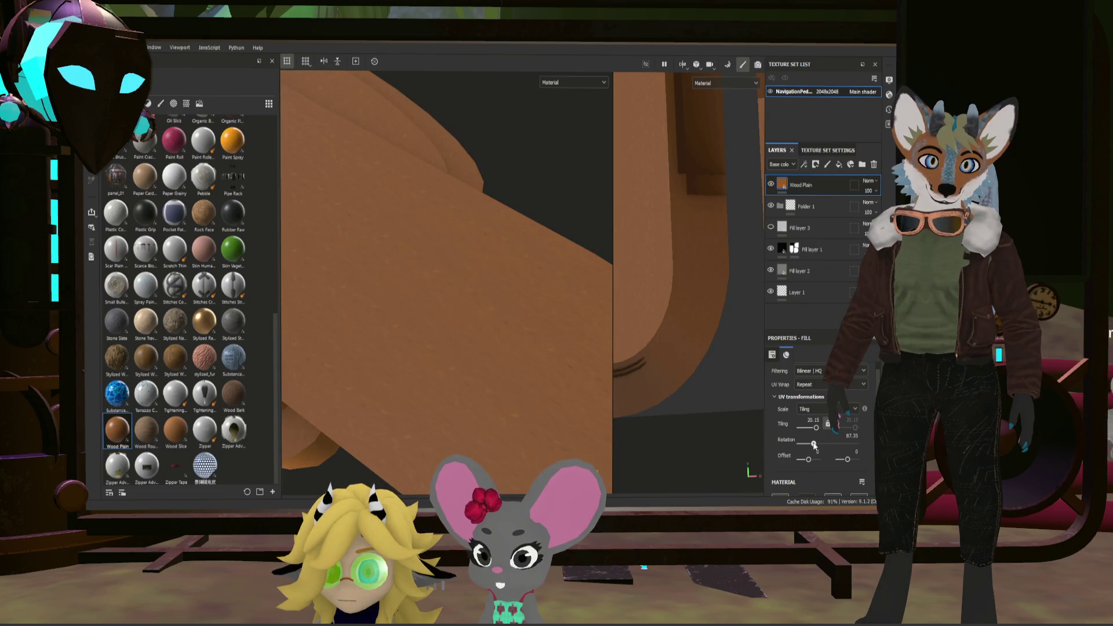
alt+drag(475, 377, 402, 345)
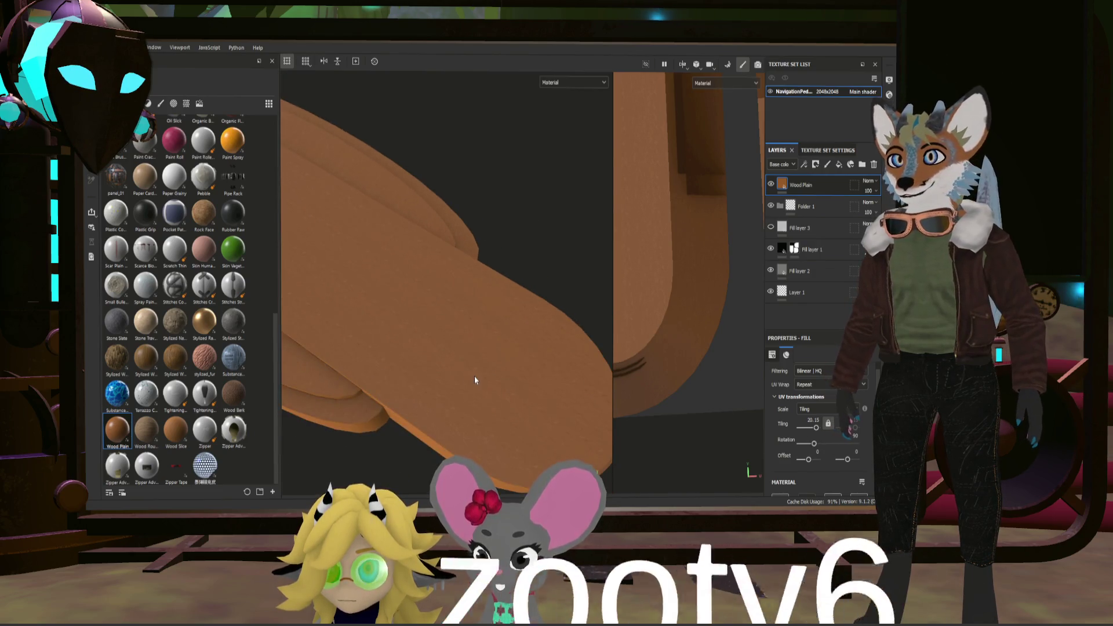
mouse_move(400, 345)
alt+right_down()
mouse_move(534, 415)
mouse_move(405, 324)
alt+right_up()
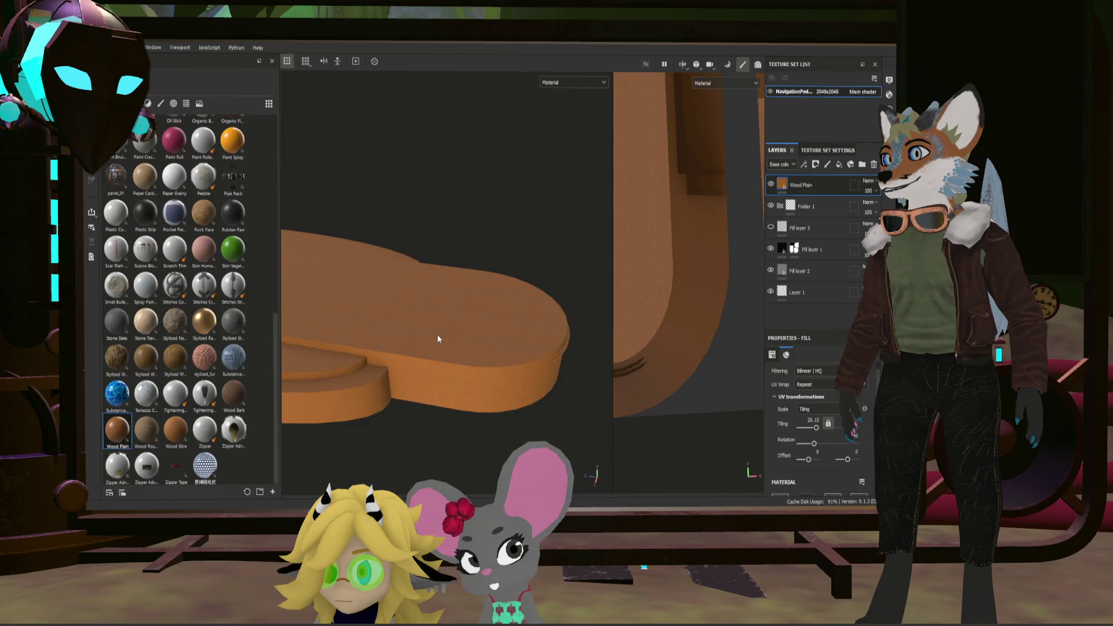
alt+drag(404, 323, 476, 348)
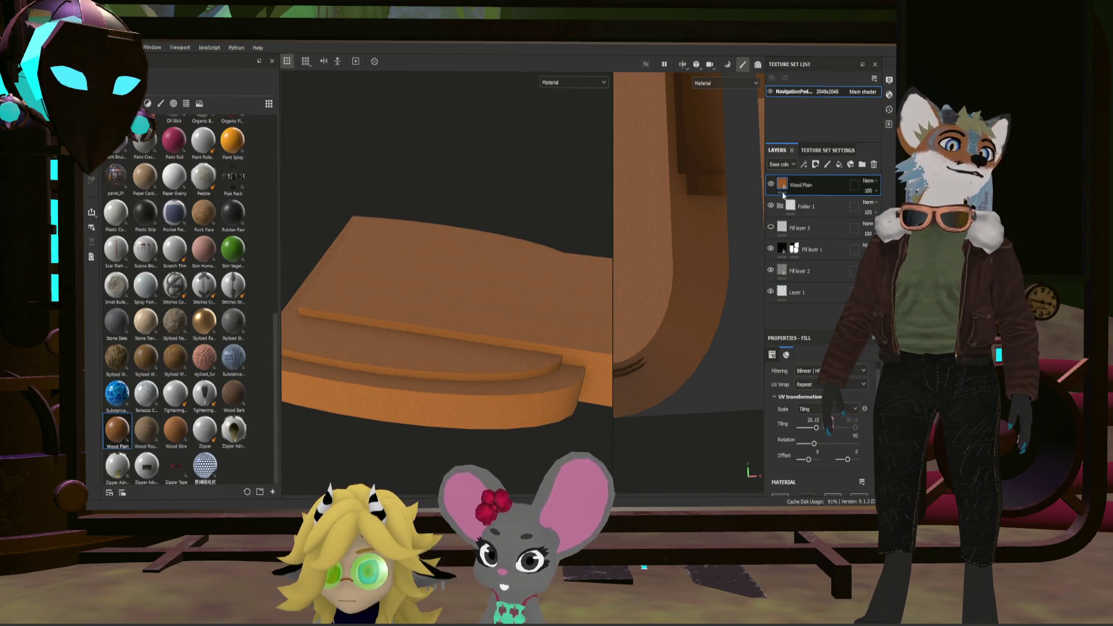
scroll(835, 418, down, 5)
scroll(836, 418, up, 5)
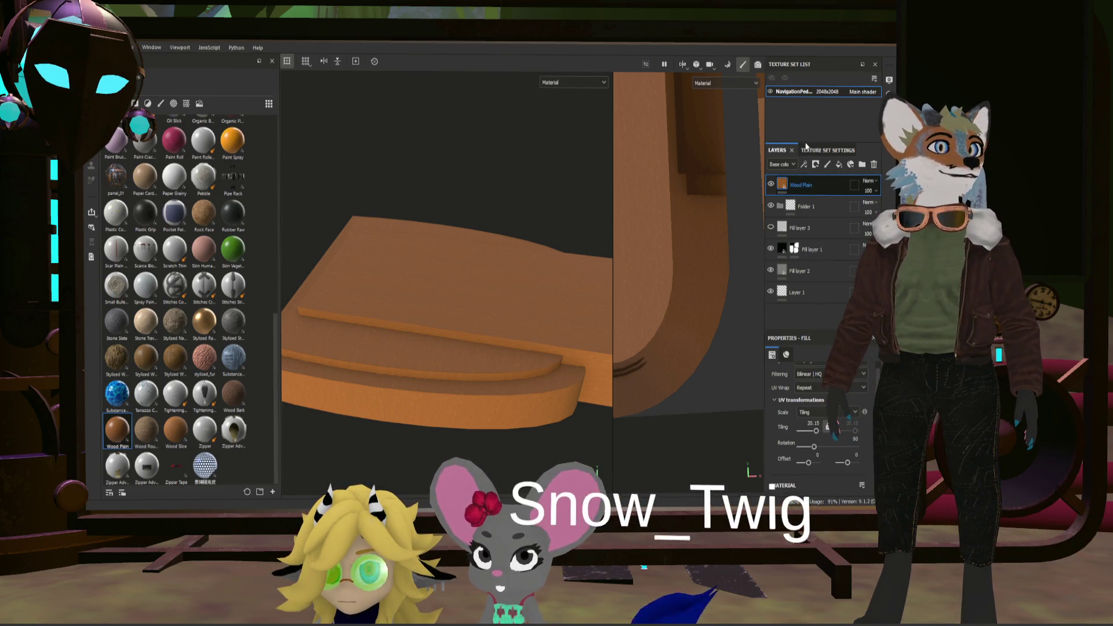
key(Delete)
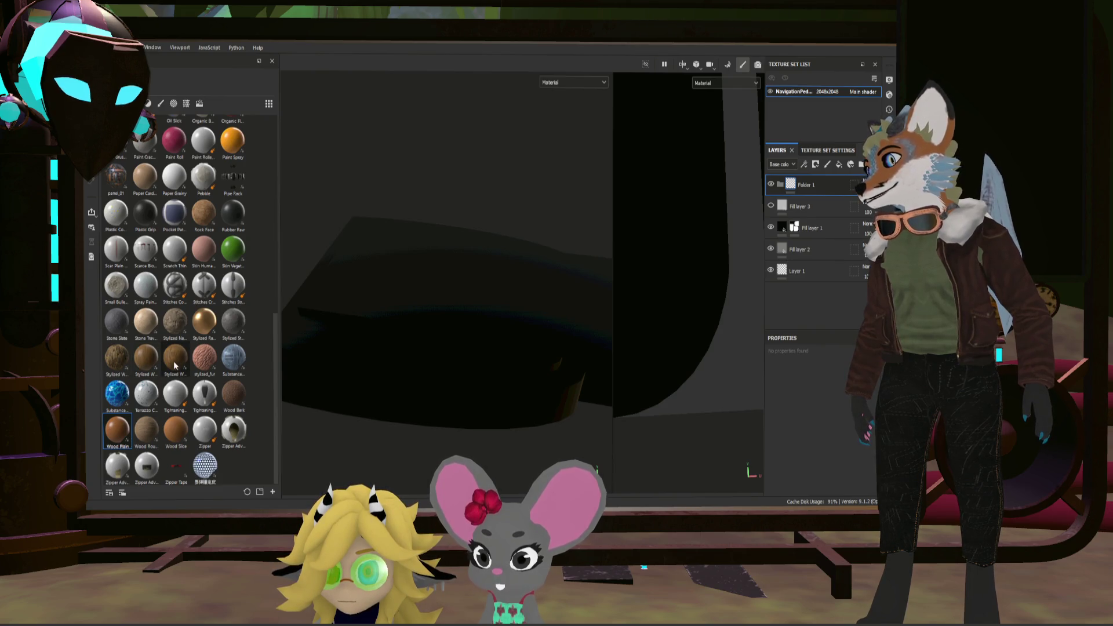
drag(174, 364, 556, 341)
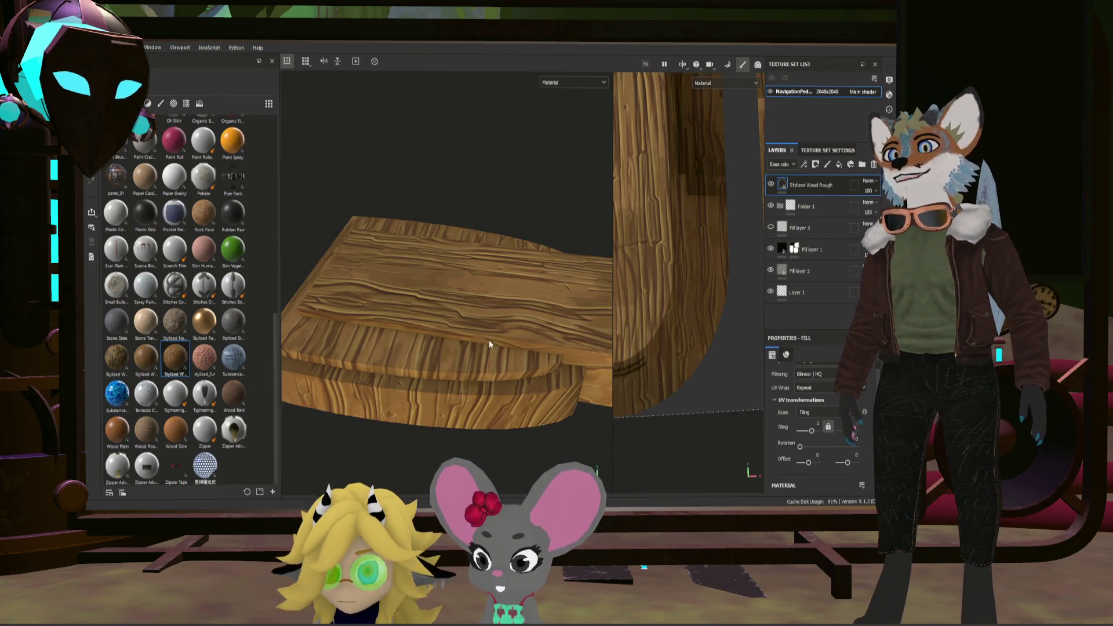
Step: Lower the Stylized Wood Rough tiling for coarser grain and hide it behind a black mask
drag(811, 430, 816, 436)
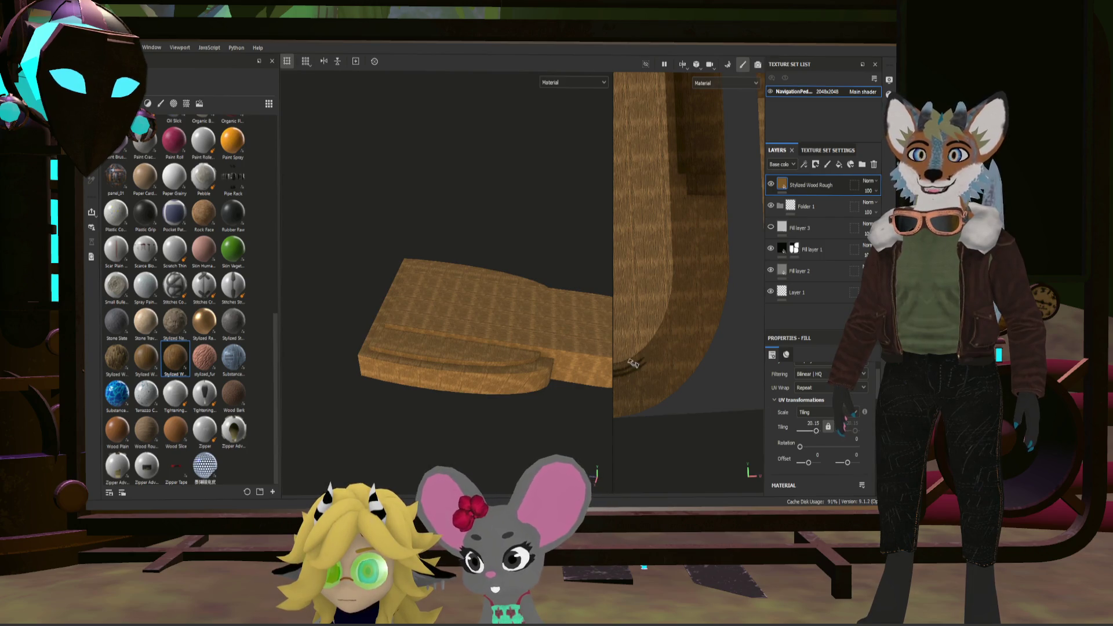
scroll(450, 312, up, 5)
scroll(485, 311, up, 3)
alt+drag(485, 311, 541, 297)
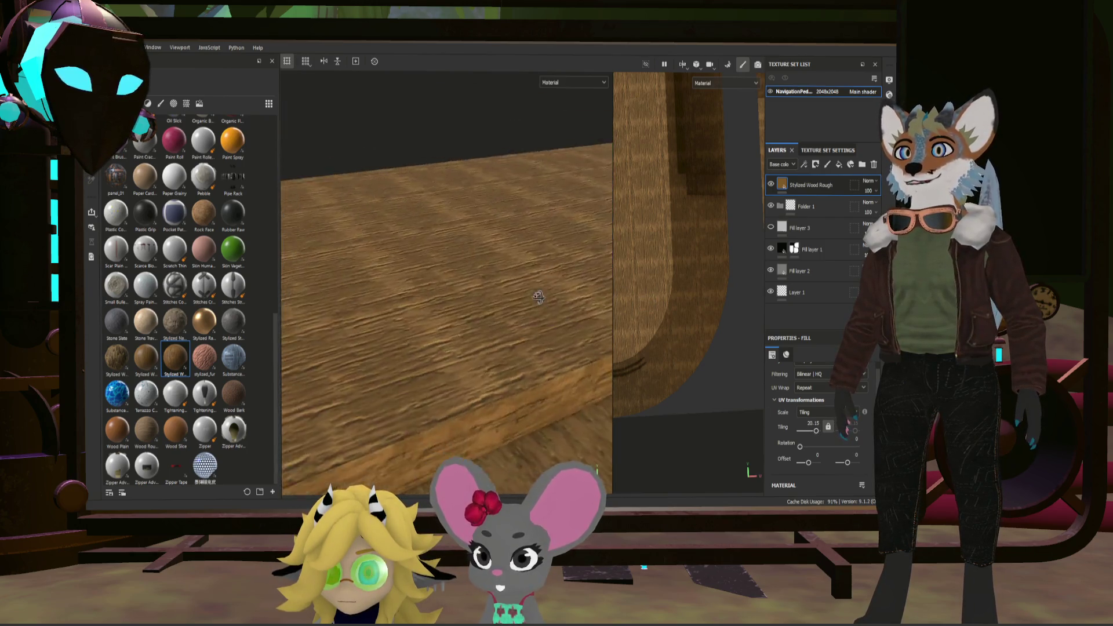
scroll(542, 297, down, 2)
scroll(524, 315, down, 2)
scroll(532, 315, down, 2)
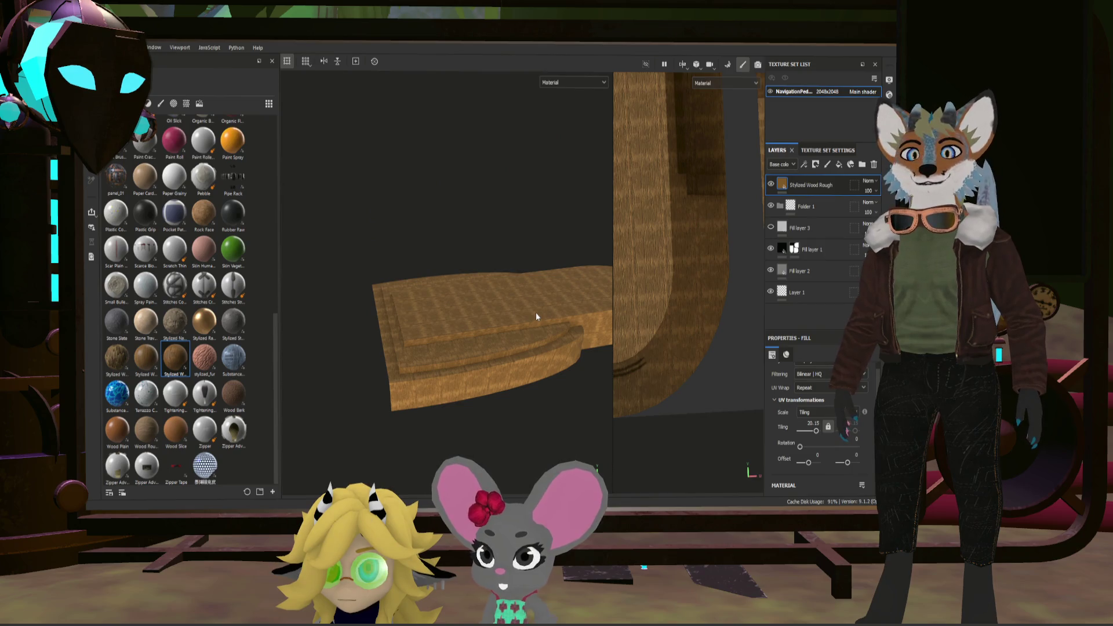
scroll(537, 317, up, 1)
scroll(530, 323, up, 2)
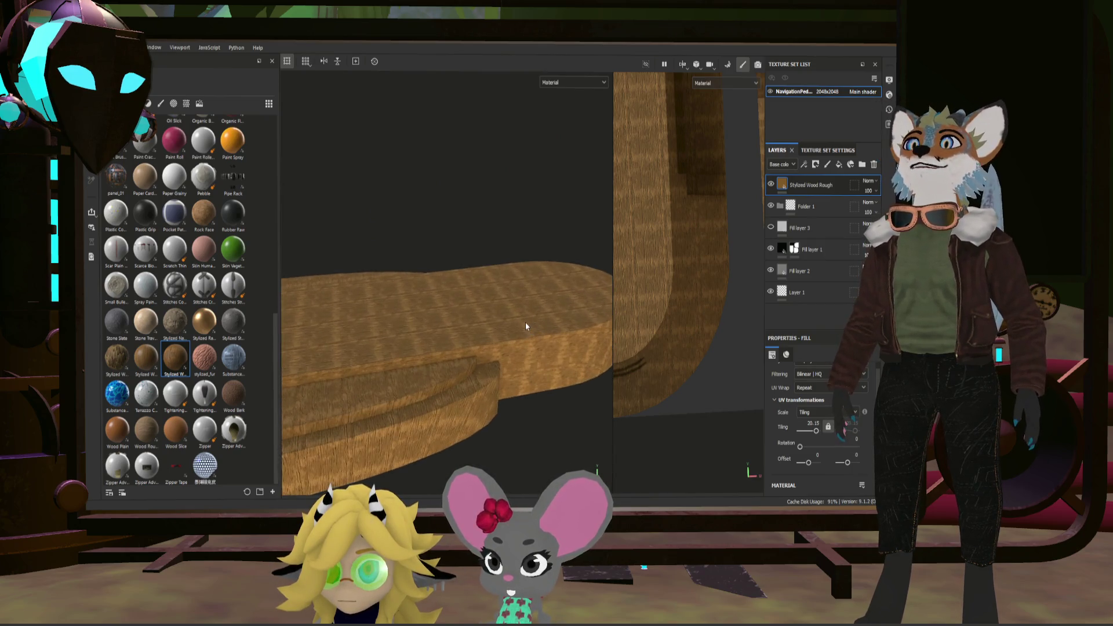
alt+drag(526, 327, 557, 322)
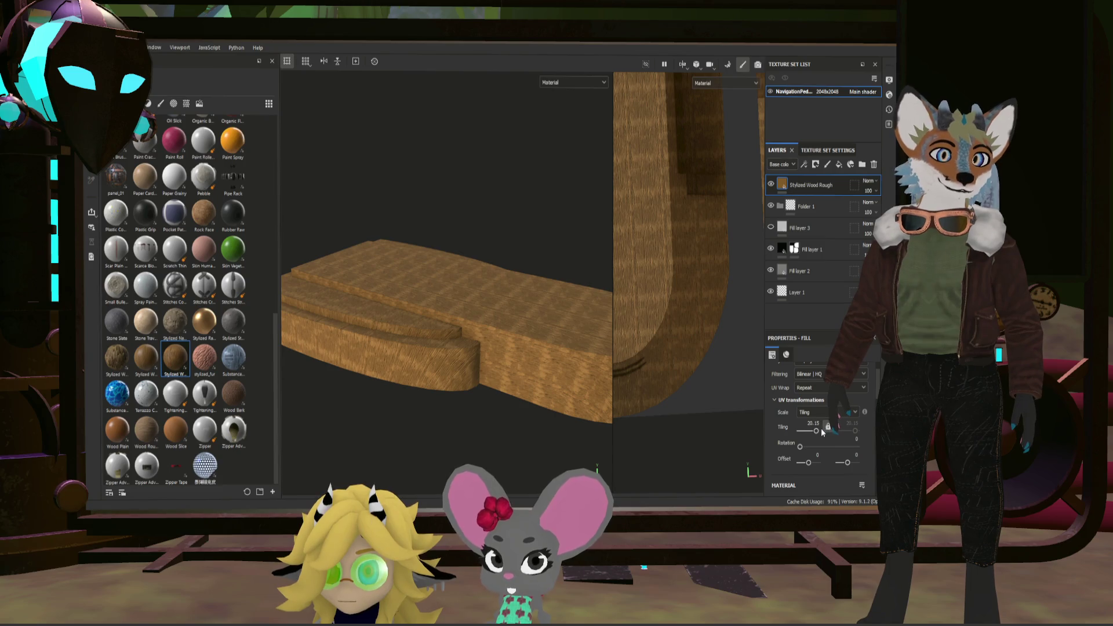
drag(817, 432, 813, 432)
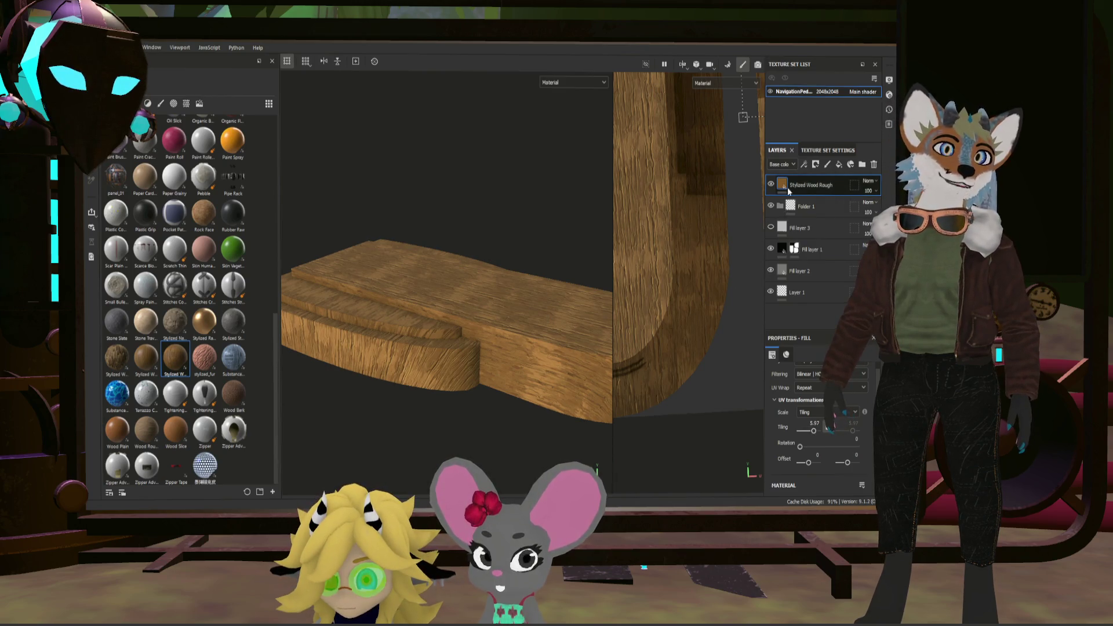
key(4)
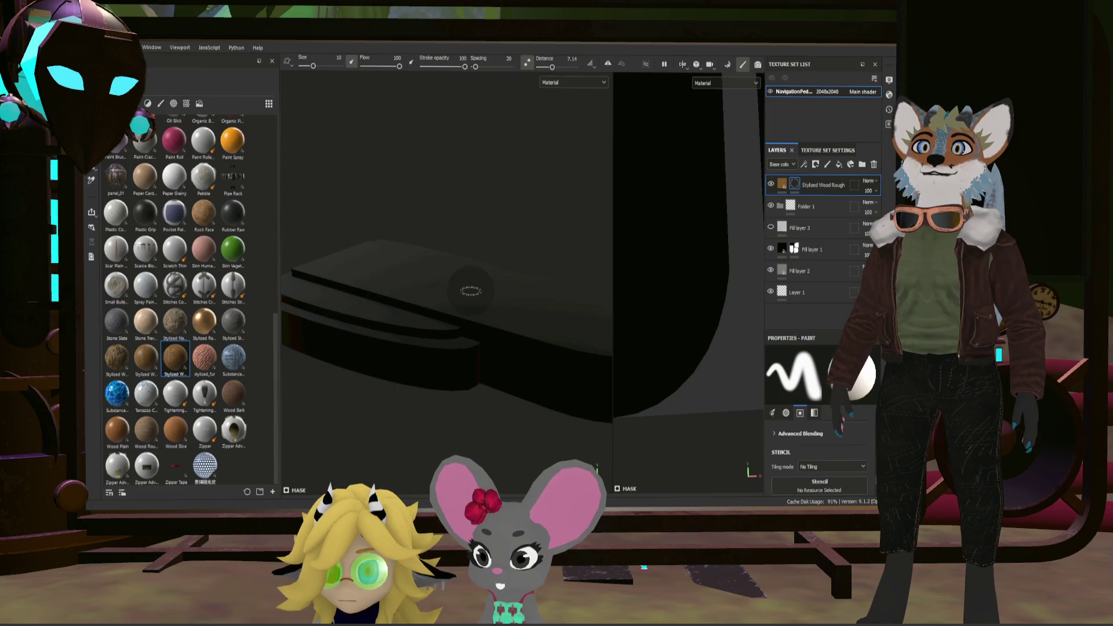
Step: Polygon-fill the sole's flat top faces white in the mask so the wood shows there
click(471, 292)
click(606, 320)
click(419, 323)
mouse_move(418, 322)
alt+mouse_down()
mouse_move(492, 289)
mouse_move(552, 280)
alt+mouse_up()
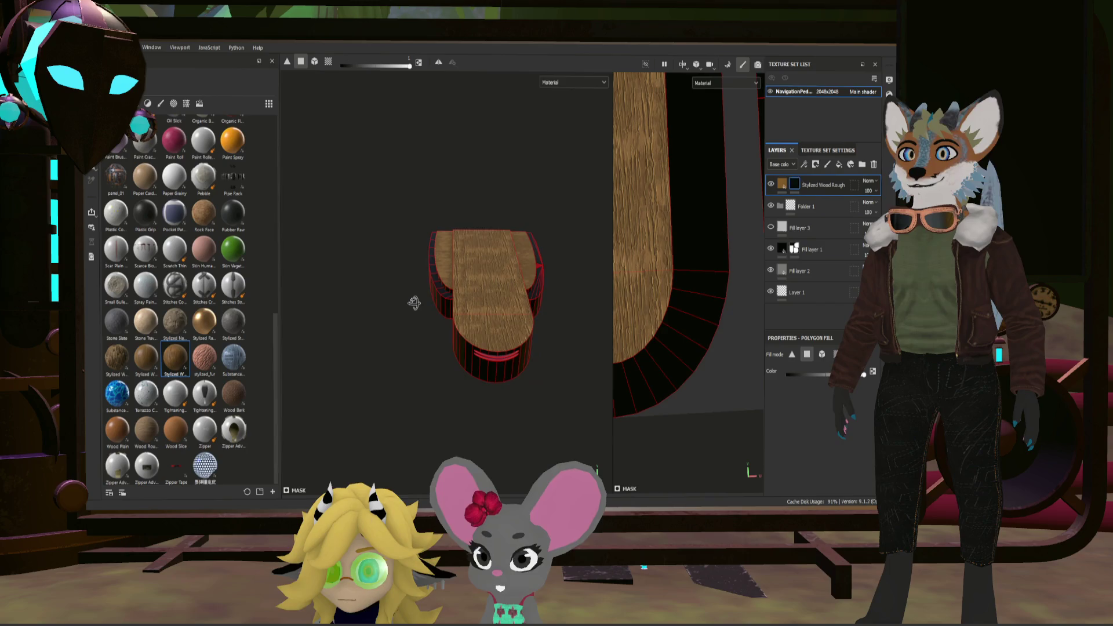
scroll(508, 321, up, 5)
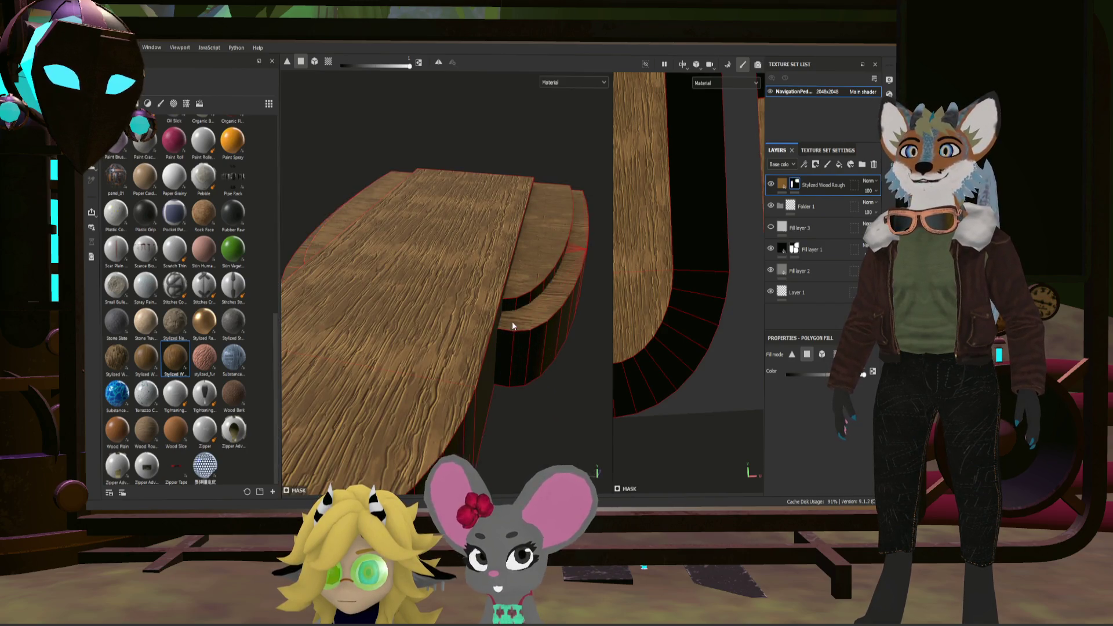
scroll(512, 321, down, 5)
key(1)
mouse_move(543, 310)
alt+mouse_down()
mouse_move(586, 296)
mouse_move(538, 299)
alt+mouse_up()
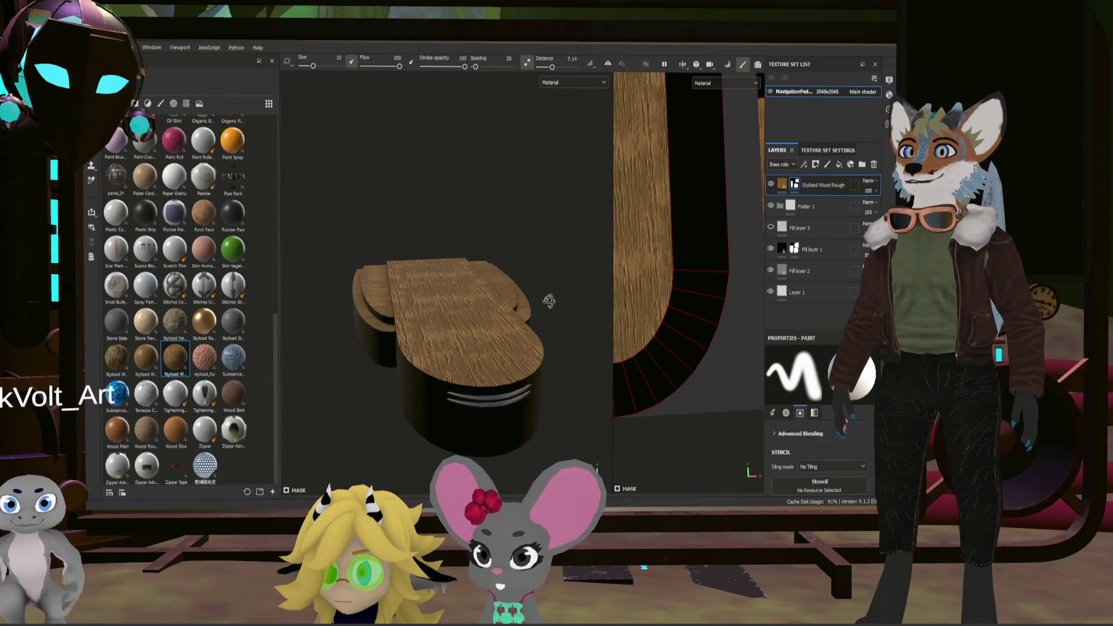
mouse_move(538, 299)
alt+right_down()
mouse_move(485, 322)
mouse_move(483, 299)
alt+right_up()
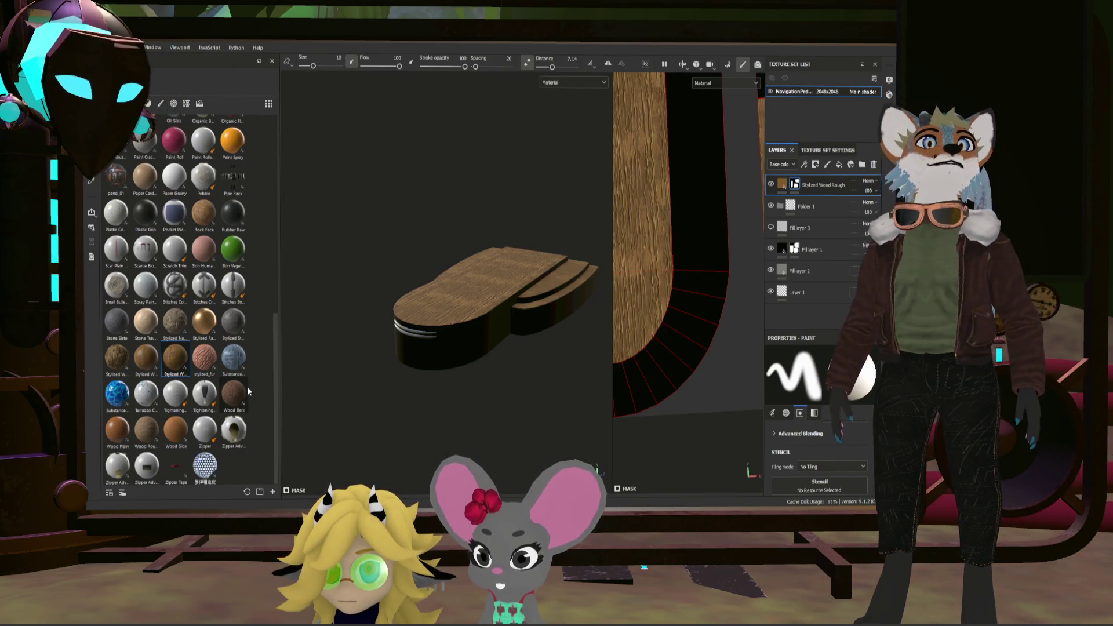
Step: Drag the Wood Bark material into the Layers panel as a new fill layer
drag(225, 394, 801, 179)
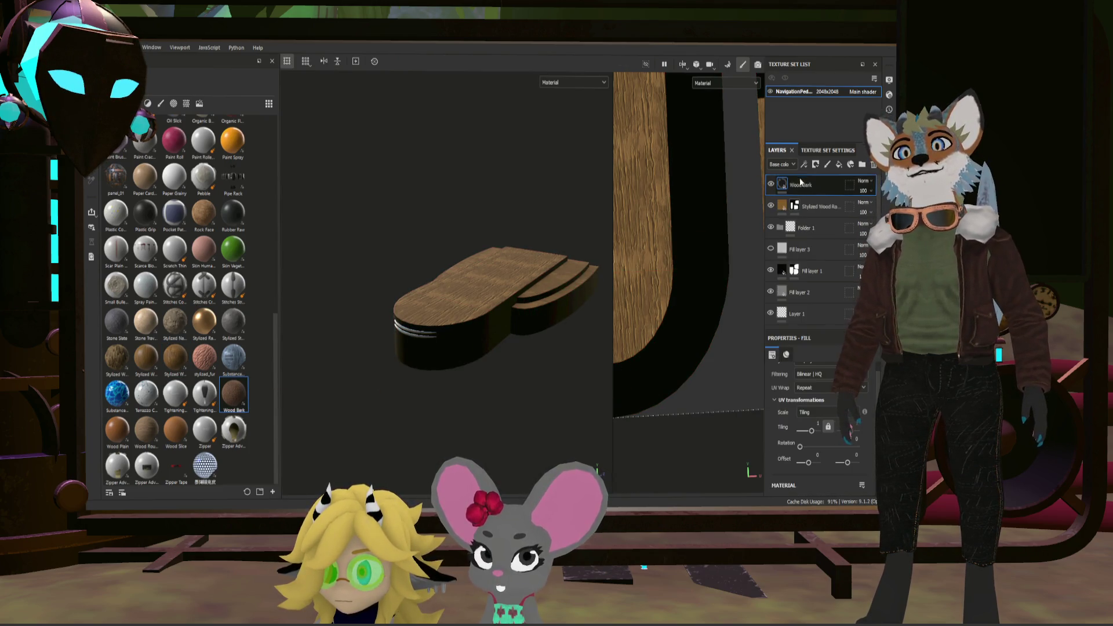
scroll(490, 307, up, 2)
scroll(490, 307, up, 3)
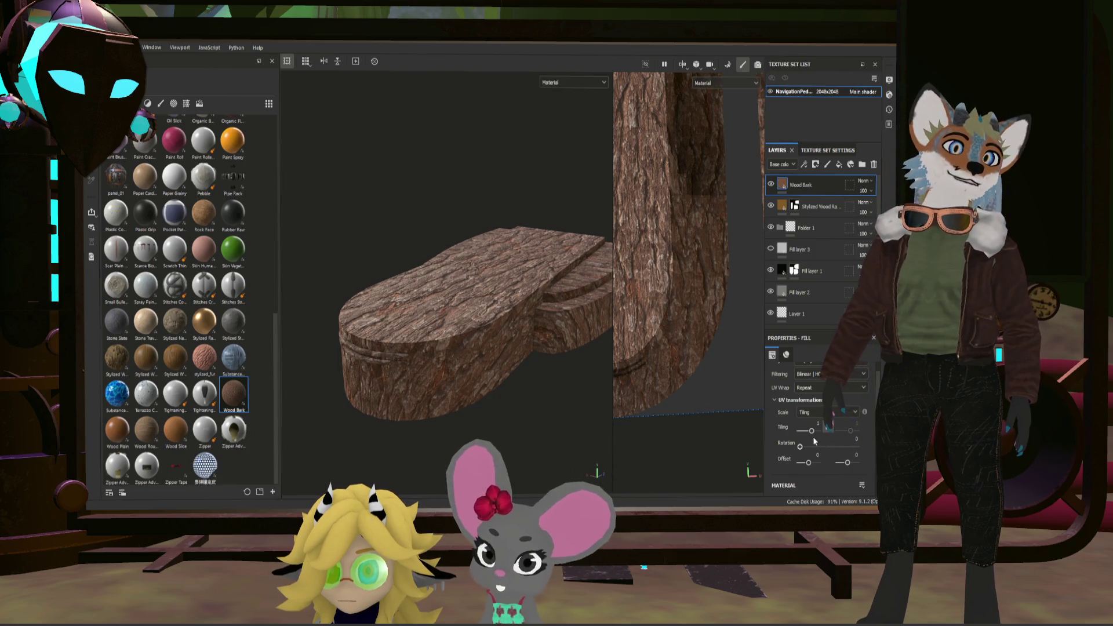
Step: Raise the Wood Bark tiling slightly finer and give the layer a black mask
drag(813, 434, 816, 435)
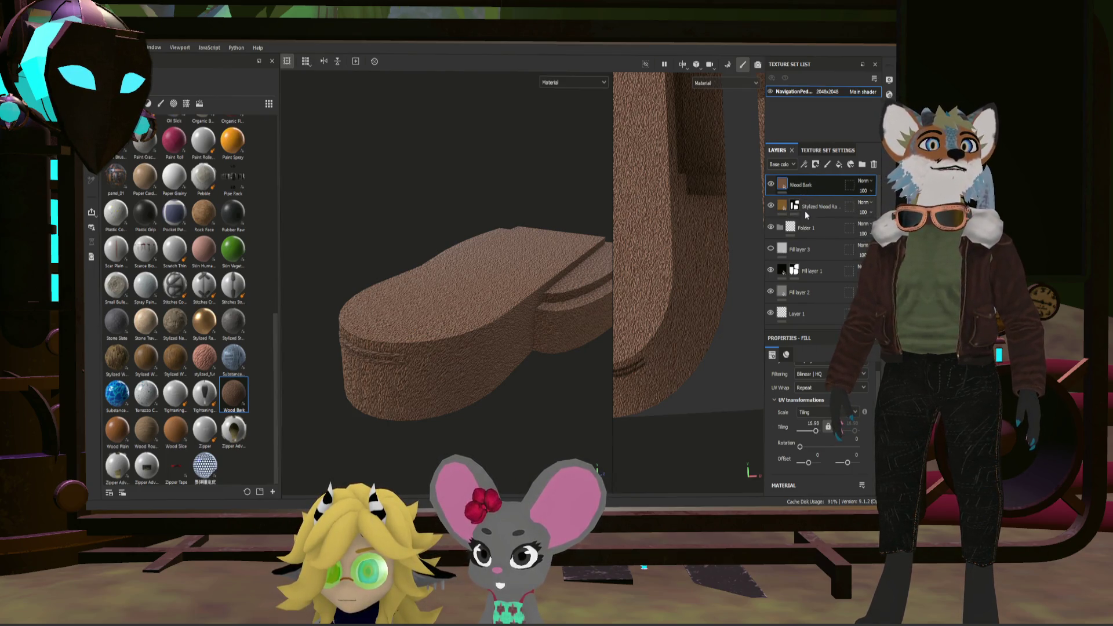
key(ctrl+alt+m)
key(4)
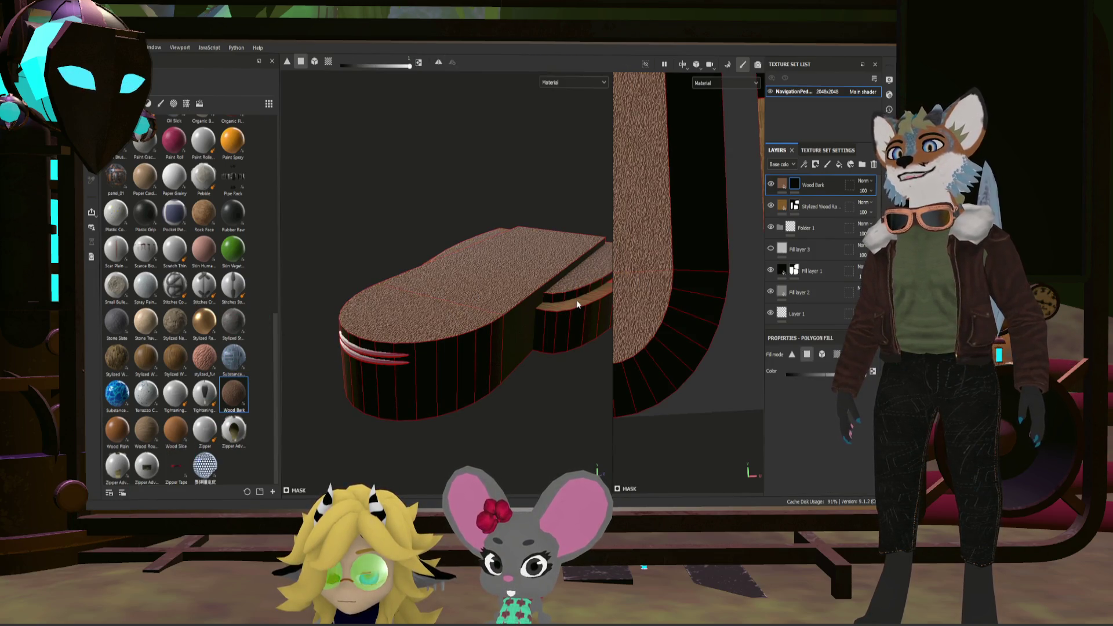
Step: Delete the Wood Bark layer, leaving the orange wood, and add a new plain fill layer above it
alt+drag(449, 272, 528, 347)
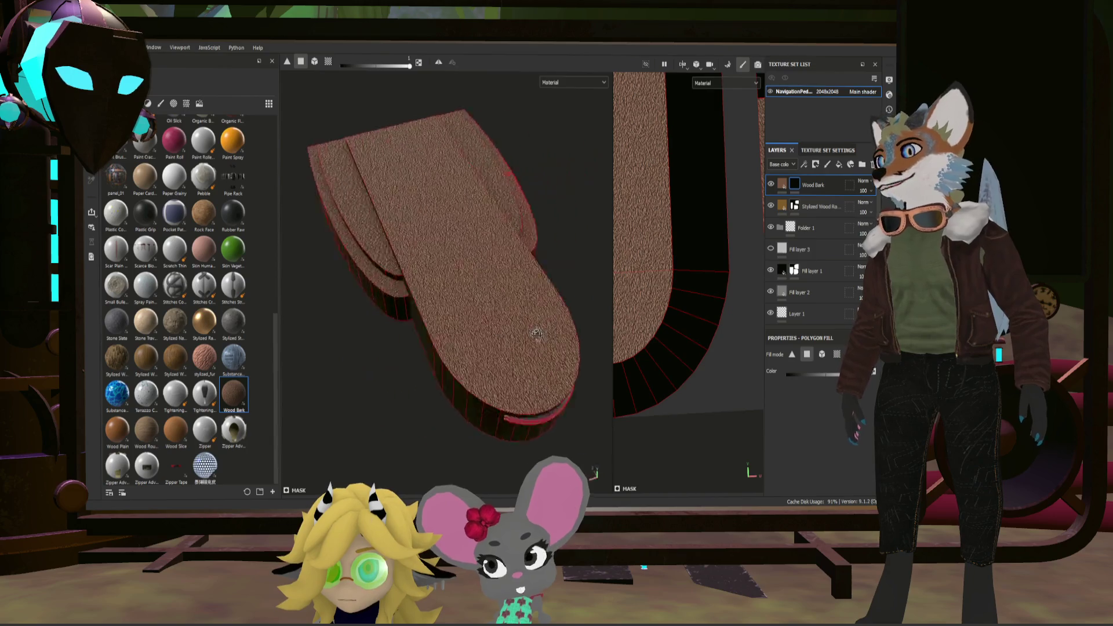
scroll(510, 318, up, 5)
scroll(489, 304, down, 3)
scroll(474, 297, down, 3)
scroll(451, 291, down, 3)
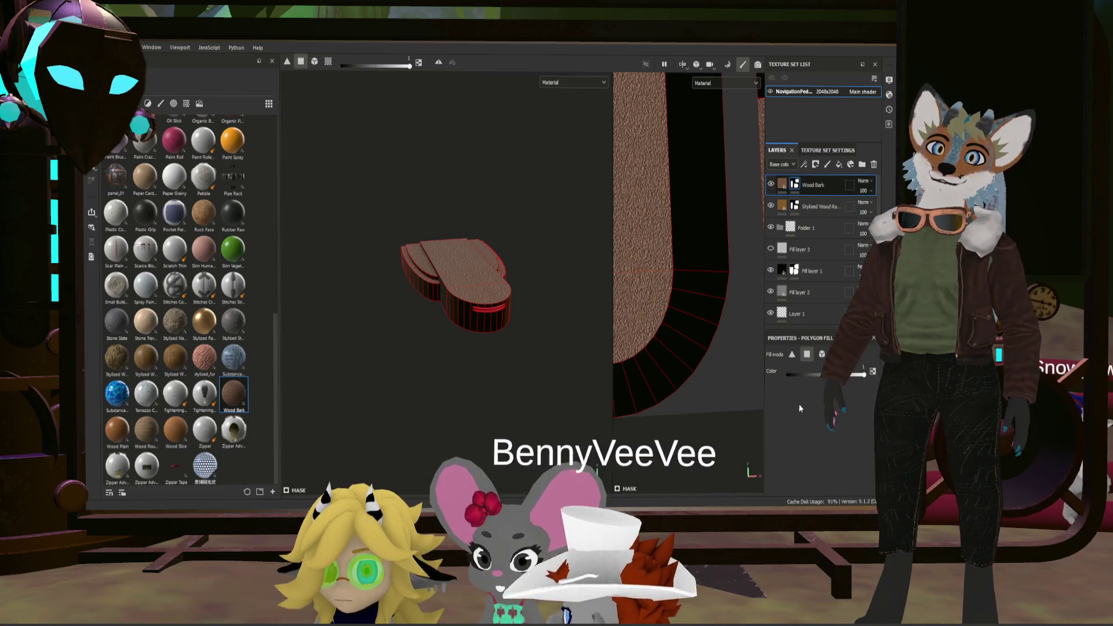
key(Delete)
scroll(429, 276, up, 3)
scroll(459, 279, up, 3)
scroll(522, 354, up, 3)
scroll(575, 298, up, 2)
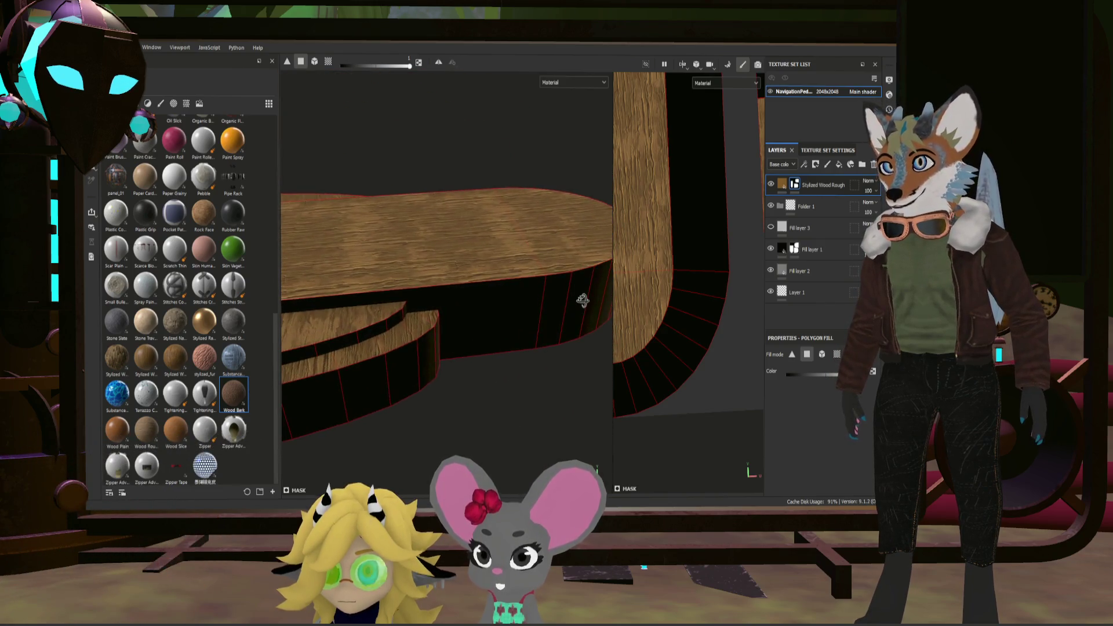
scroll(563, 313, up, 3)
scroll(415, 258, up, 3)
scroll(426, 265, down, 3)
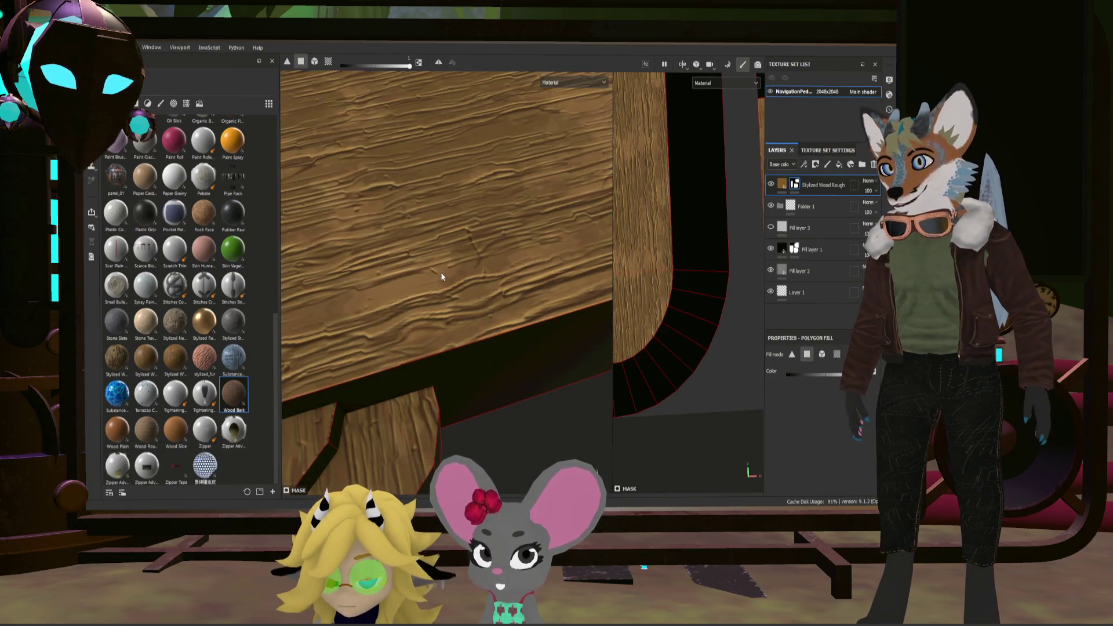
mouse_move(441, 272)
alt+mouse_down()
mouse_move(457, 257)
mouse_move(435, 240)
alt+mouse_up()
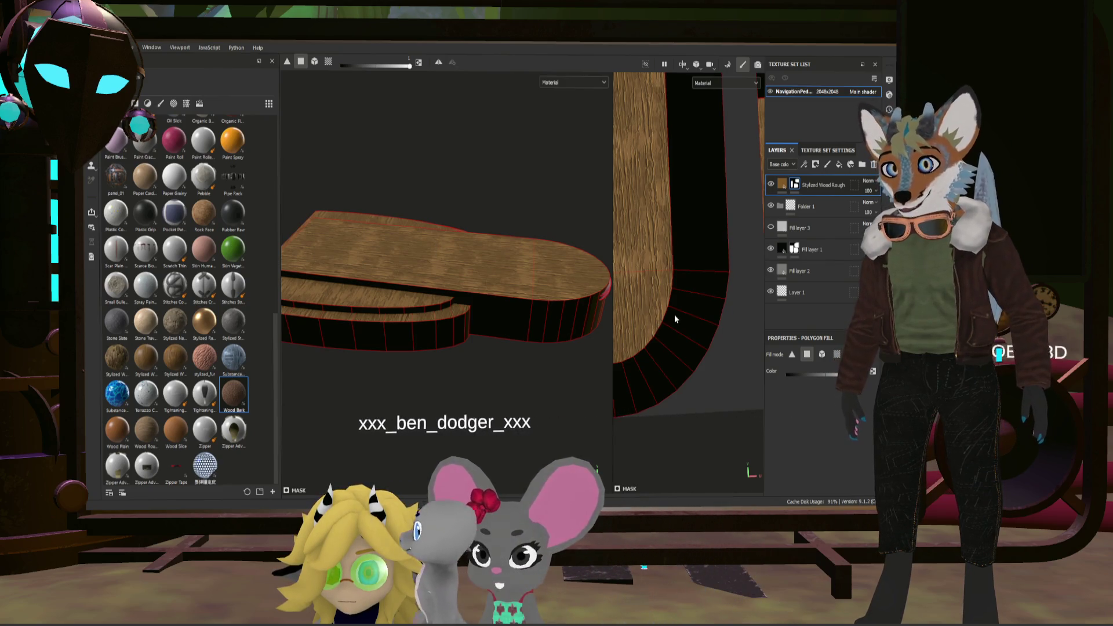
scroll(665, 309, up, 2)
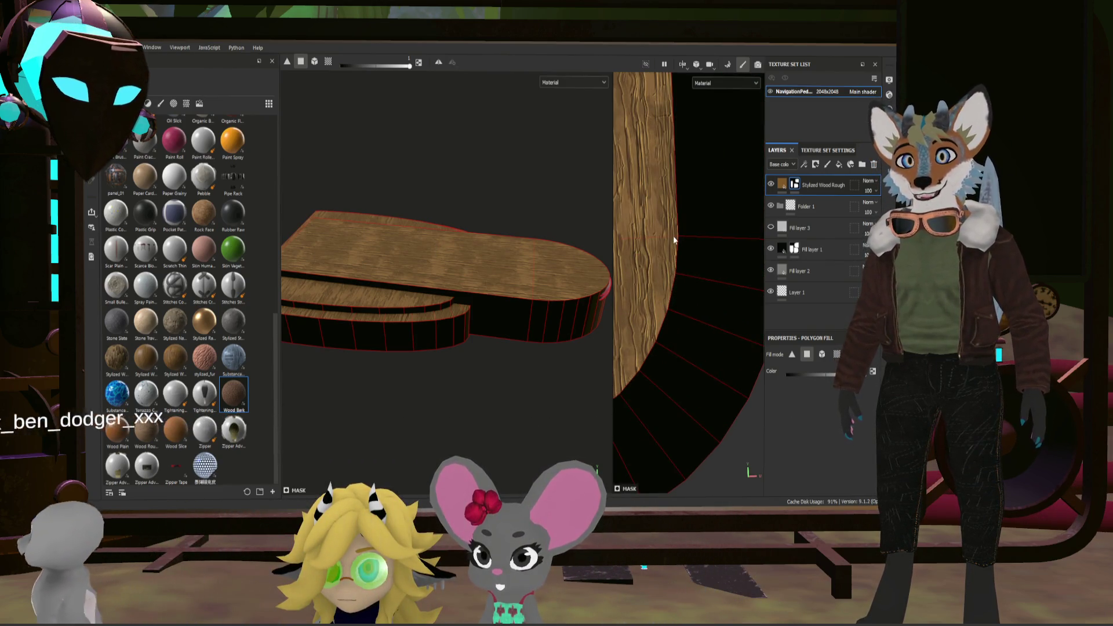
scroll(607, 248, down, 3)
scroll(607, 248, down, 2)
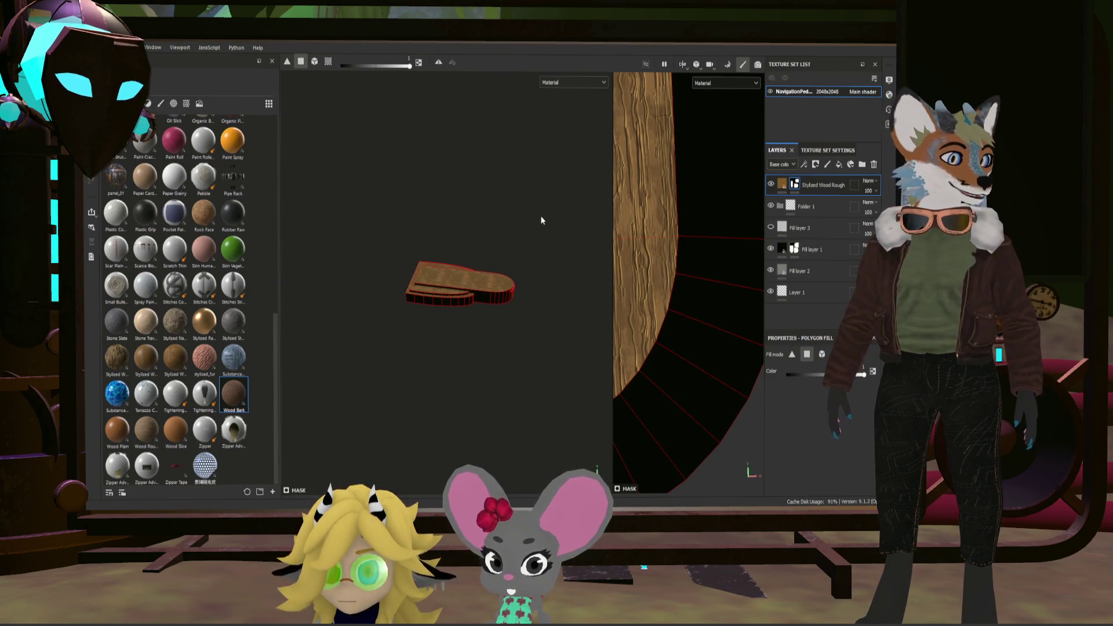
click(839, 165)
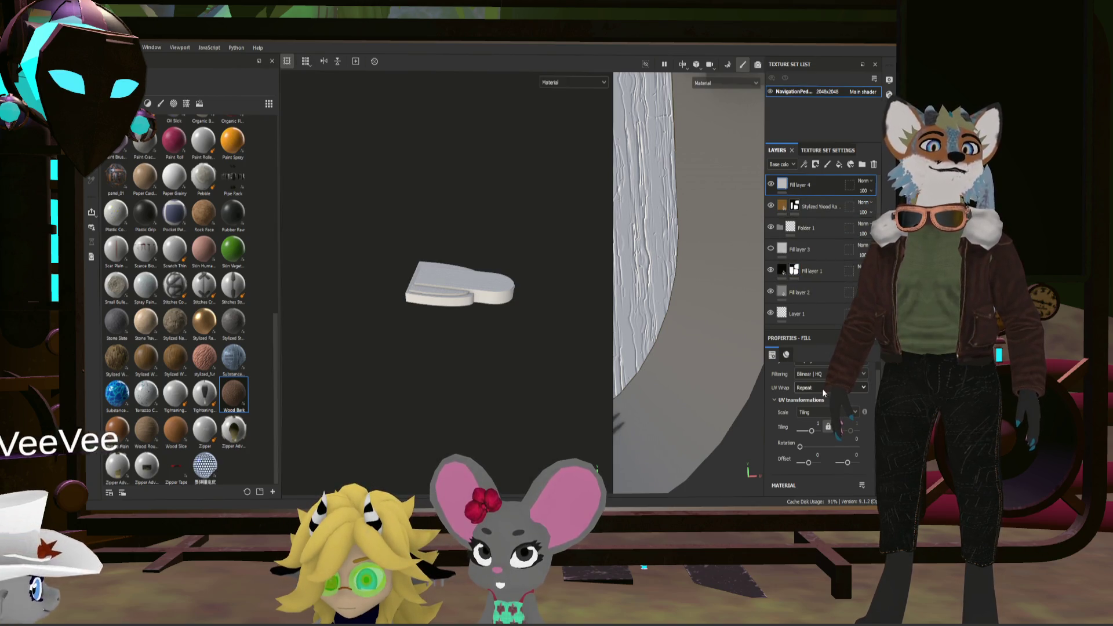
scroll(821, 387, down, 3)
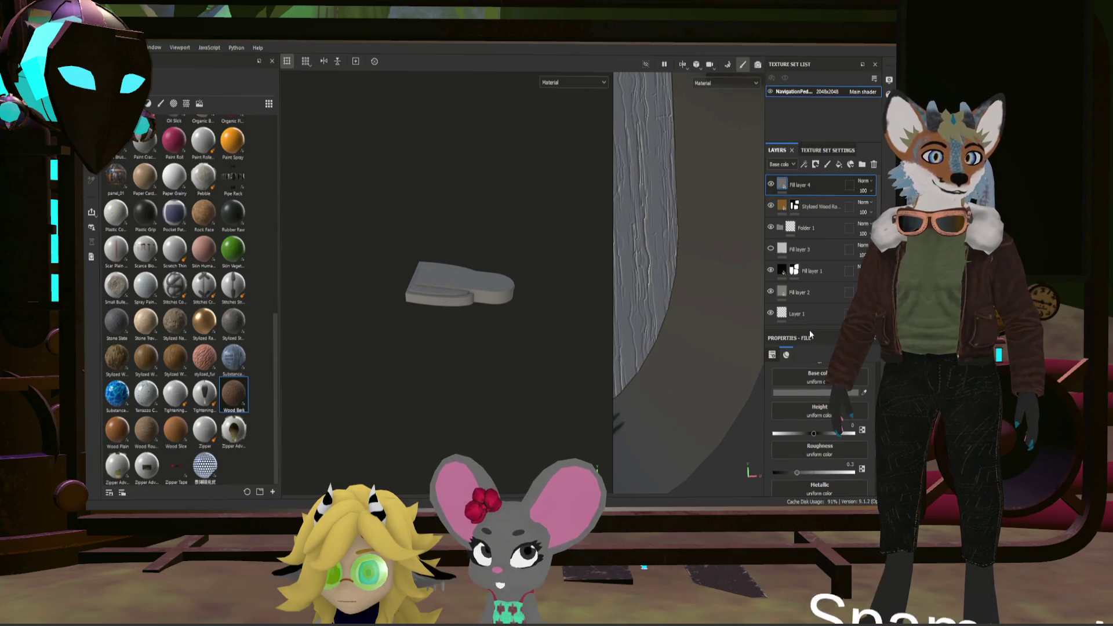
Step: Set the new fill's Roughness to about 0.1 and Metallic to about 0.44, then mask it black
drag(796, 474, 782, 475)
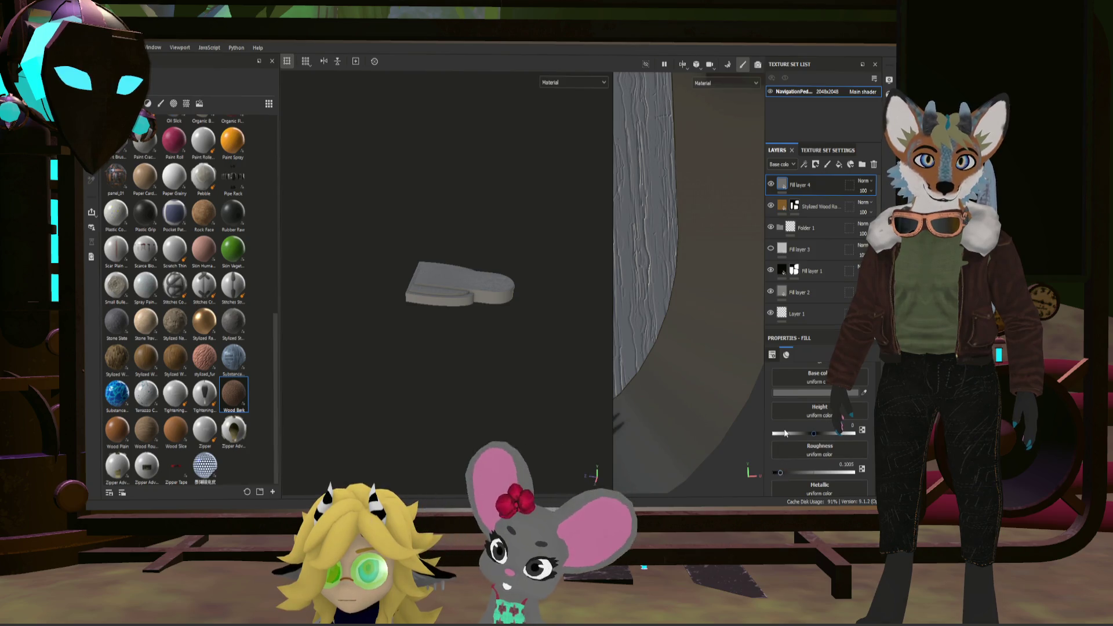
scroll(791, 456, down, 3)
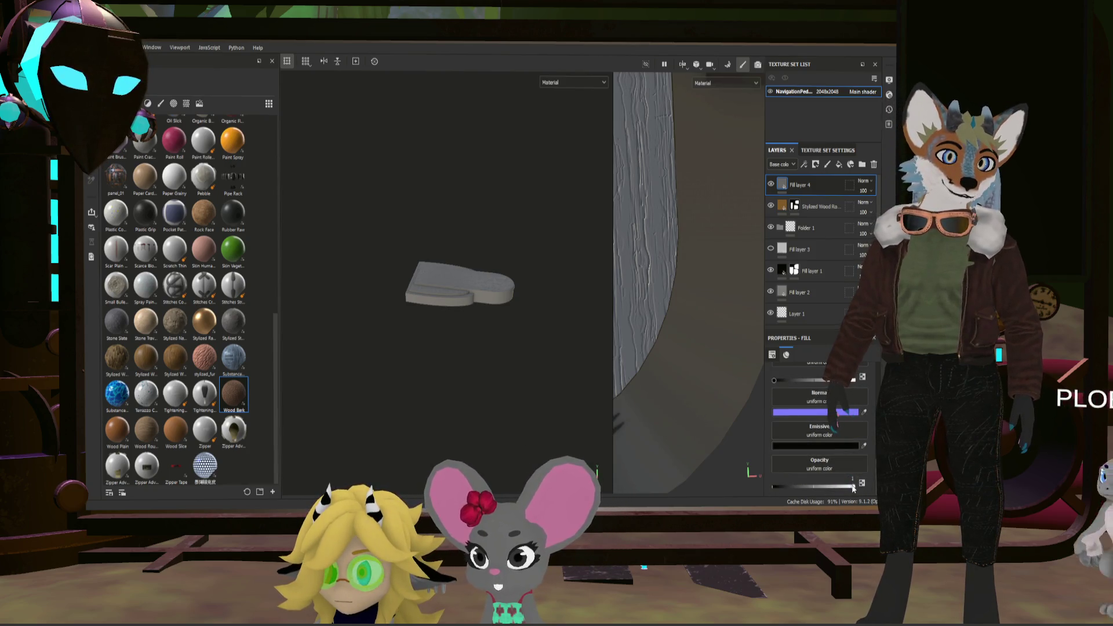
scroll(830, 422, up, 1)
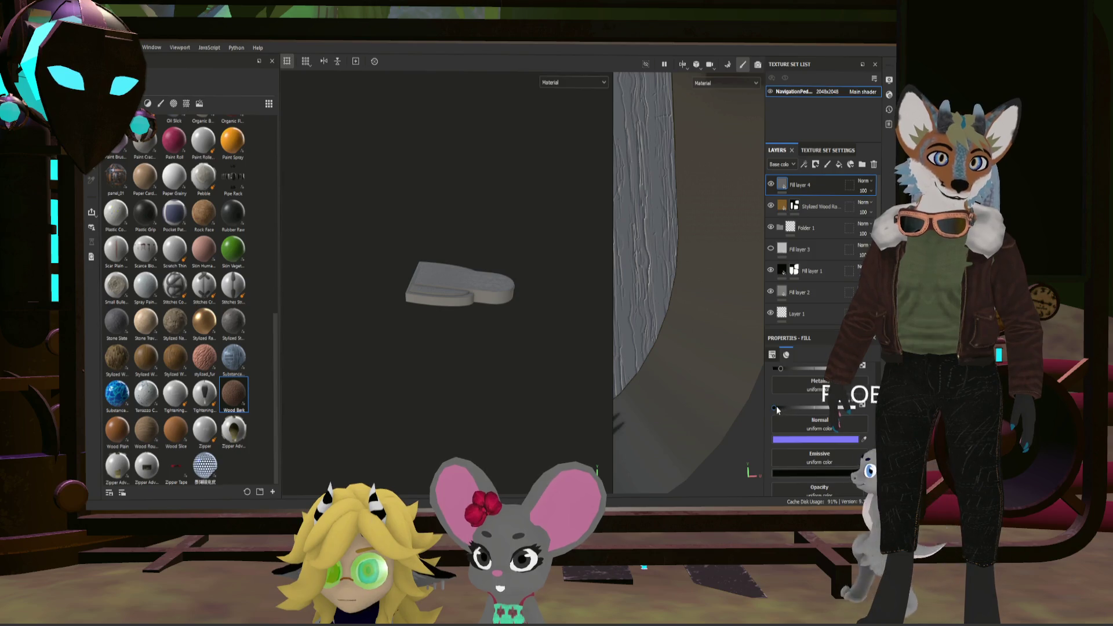
drag(777, 406, 804, 406)
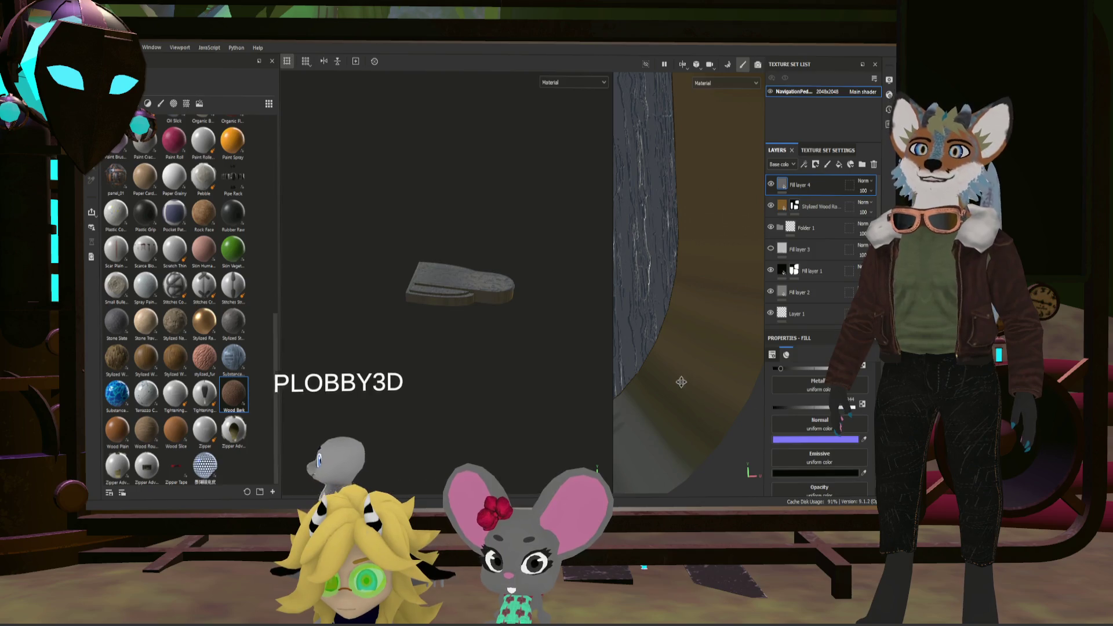
scroll(454, 365, up, 5)
alt+drag(455, 365, 550, 353)
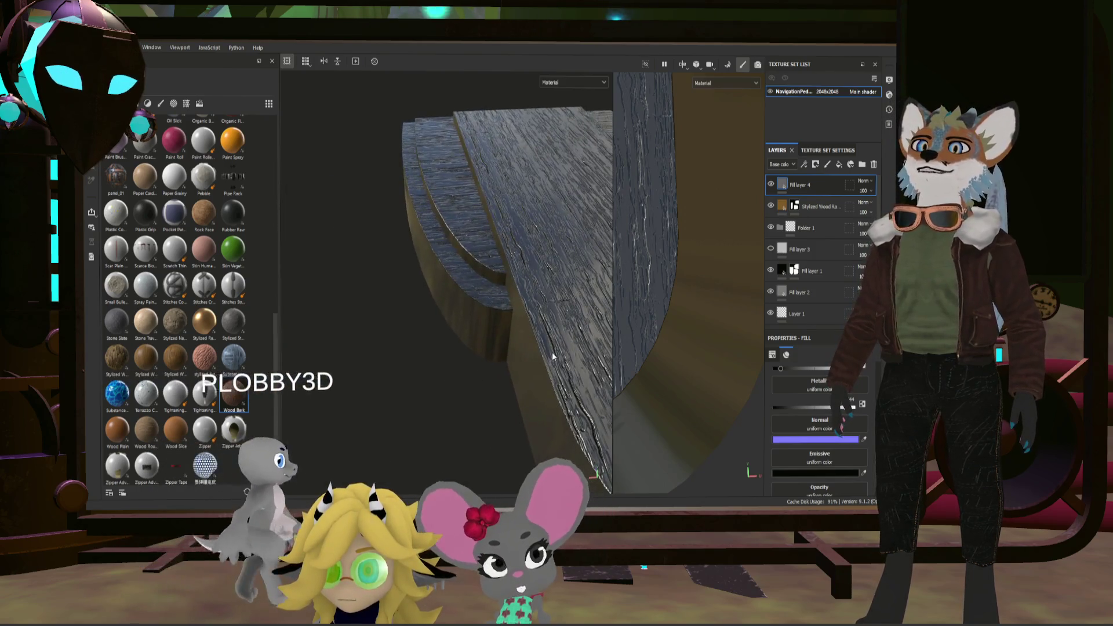
scroll(825, 385, up, 5)
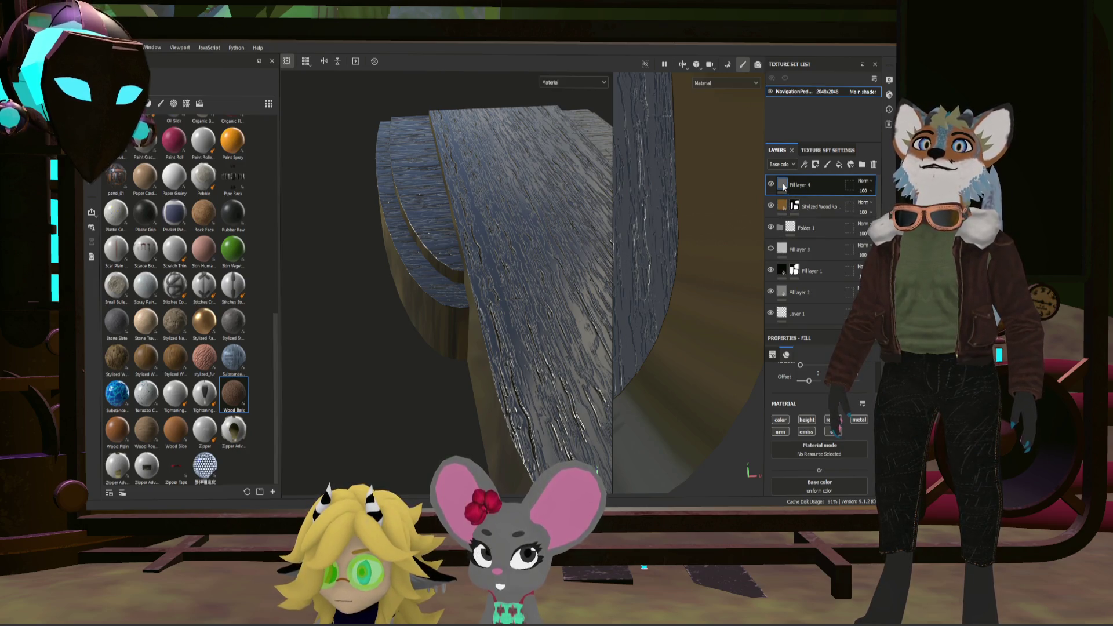
key(4)
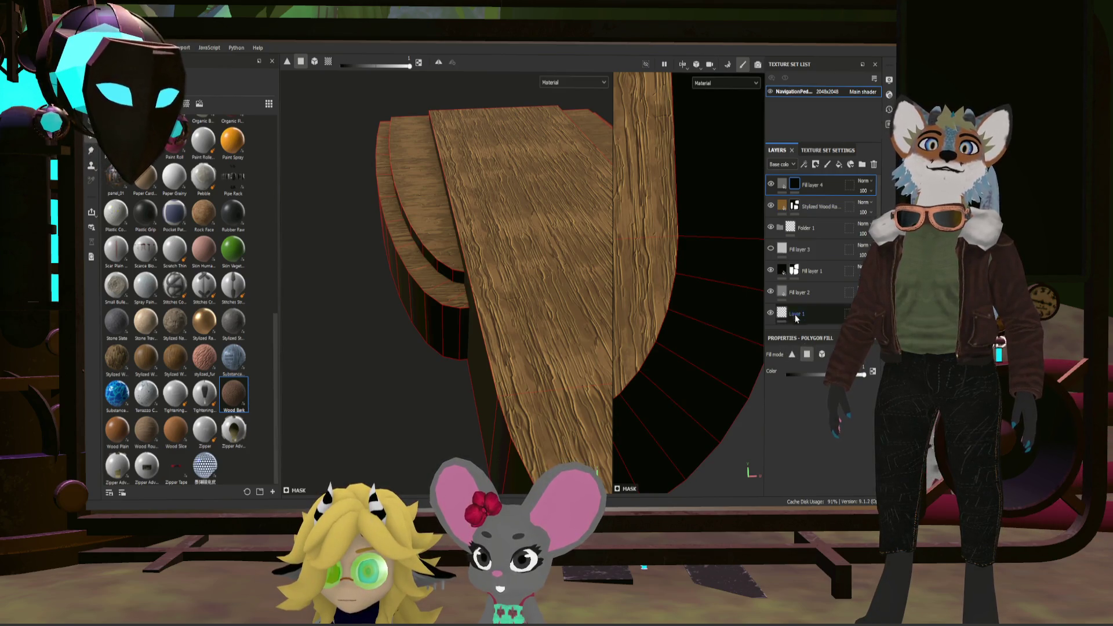
Step: Switch to brush painting with the Brushes shelf open and target Fill layer 4's mask
key(1)
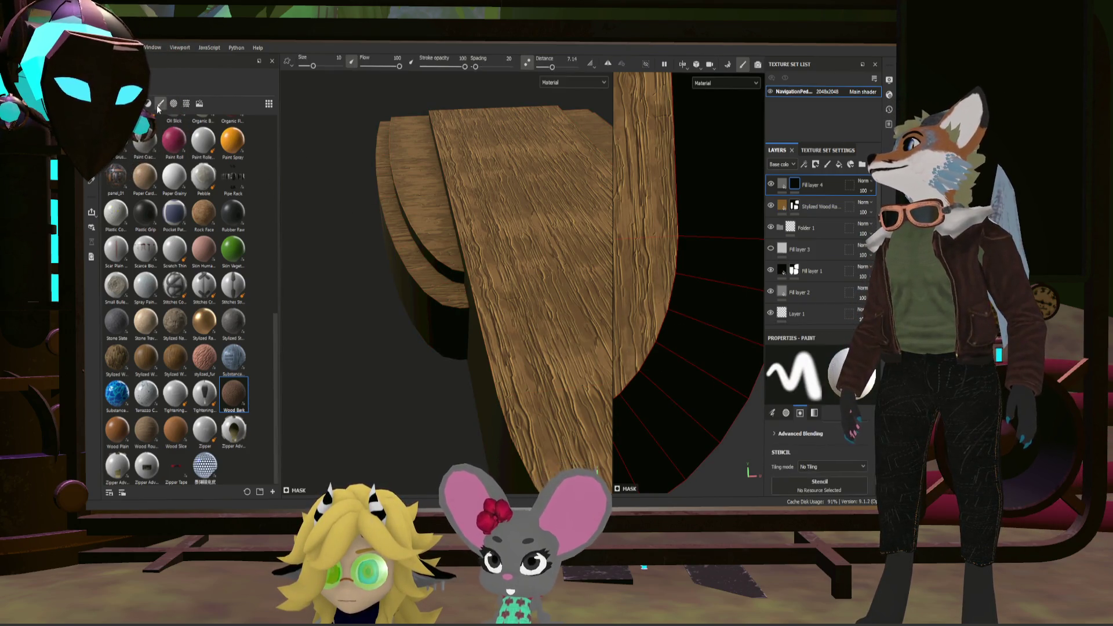
click(159, 105)
scroll(153, 212, up, 3)
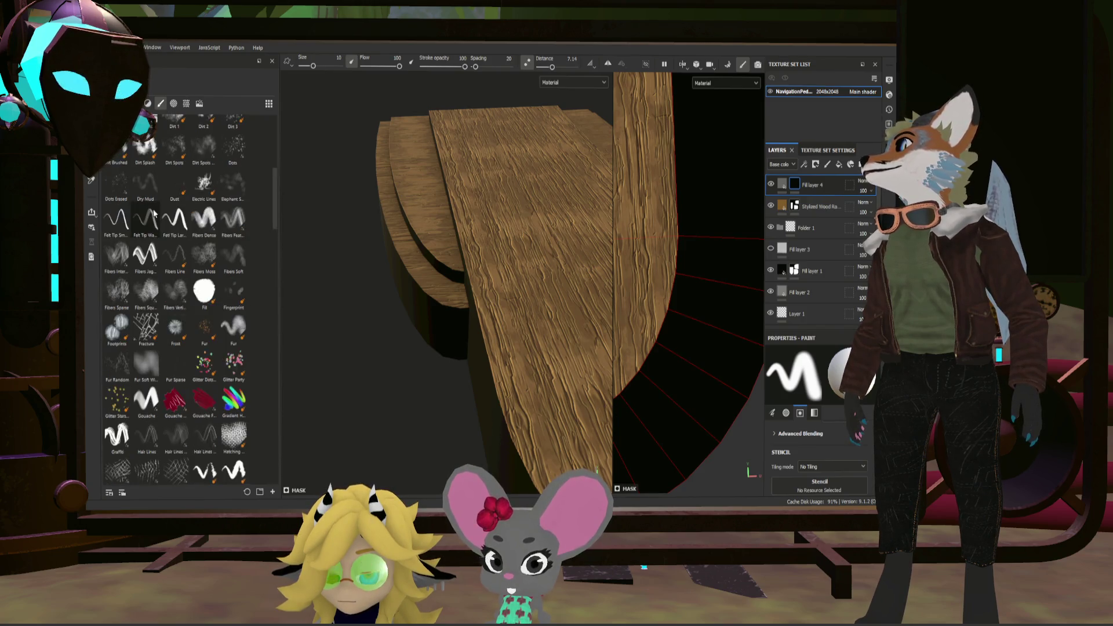
scroll(154, 212, up, 3)
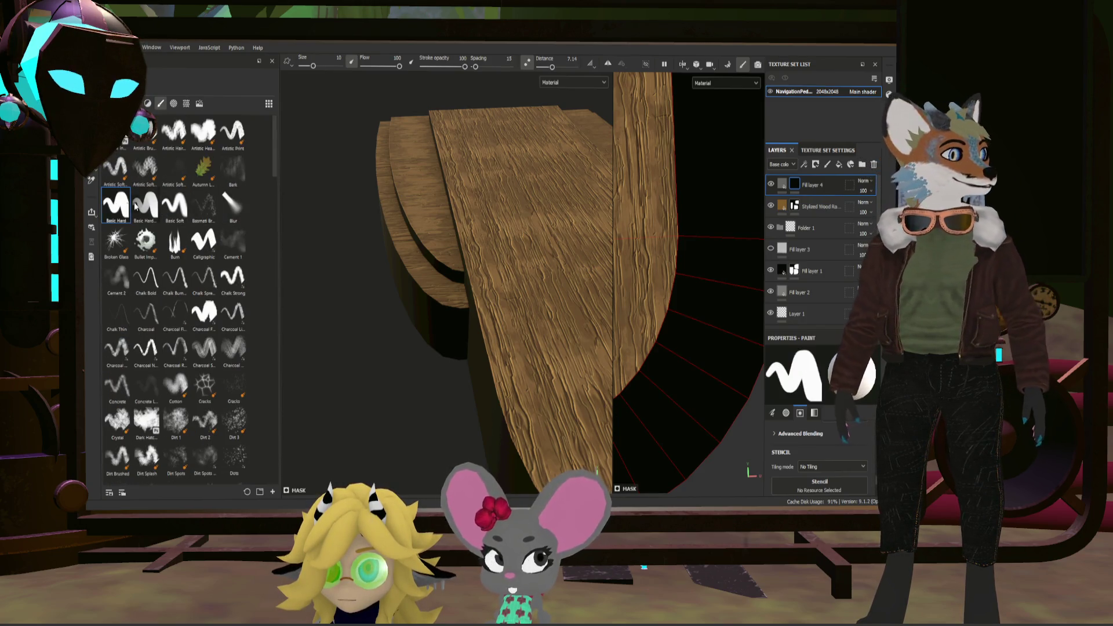
mouse_move(431, 255)
alt+mouse_down()
mouse_move(542, 308)
mouse_move(574, 288)
alt+mouse_up()
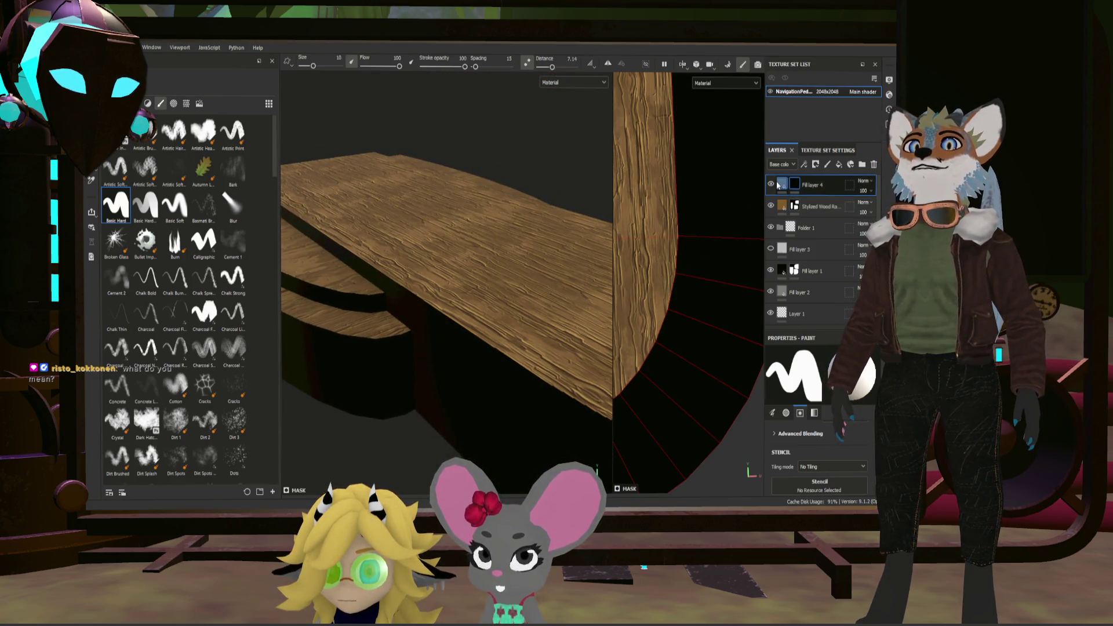
click(780, 185)
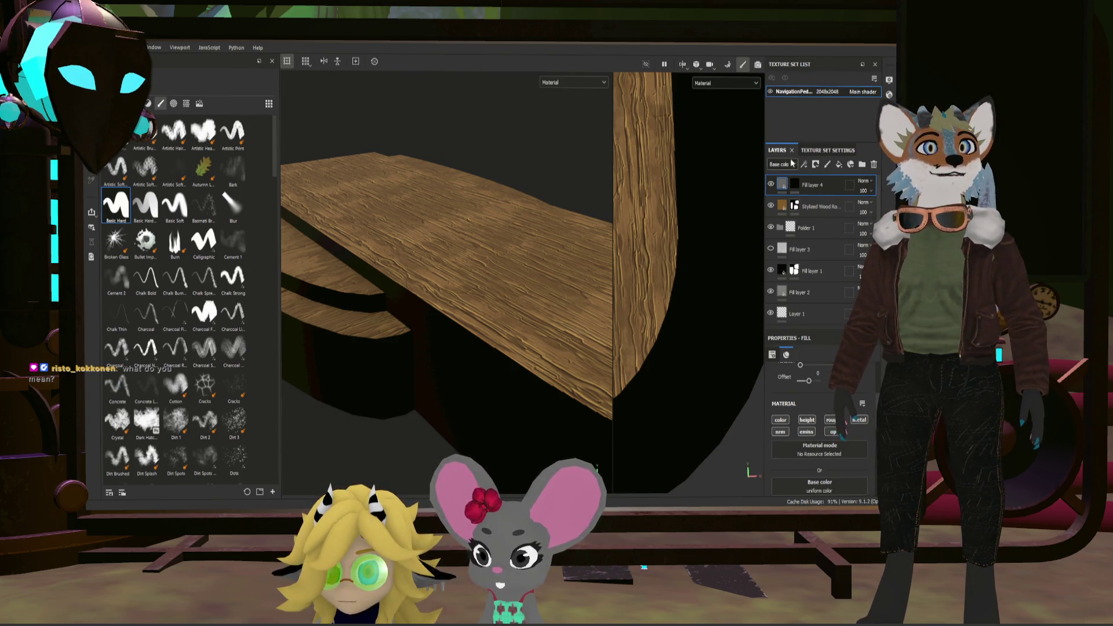
click(792, 184)
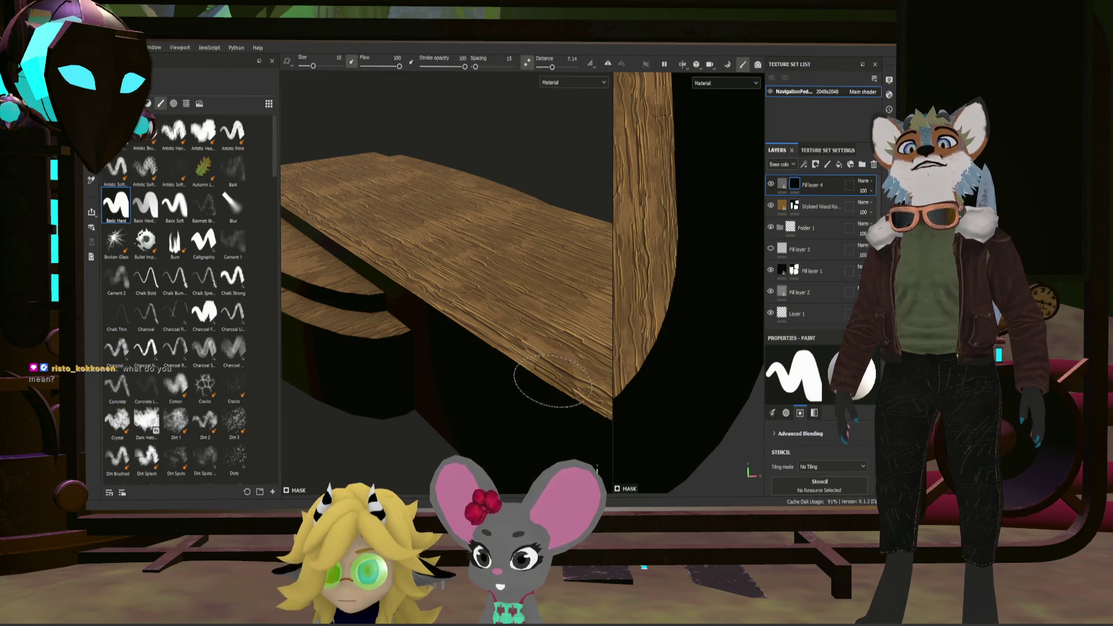
Step: Paint a test stroke of the metal layer on the plank edge, inspect it, then undo it
drag(548, 376, 557, 382)
mouse_move(483, 341)
alt+mouse_down()
mouse_move(524, 312)
mouse_move(472, 338)
mouse_move(457, 359)
alt+mouse_up()
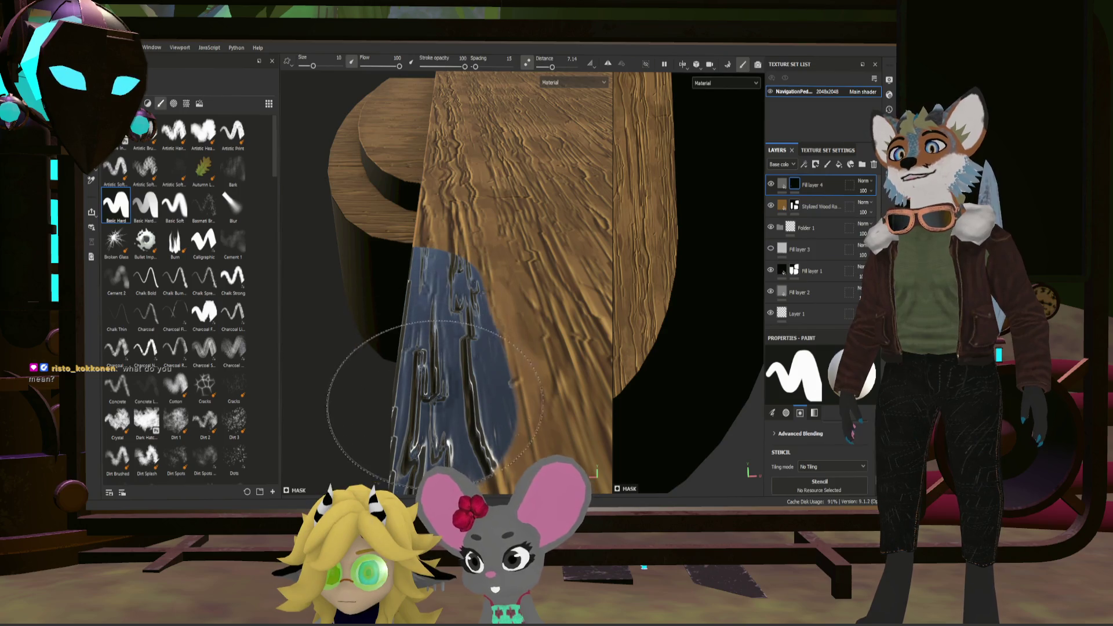
alt+drag(410, 374, 376, 333)
mouse_move(460, 381)
alt+mouse_down()
mouse_move(565, 360)
mouse_move(546, 328)
alt+mouse_up()
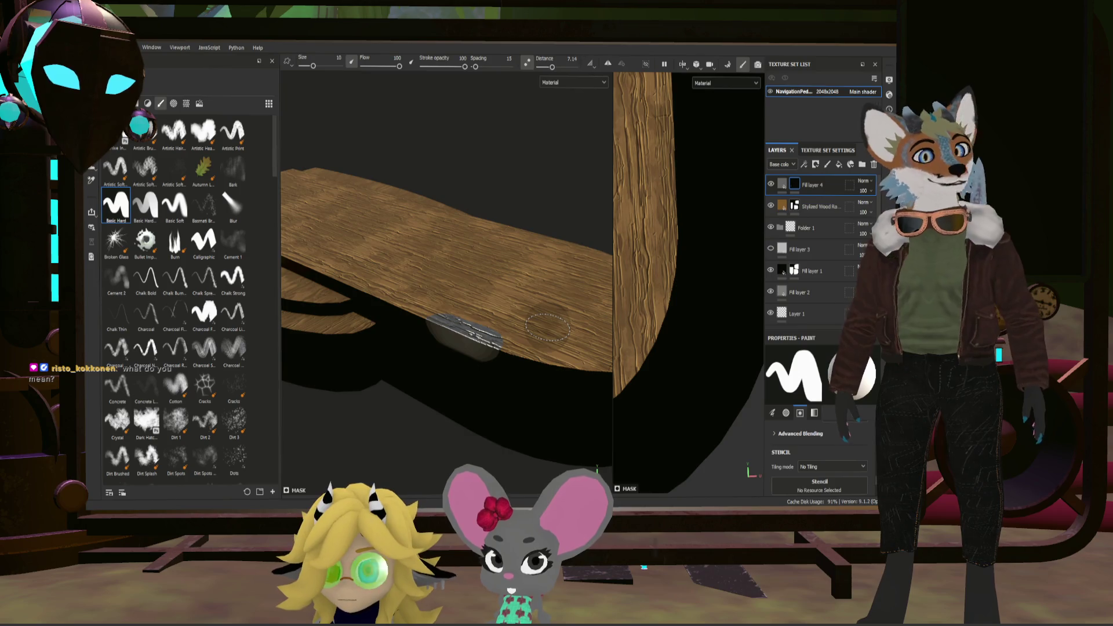
key(ctrl+z)
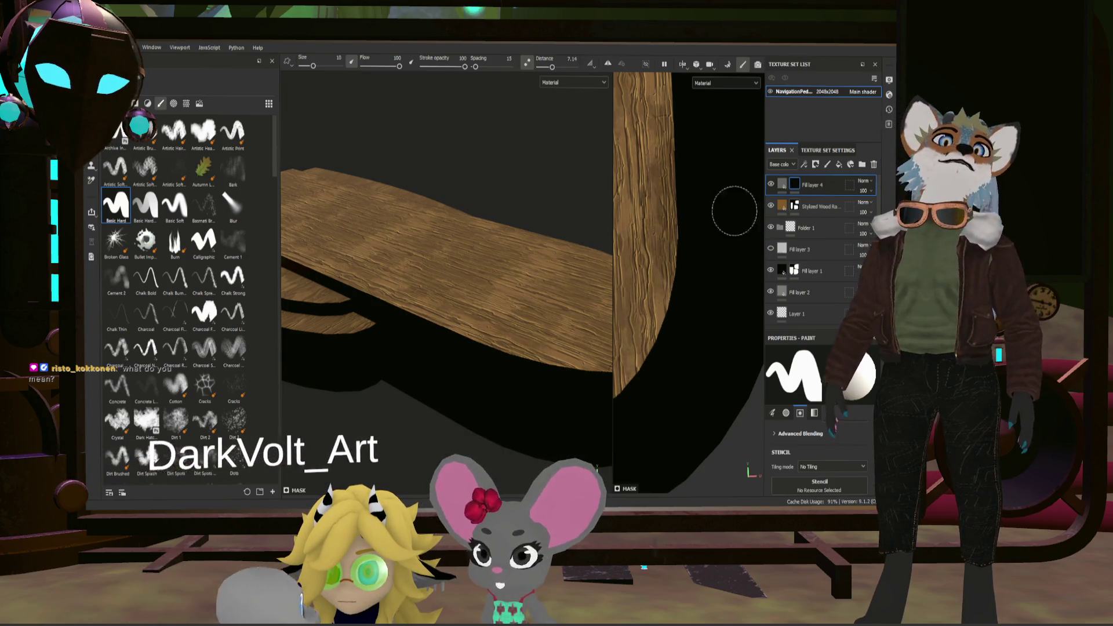
drag(799, 178, 811, 220)
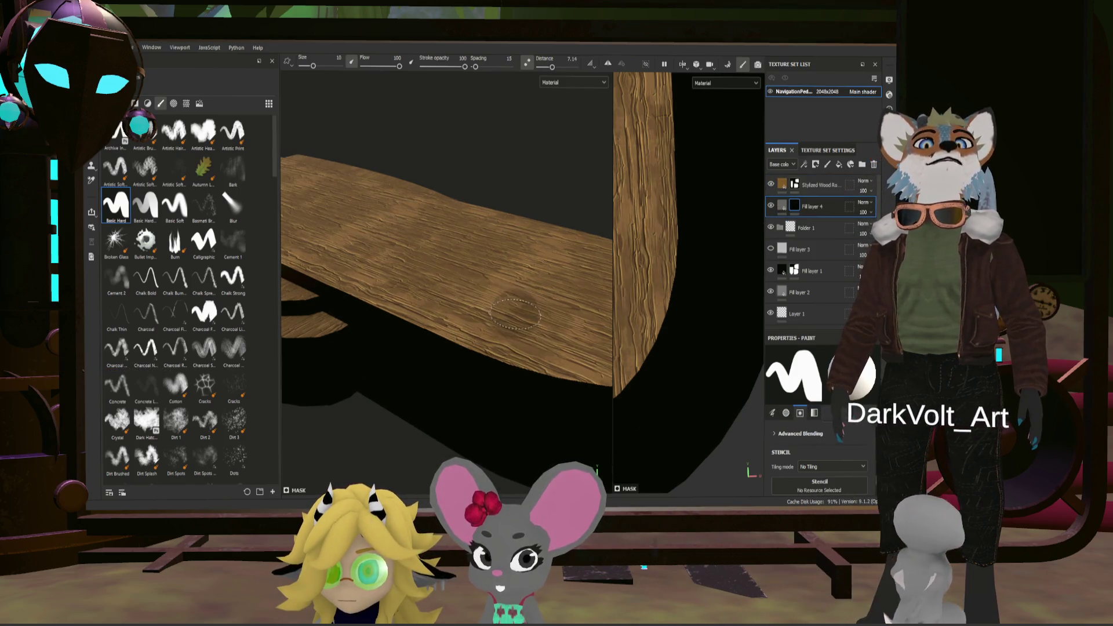
click(818, 185)
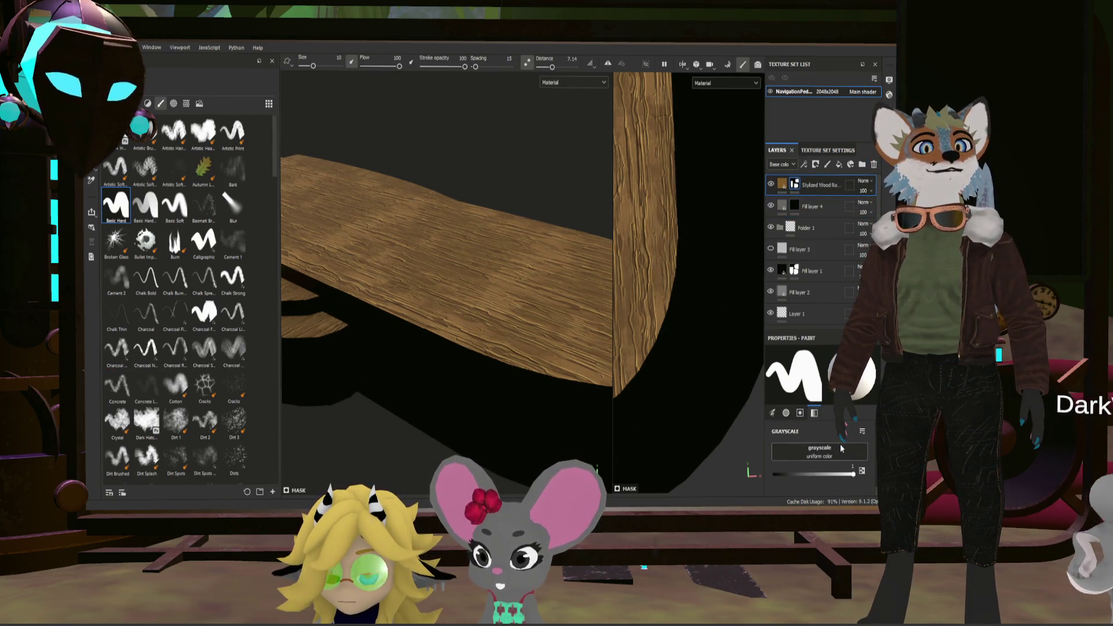
mouse_move(522, 386)
alt+mouse_down()
mouse_move(509, 361)
mouse_move(398, 317)
alt+mouse_up()
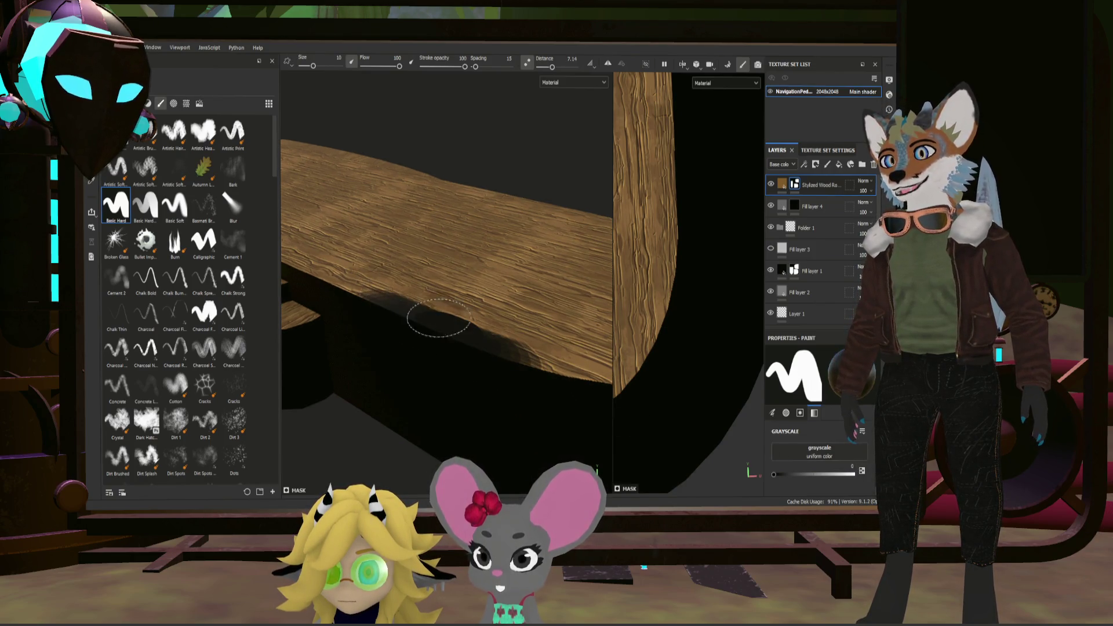
mouse_move(709, 263)
alt+mouse_down()
mouse_move(404, 224)
mouse_move(424, 309)
alt+mouse_up()
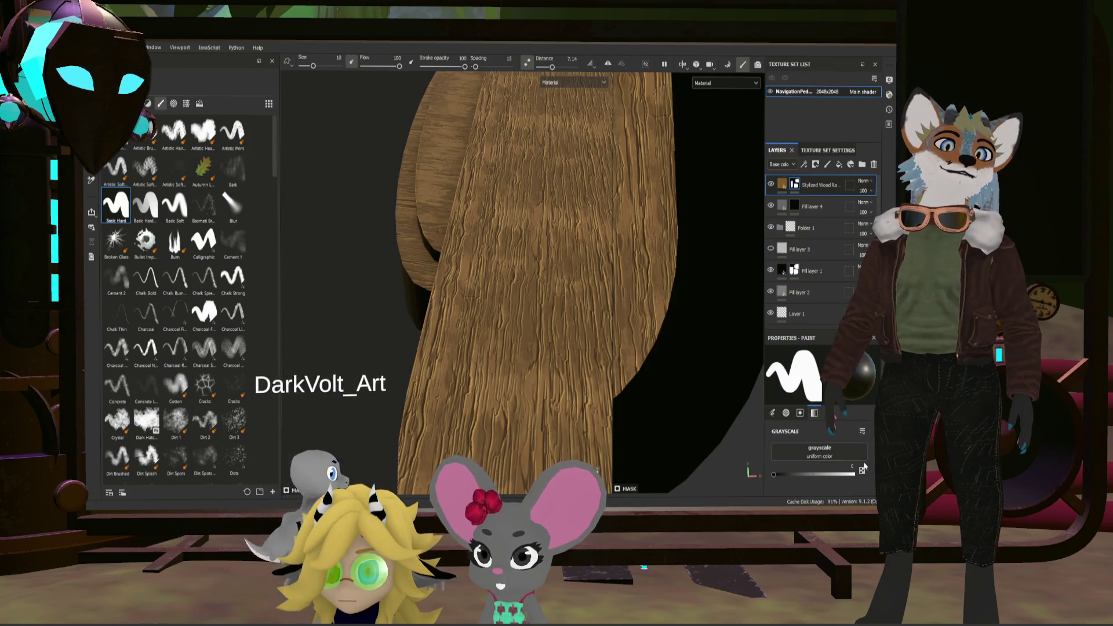
scroll(452, 288, down, 5)
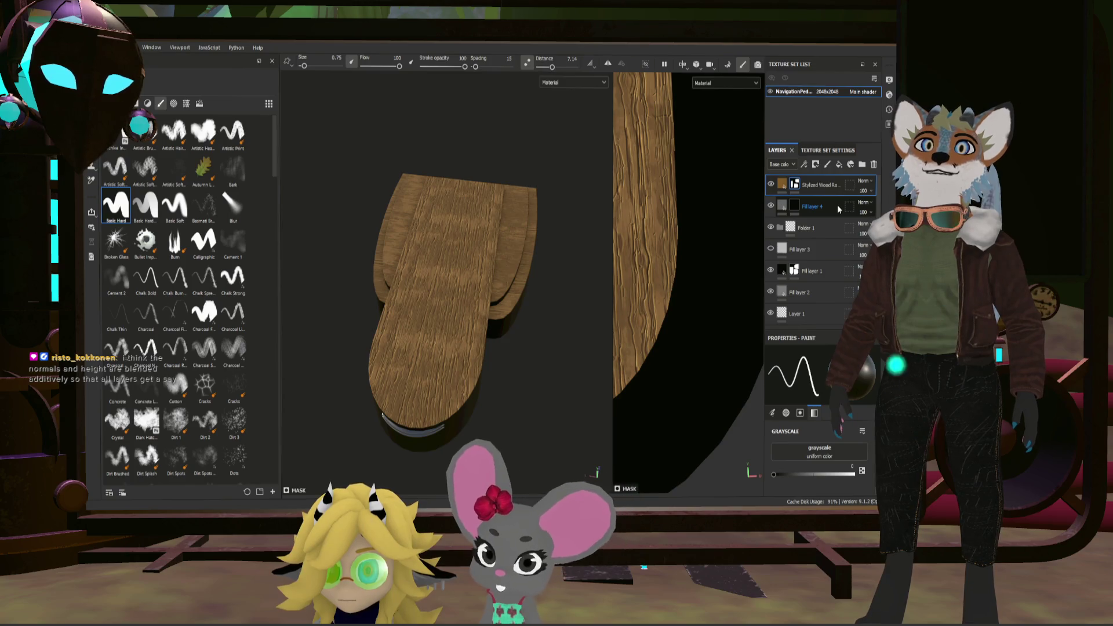
alt+drag(479, 339, 473, 302)
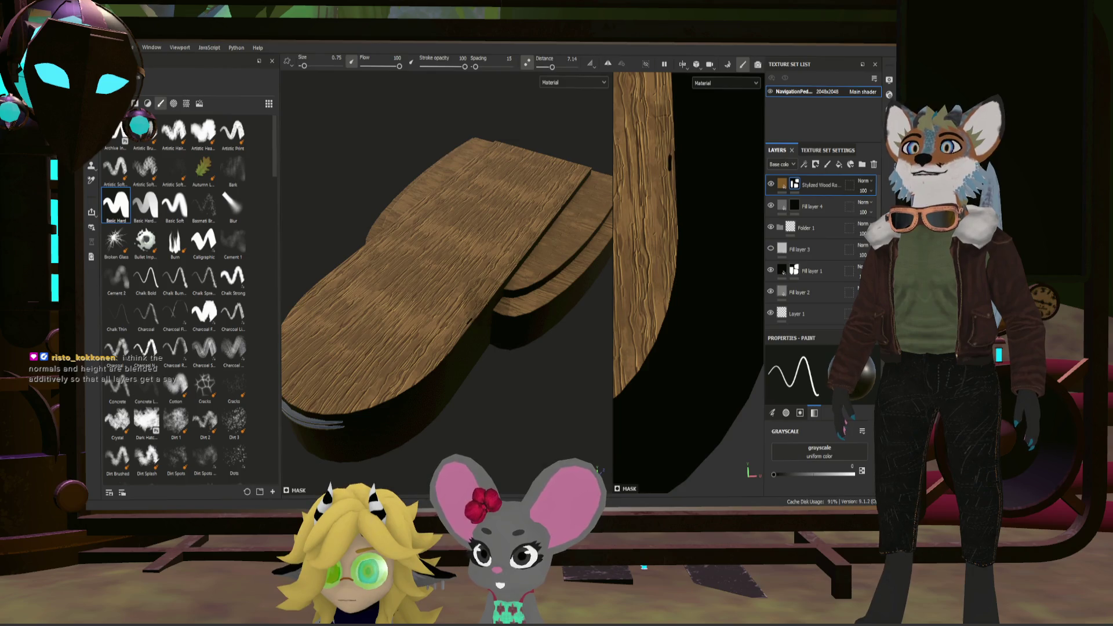
scroll(496, 245, up, 3)
scroll(497, 245, up, 3)
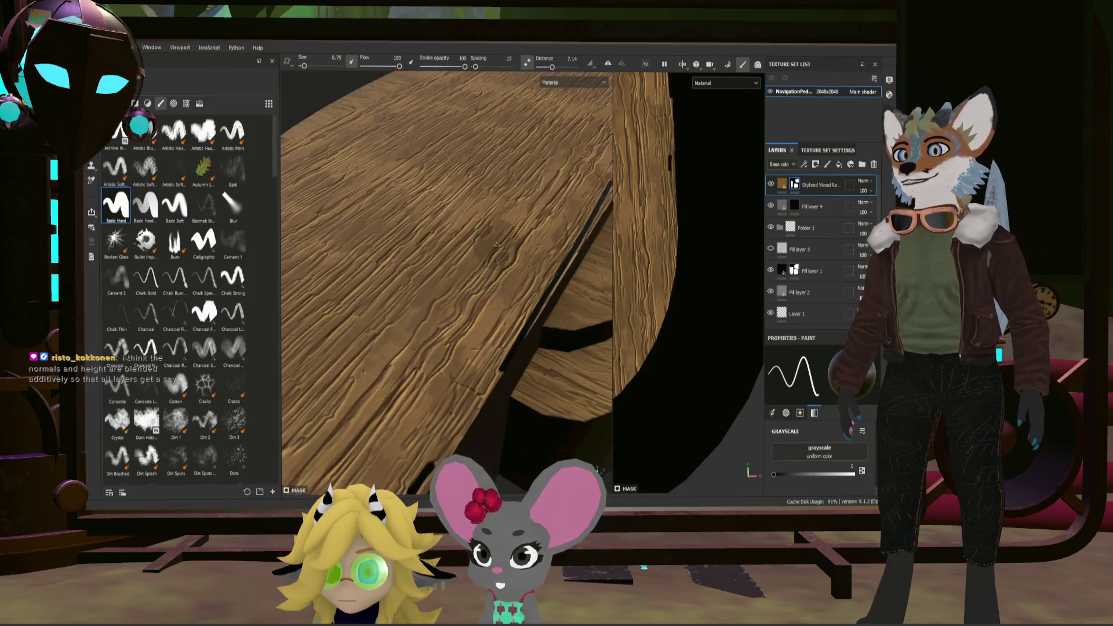
drag(811, 206, 822, 206)
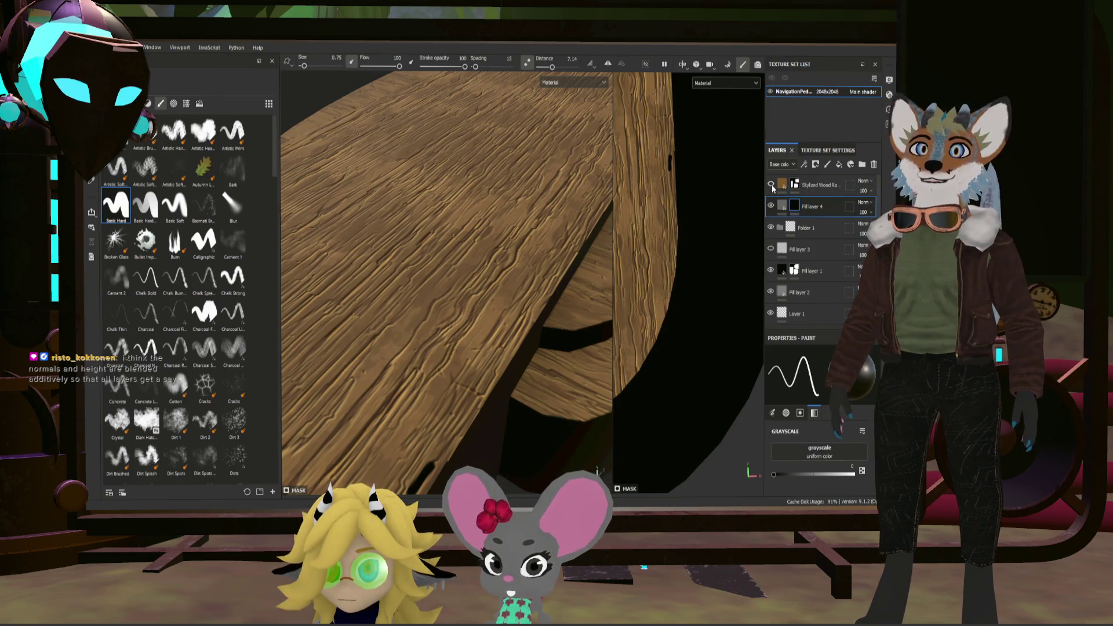
Step: Toggle the Stylized Wood Rough layer's visibility off so the dark base shows
click(771, 185)
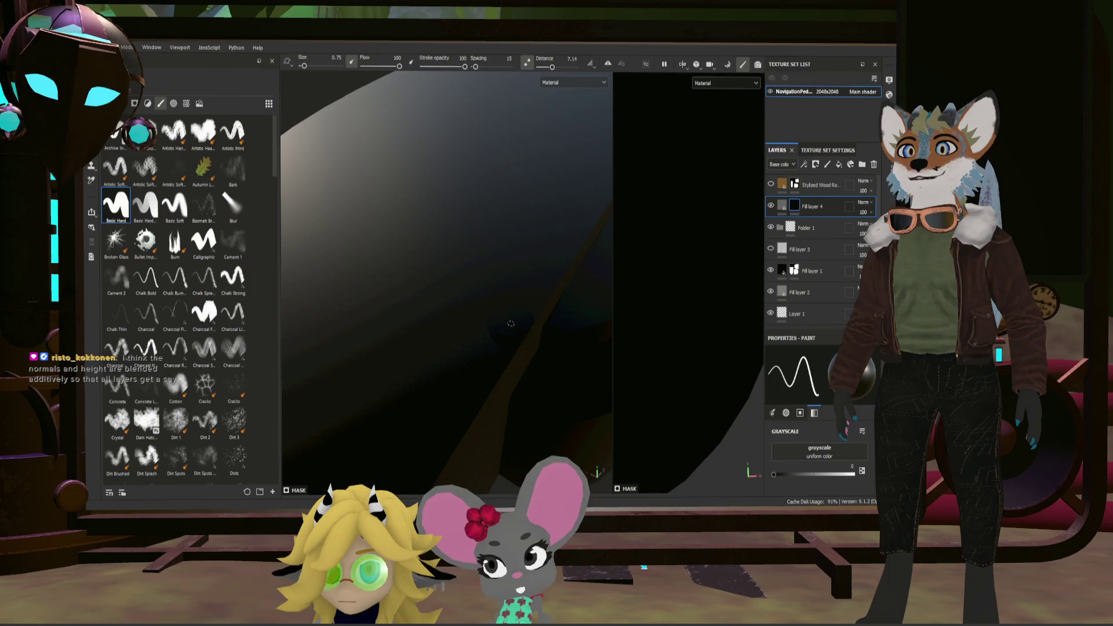
scroll(567, 236, down, 2)
scroll(568, 235, down, 3)
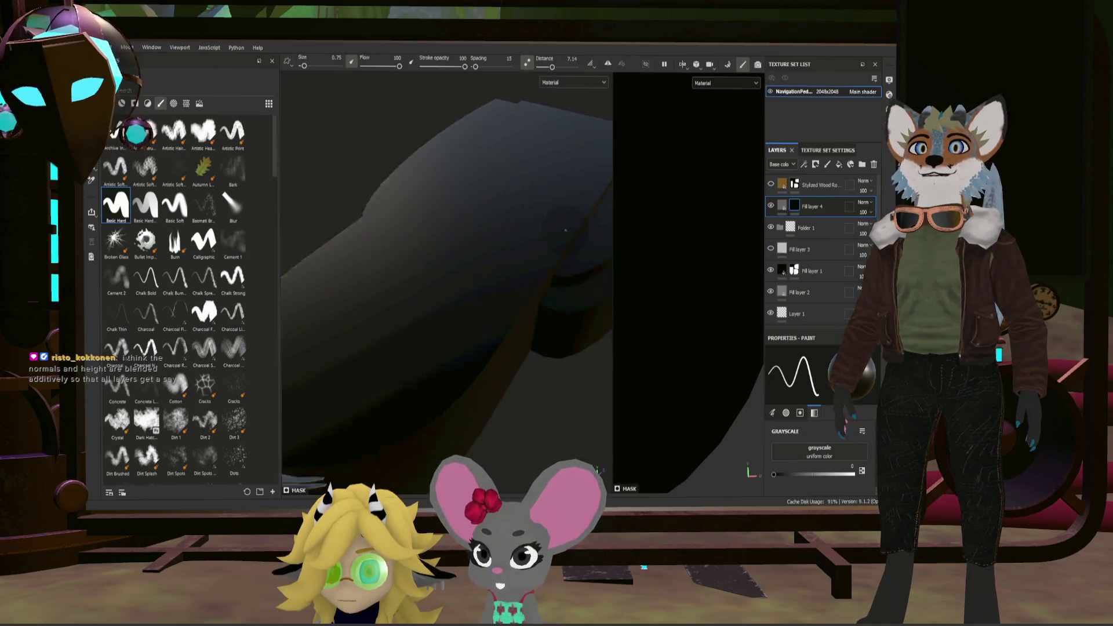
scroll(567, 235, down, 3)
scroll(567, 235, down, 2)
scroll(567, 235, up, 3)
scroll(567, 235, up, 1)
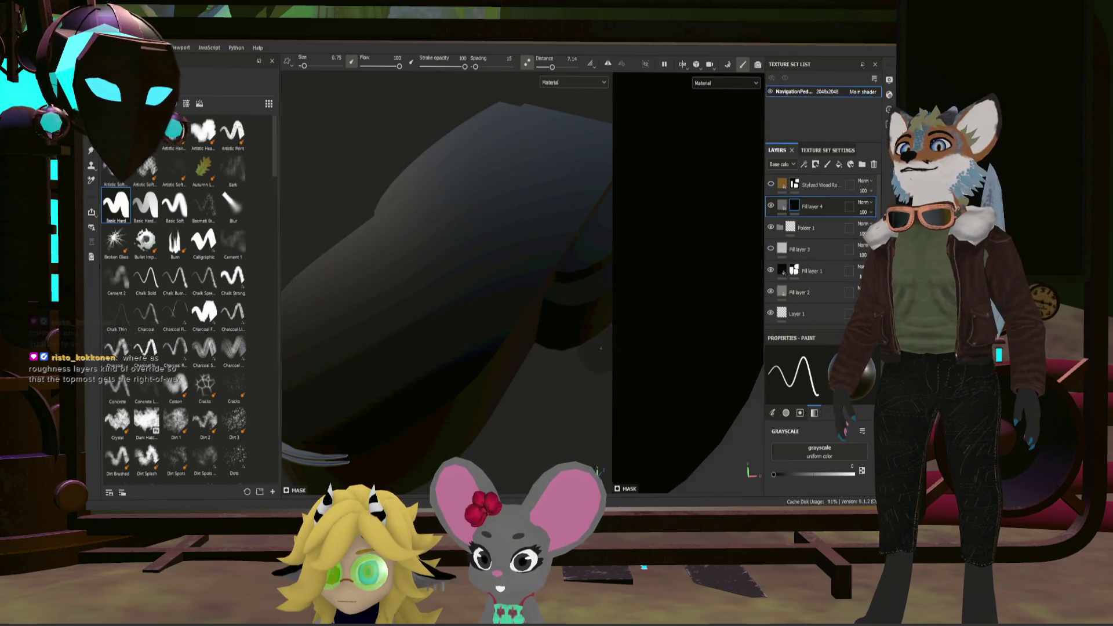
scroll(448, 309, down, 2)
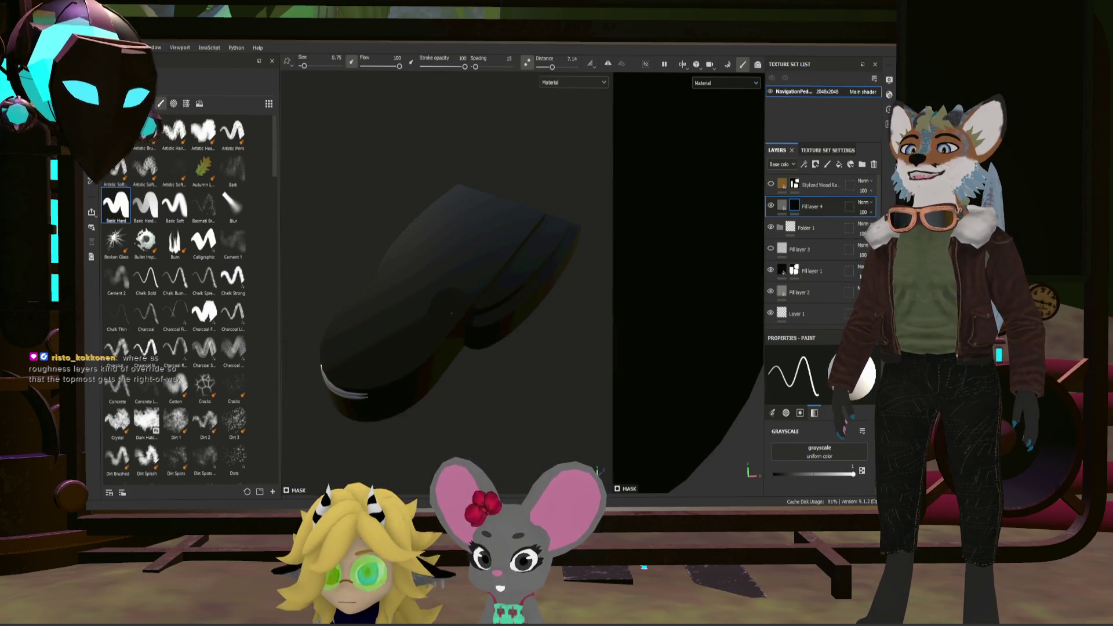
scroll(448, 309, down, 1)
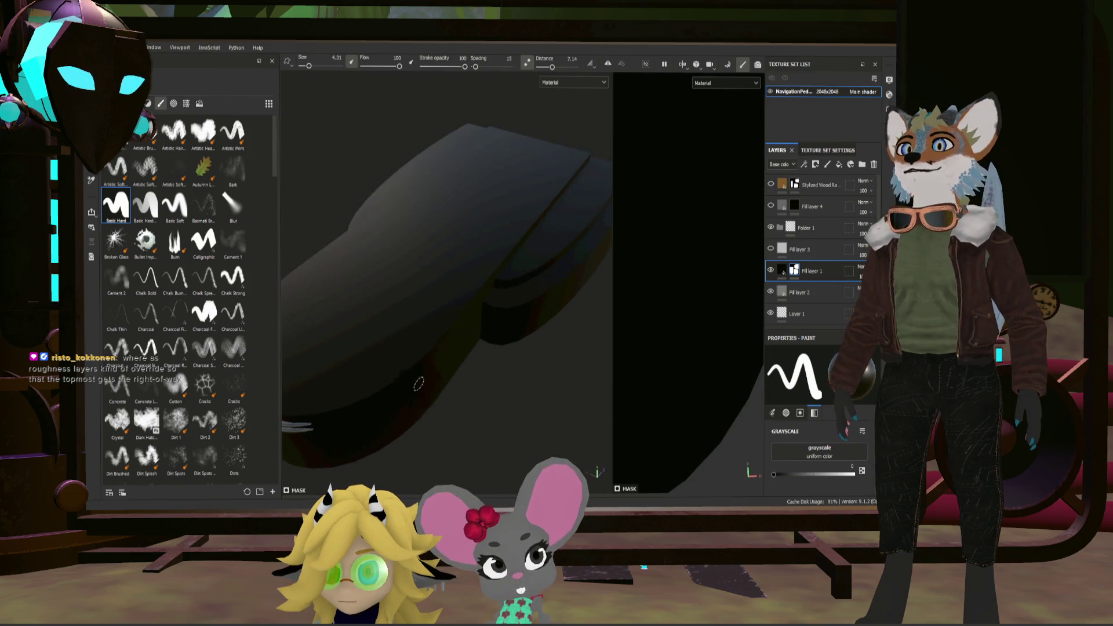
alt+drag(374, 347, 399, 377)
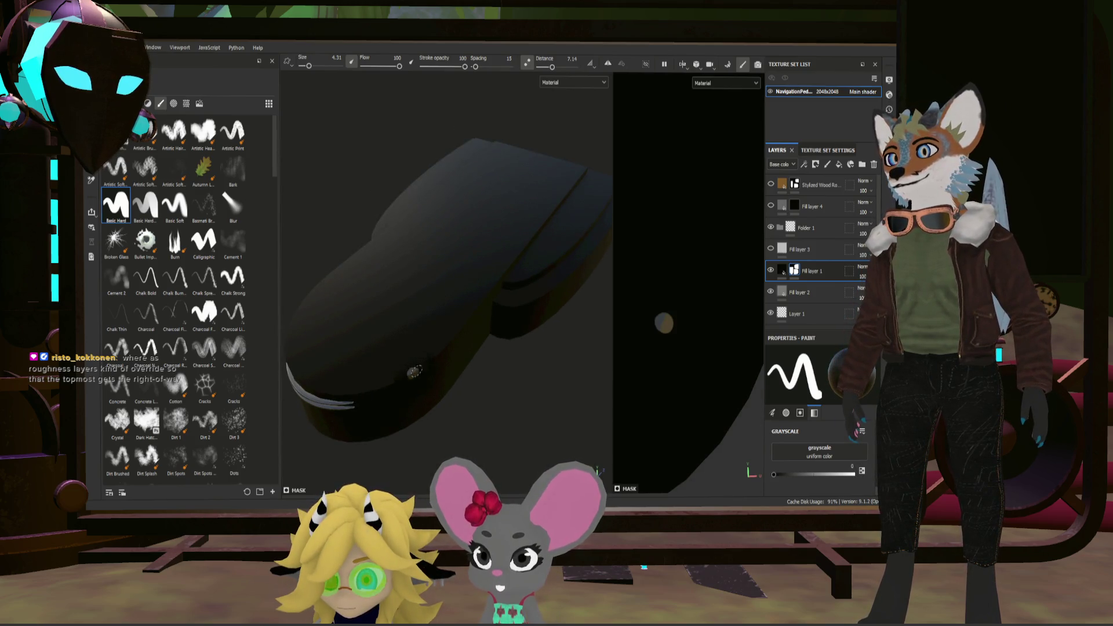
shift+right_drag(476, 317, 659, 295)
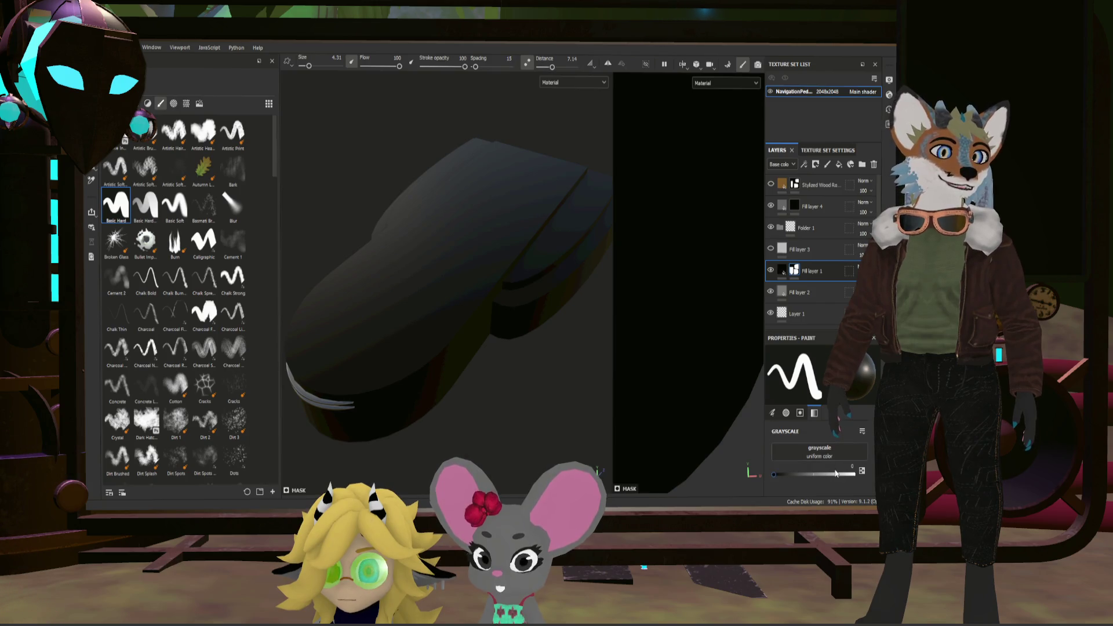
scroll(833, 459, up, 5)
scroll(832, 460, up, 2)
scroll(834, 463, up, 2)
scroll(834, 462, up, 3)
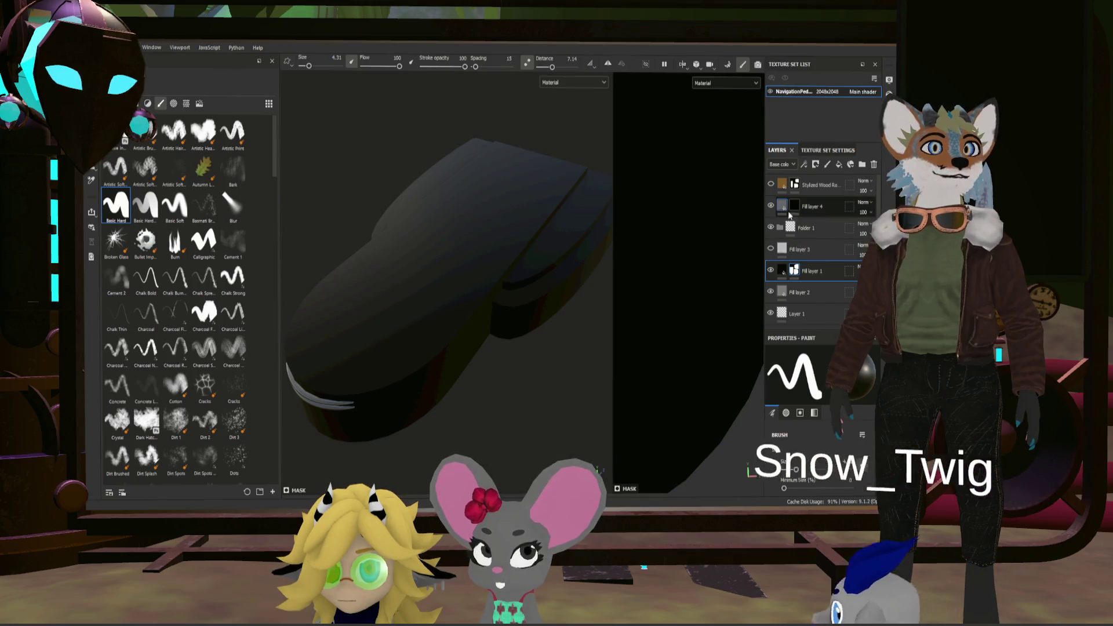
click(811, 206)
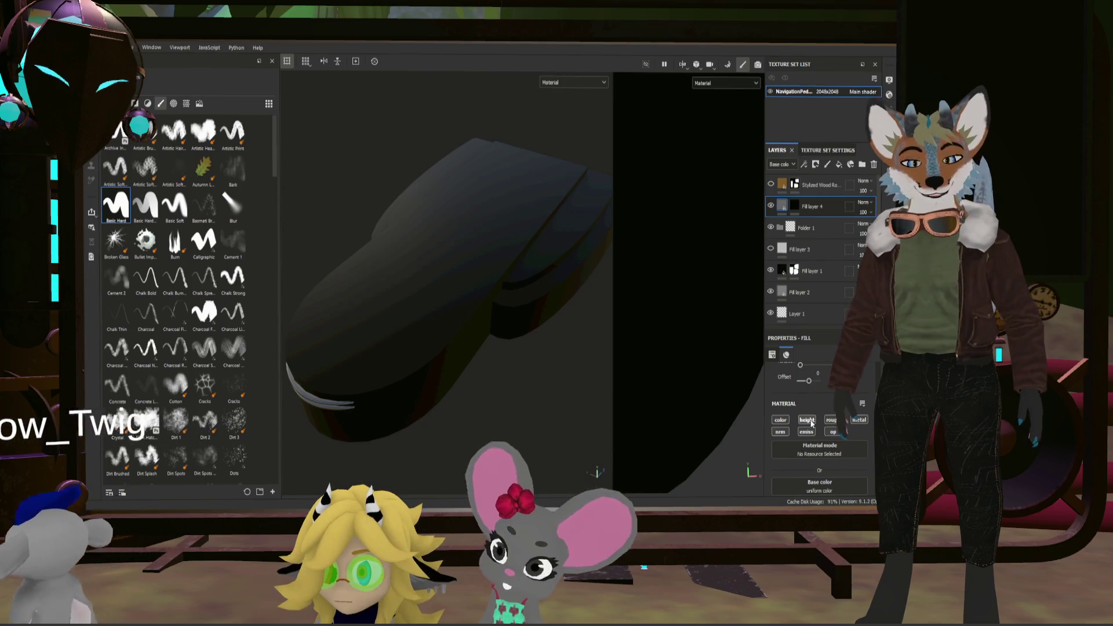
scroll(813, 391, down, 2)
scroll(839, 464, down, 2)
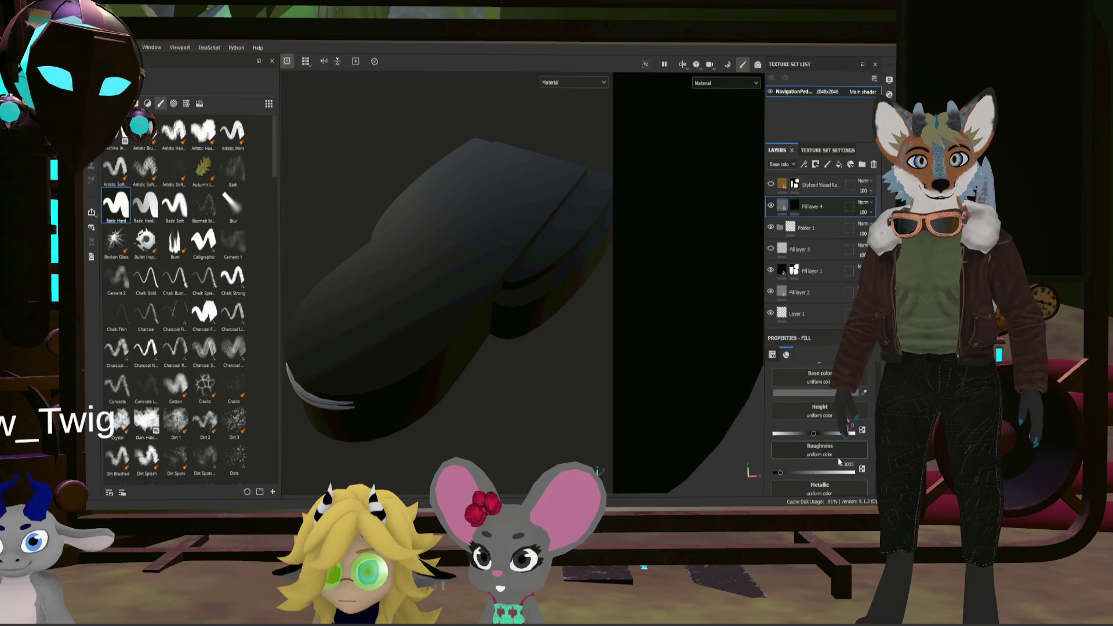
scroll(459, 360, up, 3)
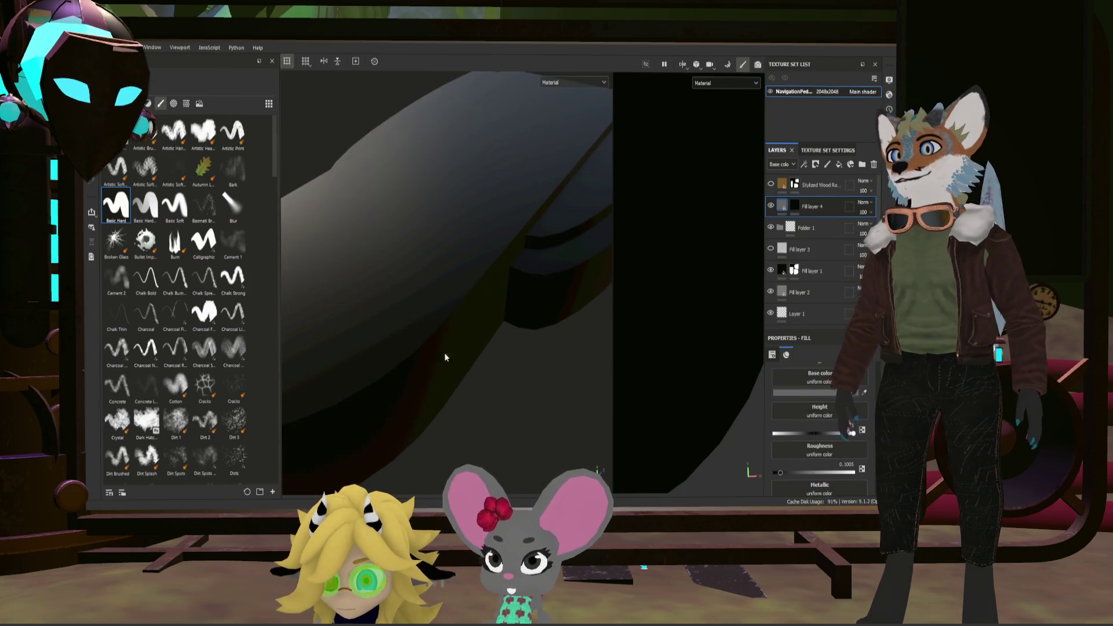
scroll(695, 291, down, 3)
scroll(716, 279, down, 2)
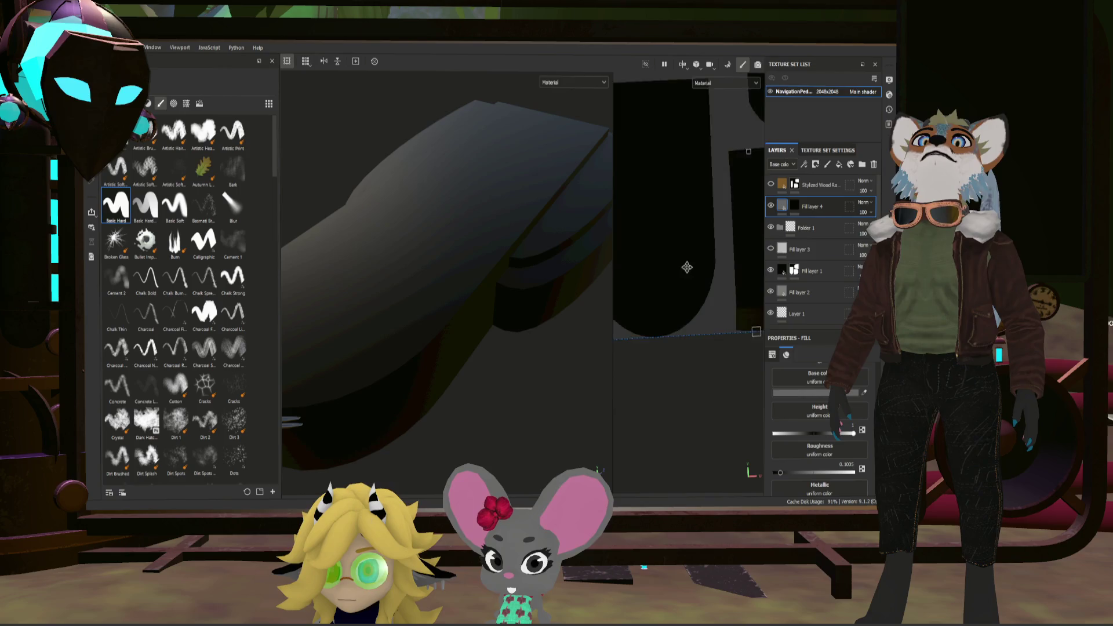
scroll(697, 182, up, 2)
scroll(696, 119, up, 2)
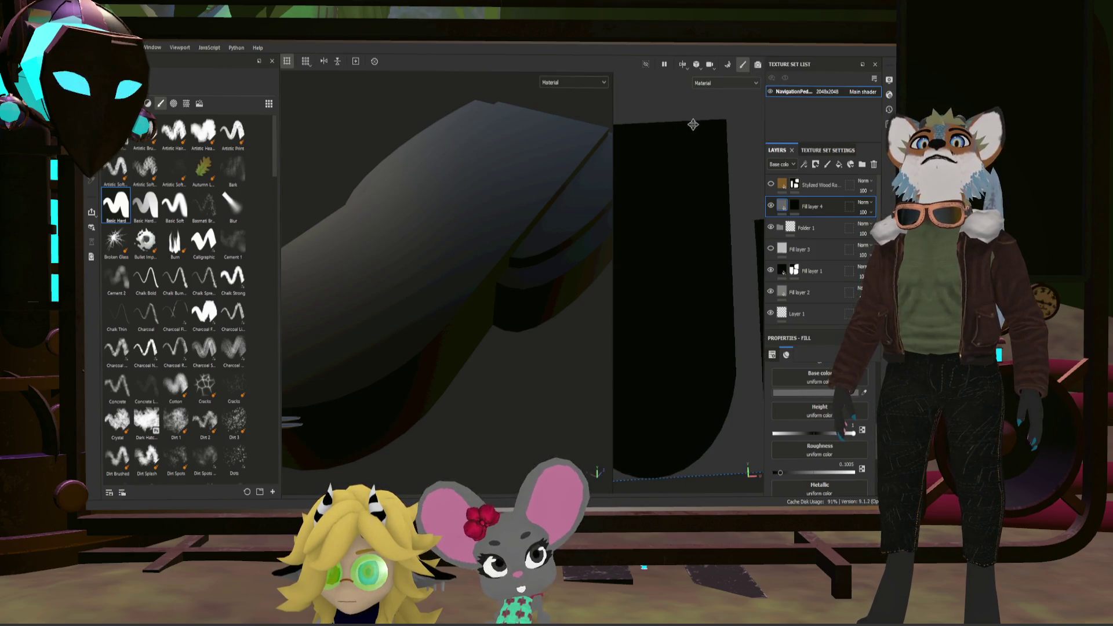
Step: Select Fill layer 4's mask thumbnail so painting targets the mask
click(794, 207)
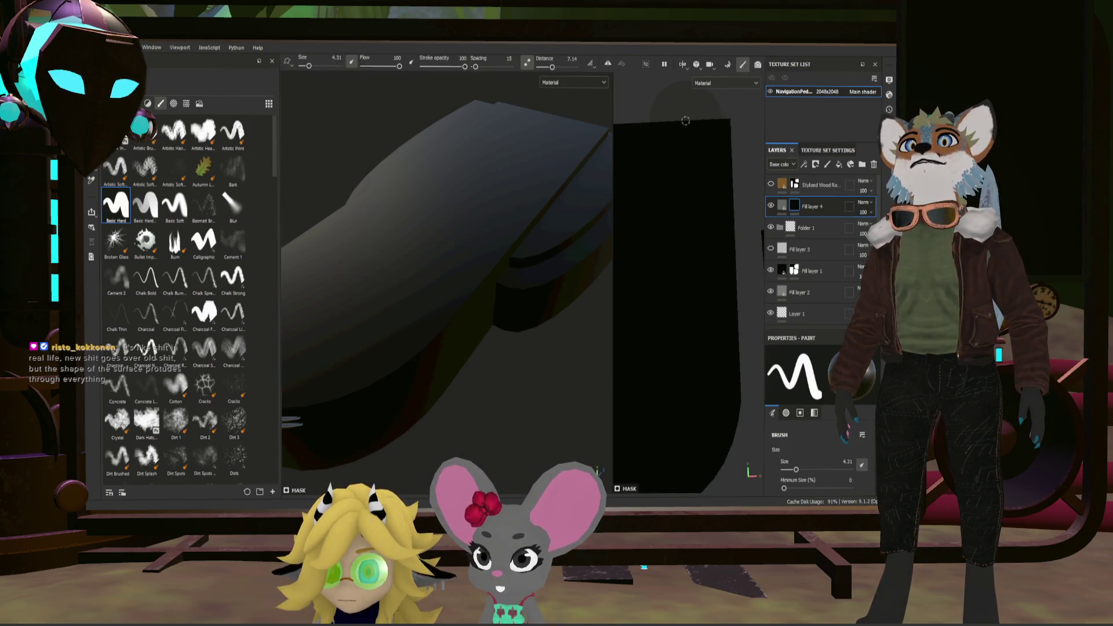
Step: Shift-click a first straight trim line into the mask along one top edge, undoing stray strokes
shift+click(704, 404)
key(ctrl+z)
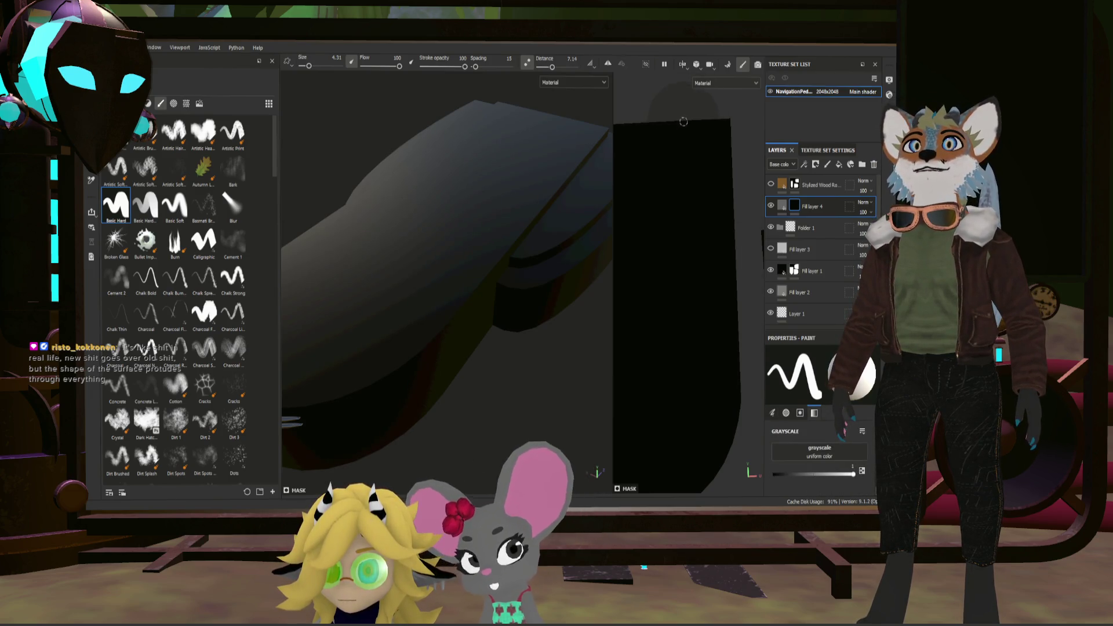
key(shift)
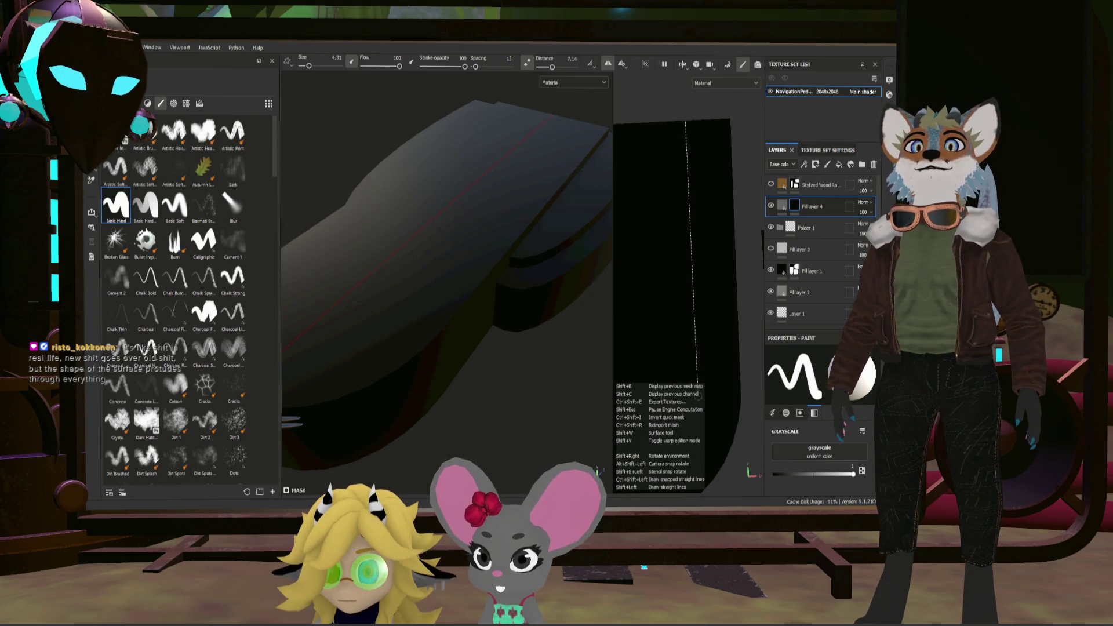
shift+click(698, 396)
mouse_move(527, 355)
alt+mouse_down()
mouse_move(477, 176)
mouse_move(516, 354)
mouse_move(481, 362)
alt+mouse_up()
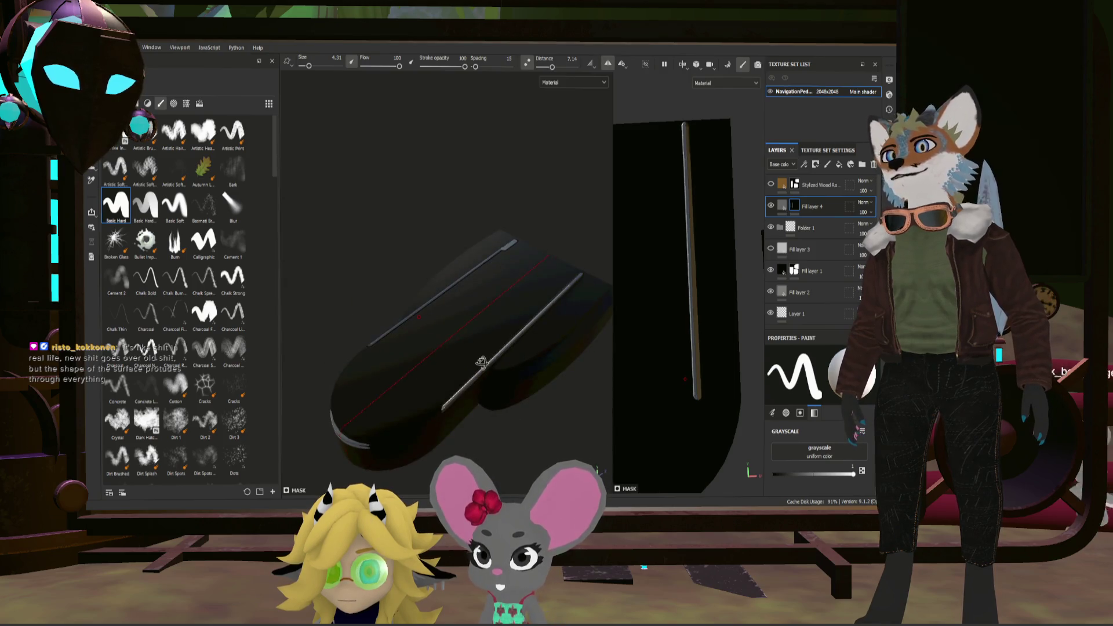
alt+drag(449, 387, 513, 320)
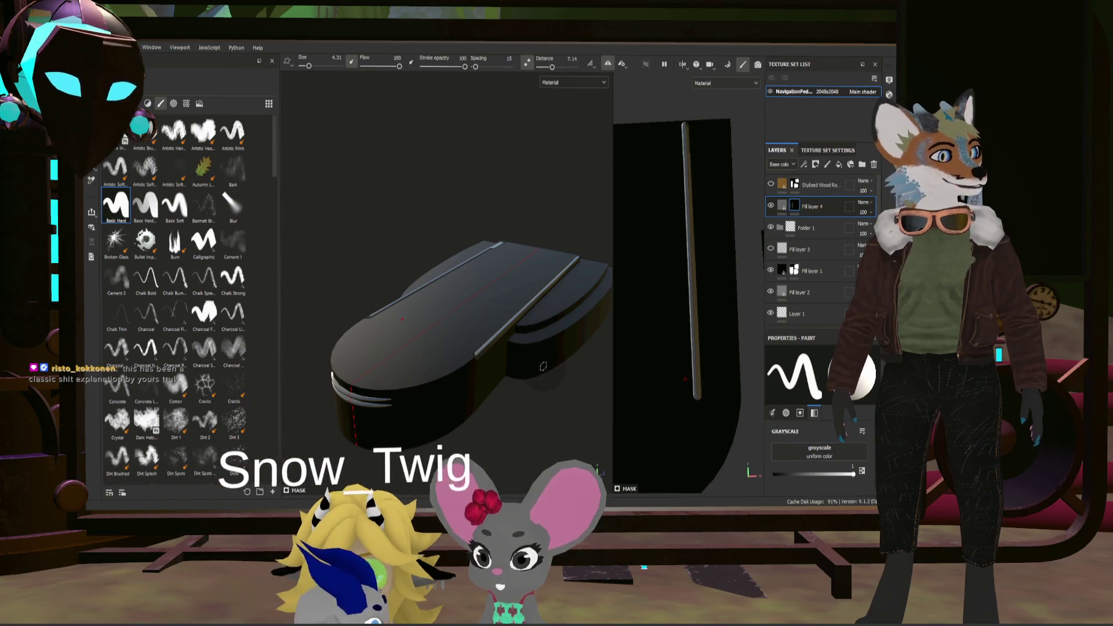
mouse_move(541, 314)
alt+mouse_down()
mouse_move(530, 377)
mouse_move(444, 330)
mouse_move(522, 359)
alt+mouse_up()
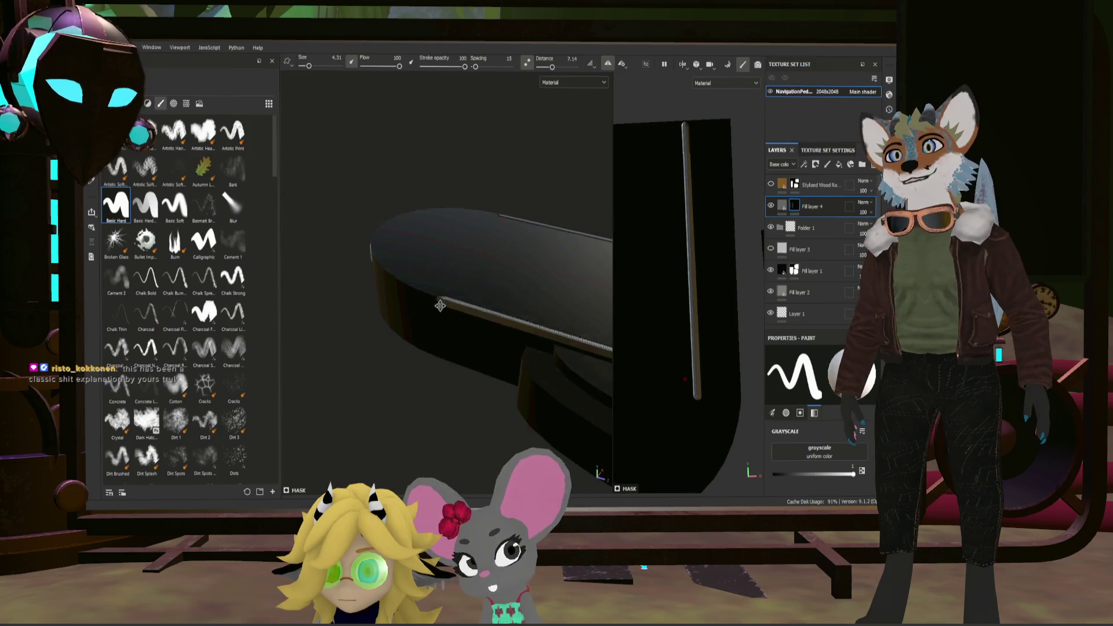
scroll(699, 407, up, 2)
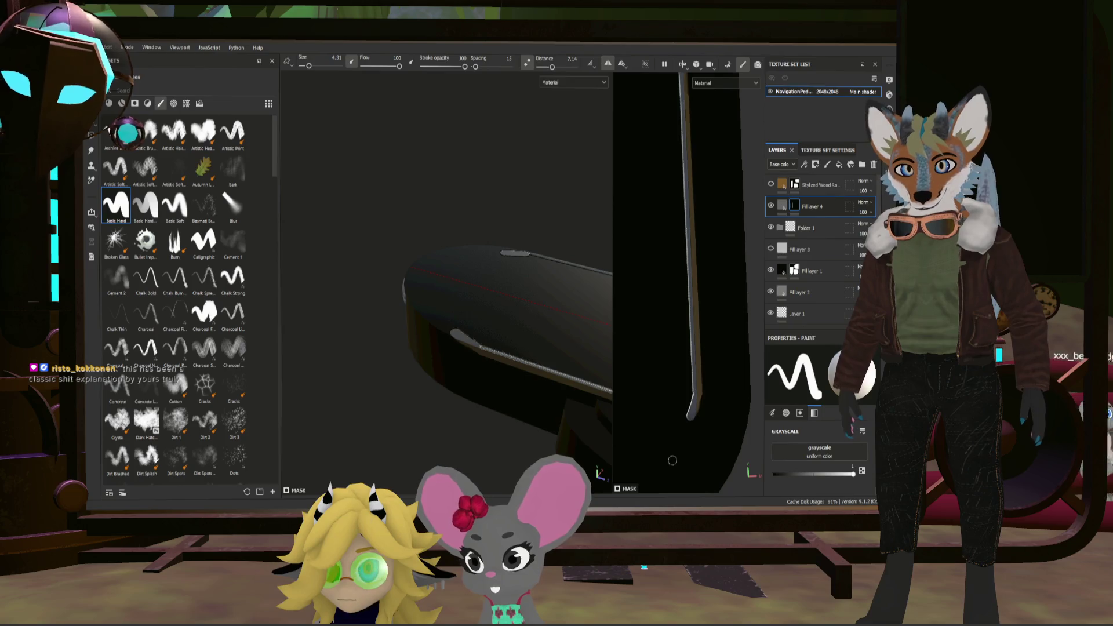
drag(672, 461, 698, 400)
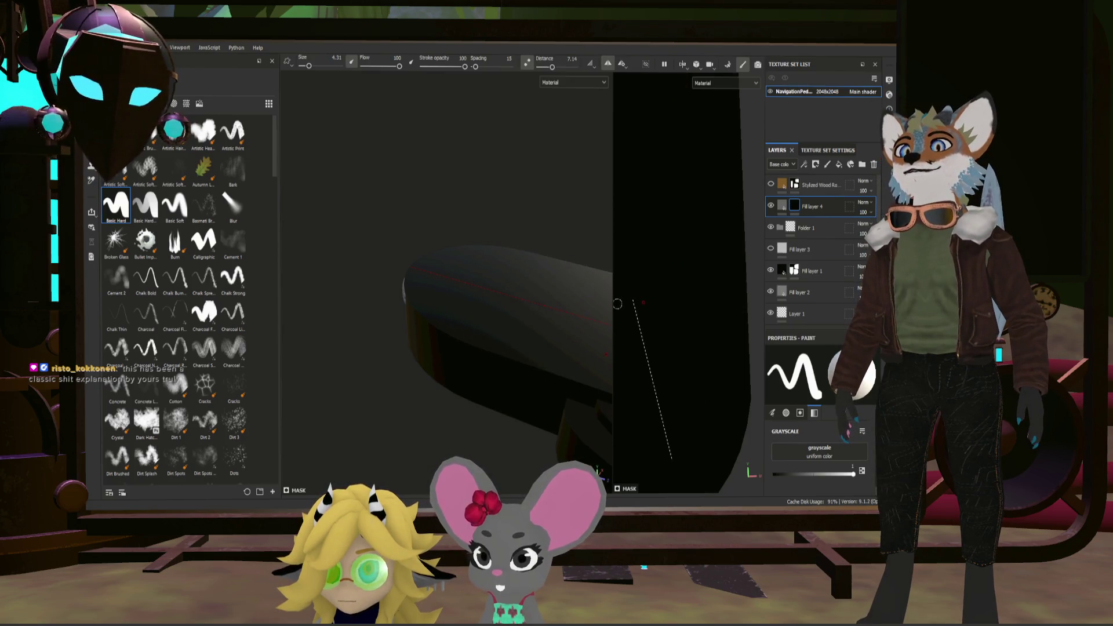
key(ctrl+z)
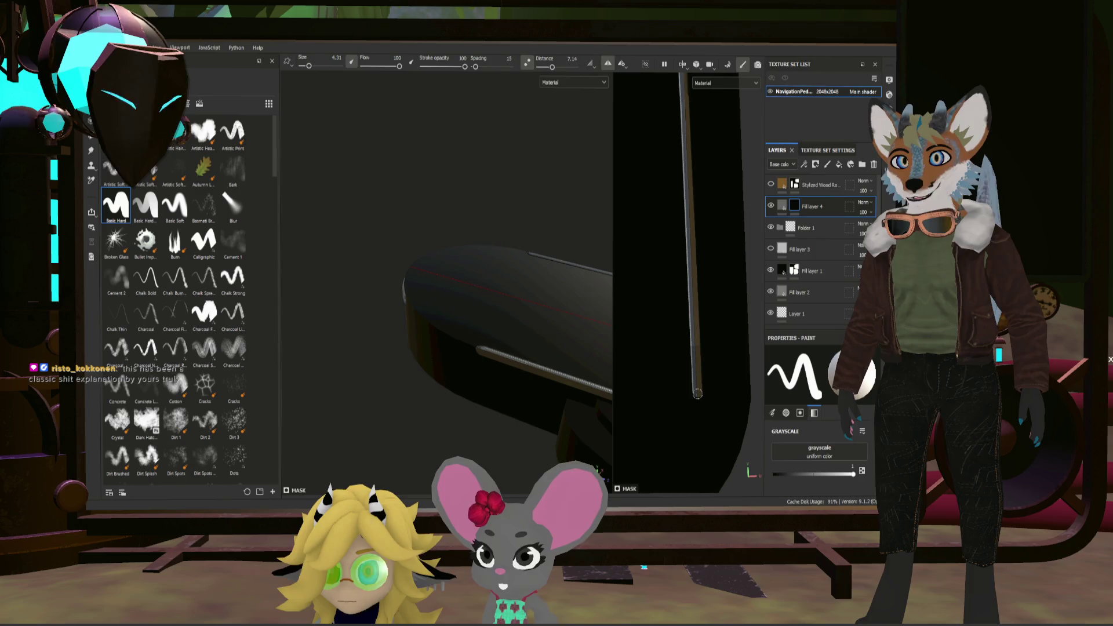
middle_drag(698, 393, 737, 272)
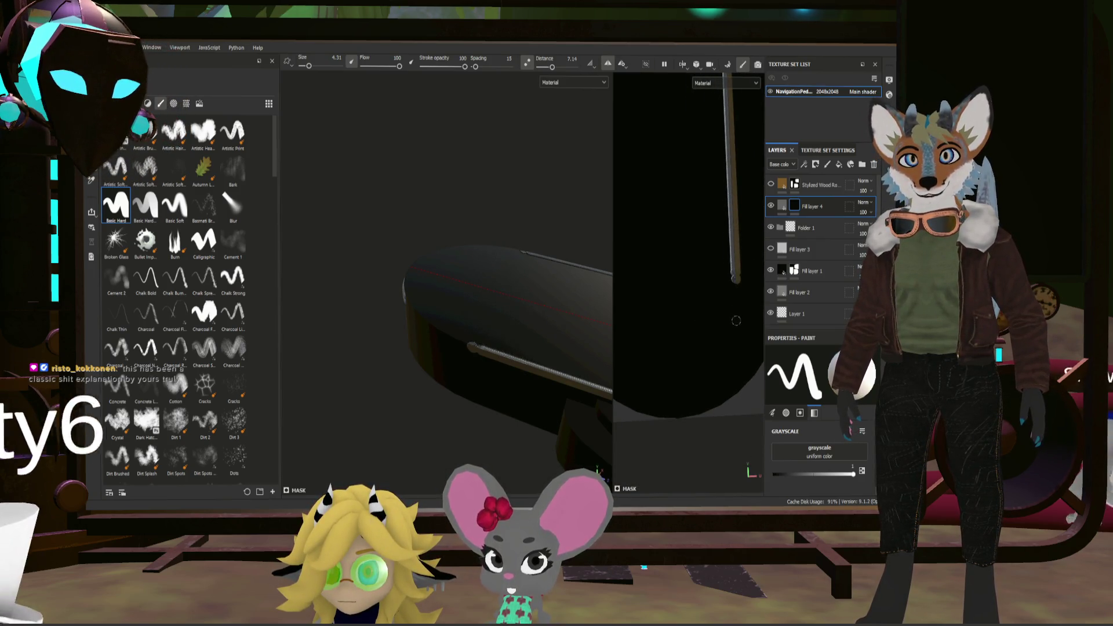
mouse_move(737, 292)
middle_down()
mouse_move(721, 362)
mouse_move(640, 383)
middle_up()
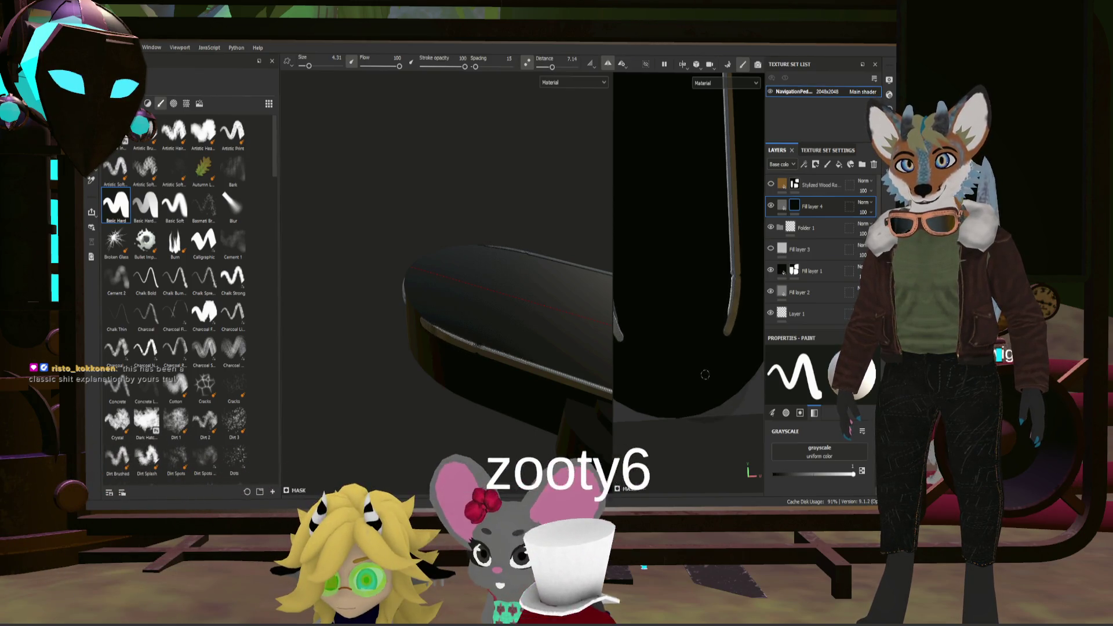
mouse_move(600, 349)
alt+mouse_down()
mouse_move(619, 279)
mouse_move(647, 311)
alt+mouse_up()
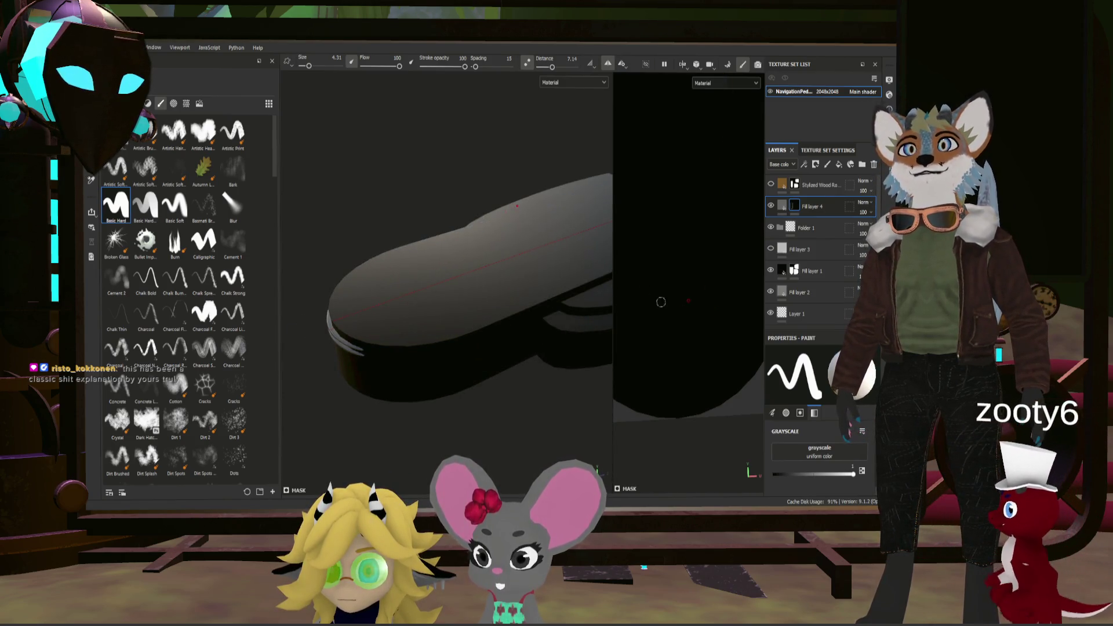
Step: Shrink the brush to size 2 and Shift-click two thin straight lines along the sole's top edges
drag(310, 66, 305, 68)
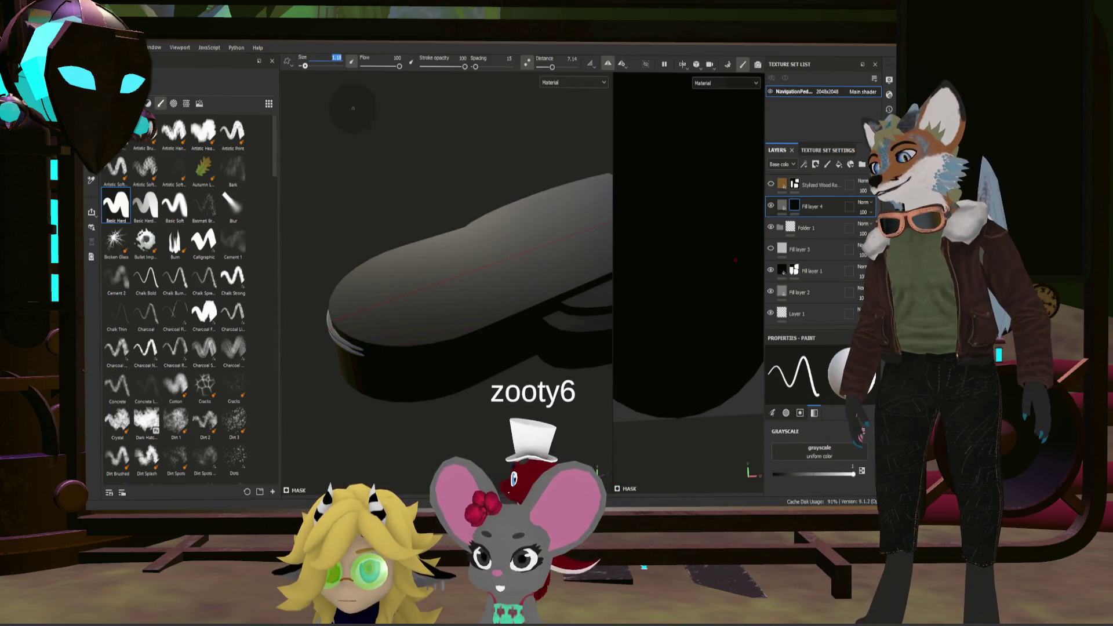
alt+drag(735, 260, 669, 218)
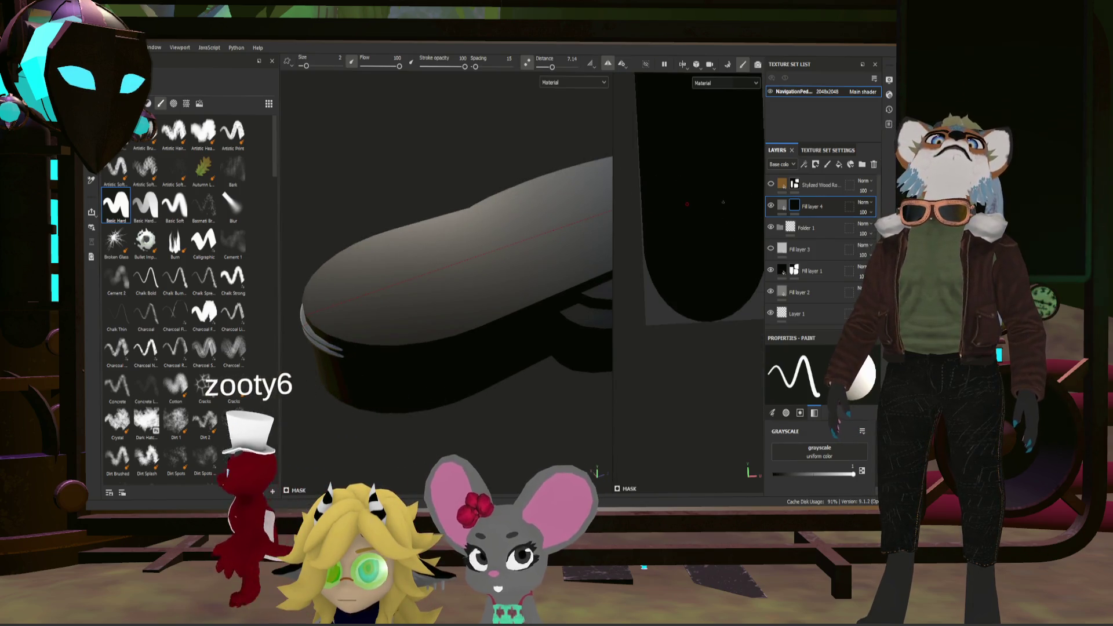
middle_drag(691, 217, 692, 274)
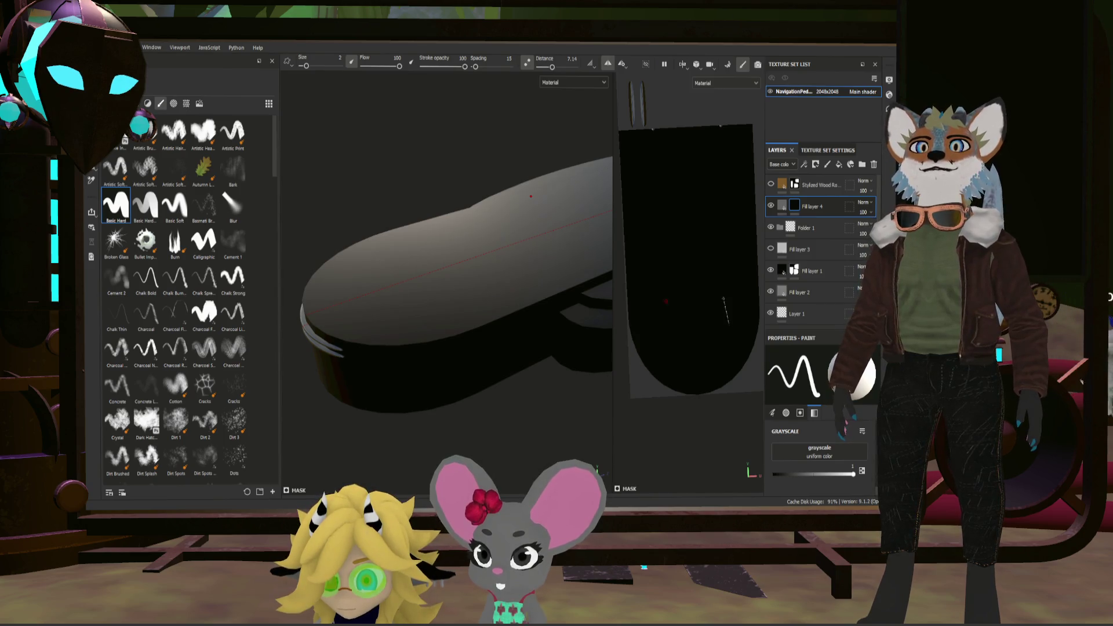
shift+click(530, 196)
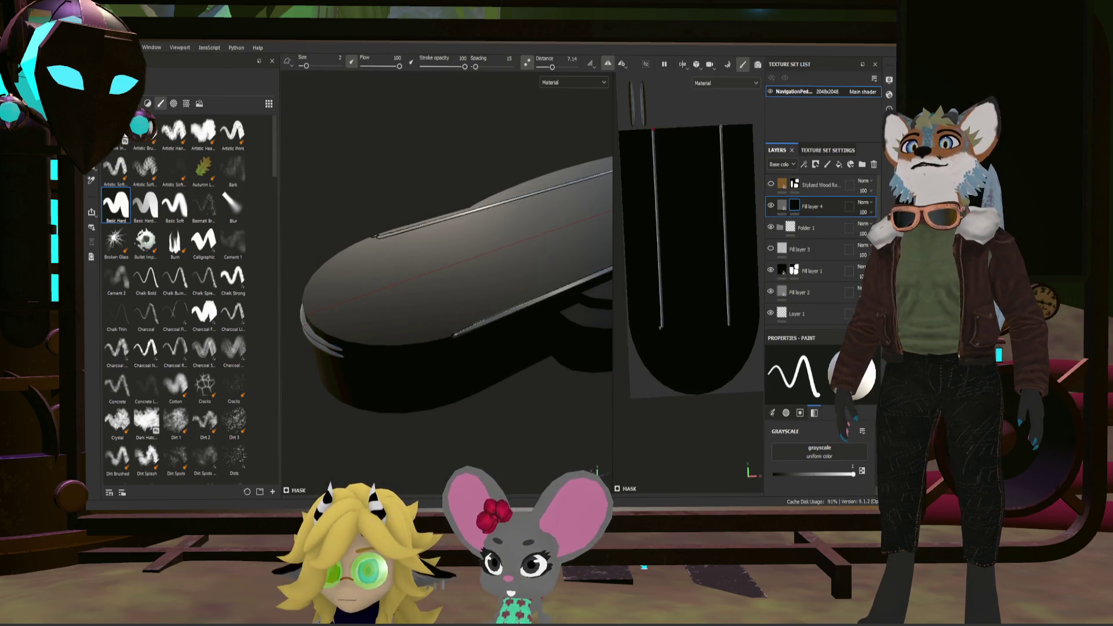
alt+drag(584, 319, 583, 323)
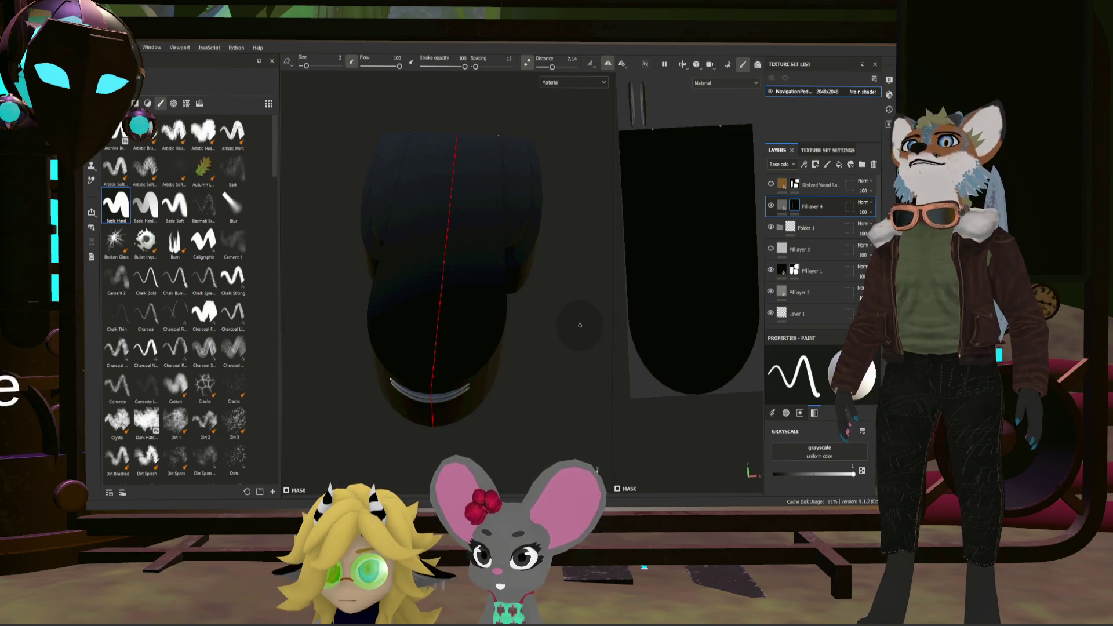
key(shift)
shift+click(728, 308)
mouse_move(433, 423)
alt+mouse_down()
mouse_move(408, 275)
mouse_move(311, 266)
mouse_move(298, 248)
mouse_move(434, 247)
mouse_move(497, 289)
alt+mouse_up()
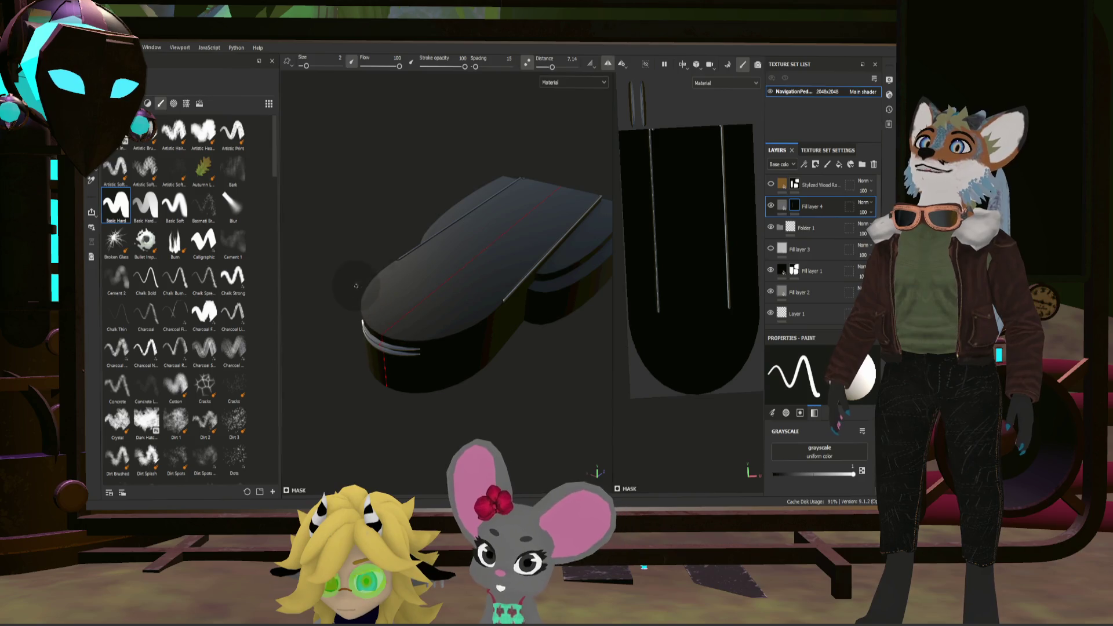
mouse_move(567, 280)
alt+mouse_down()
mouse_move(527, 319)
mouse_move(551, 373)
mouse_move(657, 289)
mouse_move(575, 254)
mouse_move(484, 299)
mouse_move(519, 328)
alt+mouse_up()
scroll(561, 273, up, 2)
scroll(561, 273, up, 3)
scroll(513, 320, down, 2)
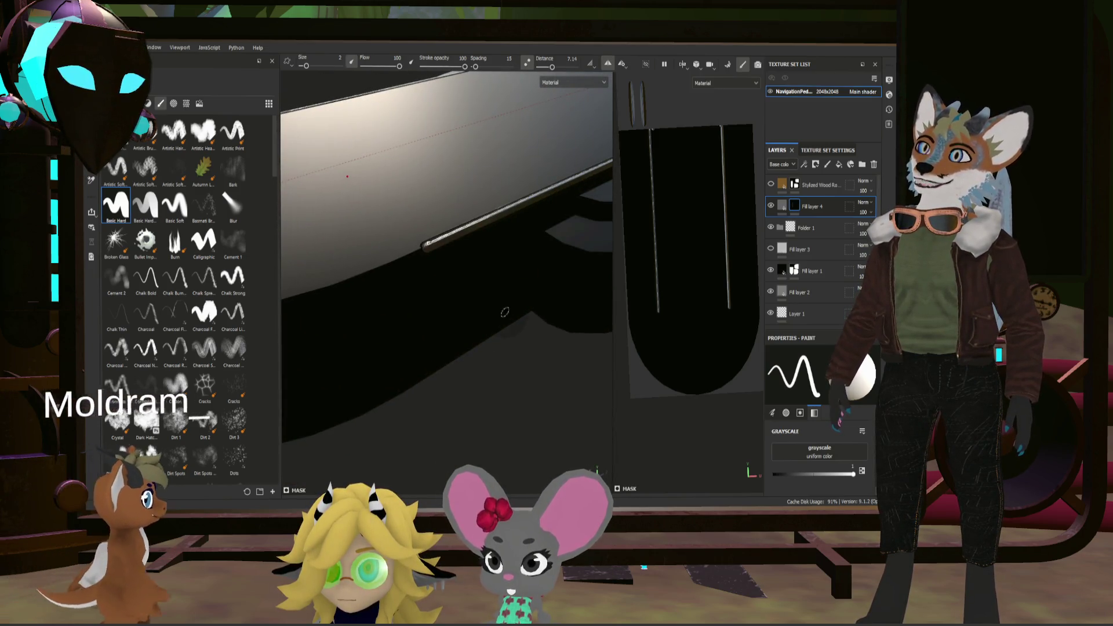
scroll(468, 306, down, 2)
mouse_move(468, 306)
alt+mouse_down()
mouse_move(351, 282)
mouse_move(434, 267)
mouse_move(321, 215)
mouse_move(476, 290)
mouse_move(563, 281)
mouse_move(487, 299)
mouse_move(476, 291)
alt+mouse_up()
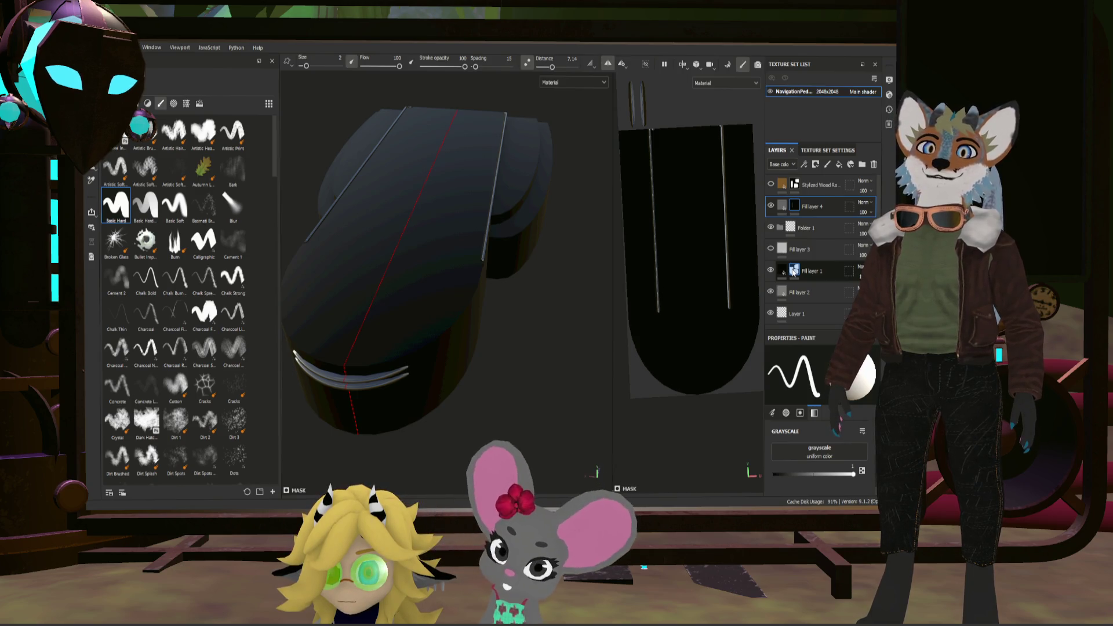
click(783, 272)
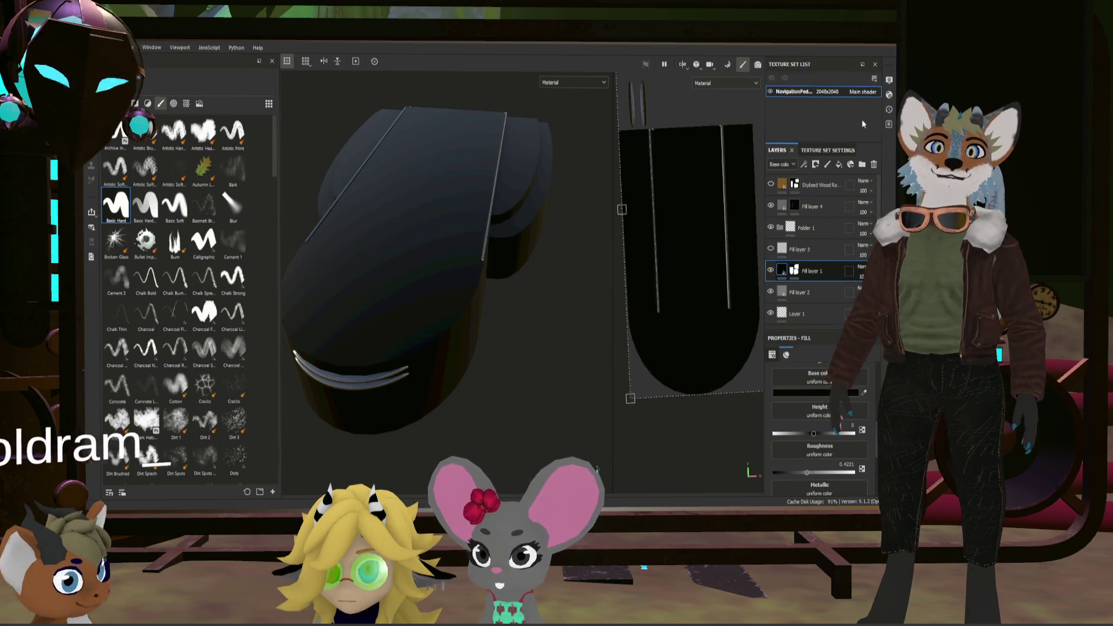
Step: Add a Metal Edge Wear generator to Fill layer 1's mask and set Invert to True
click(794, 271)
right_click(821, 274)
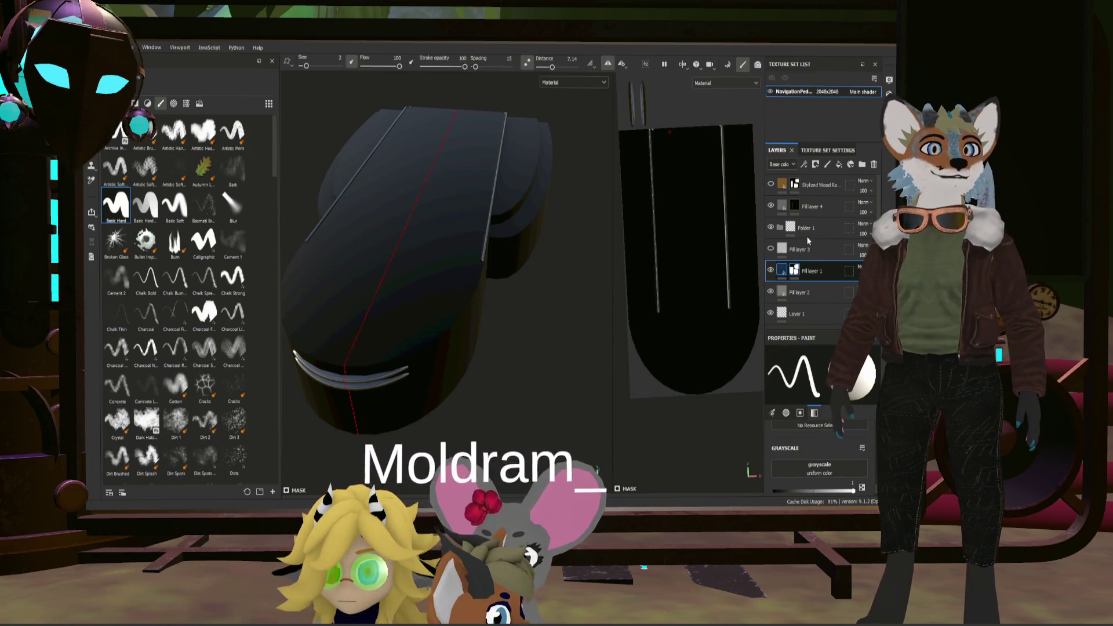
click(831, 328)
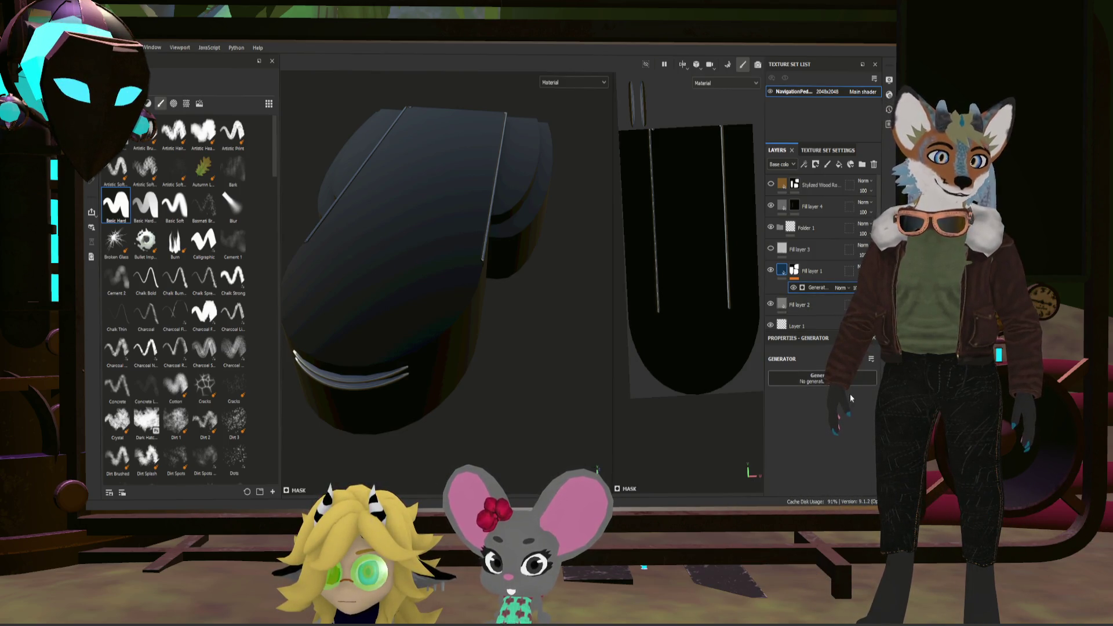
click(859, 464)
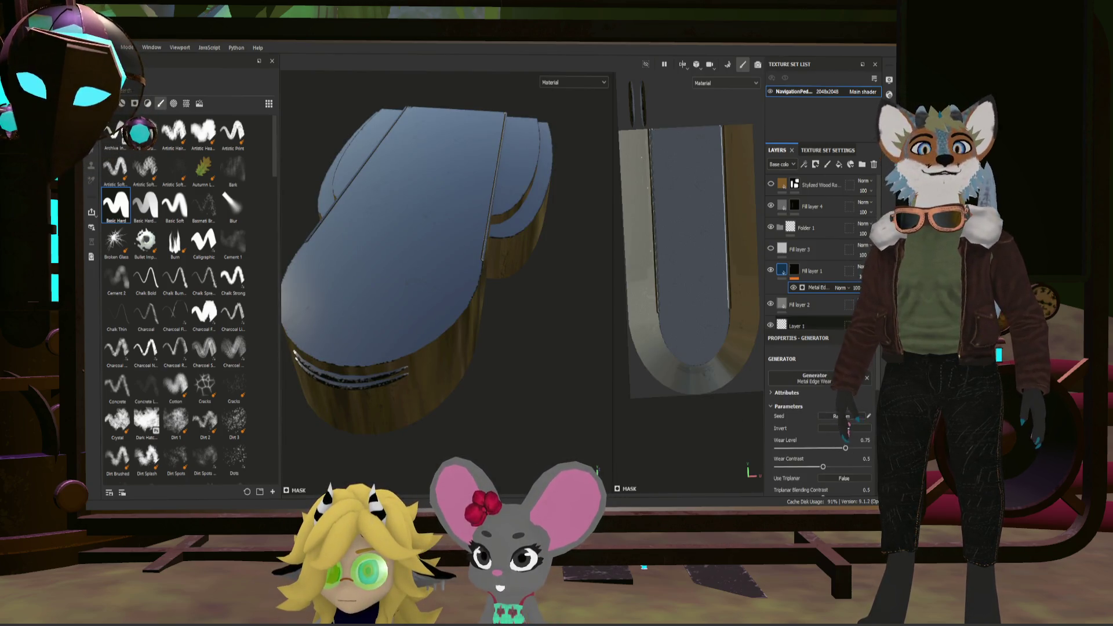
click(841, 429)
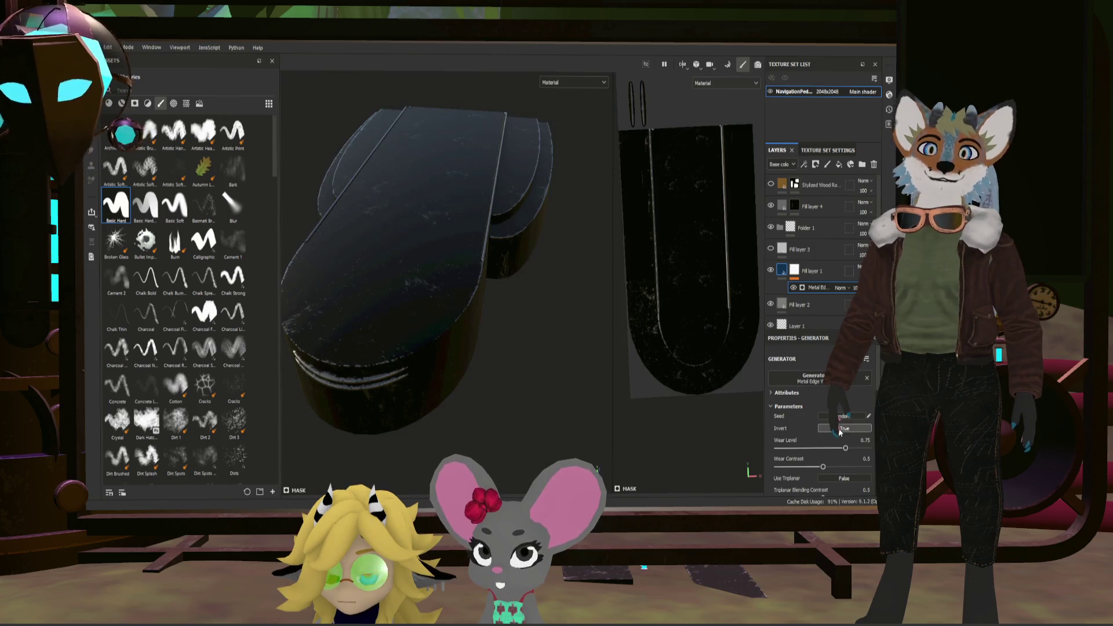
mouse_move(572, 377)
alt+mouse_down()
mouse_move(436, 253)
mouse_move(570, 284)
mouse_move(524, 301)
mouse_move(400, 305)
alt+mouse_up()
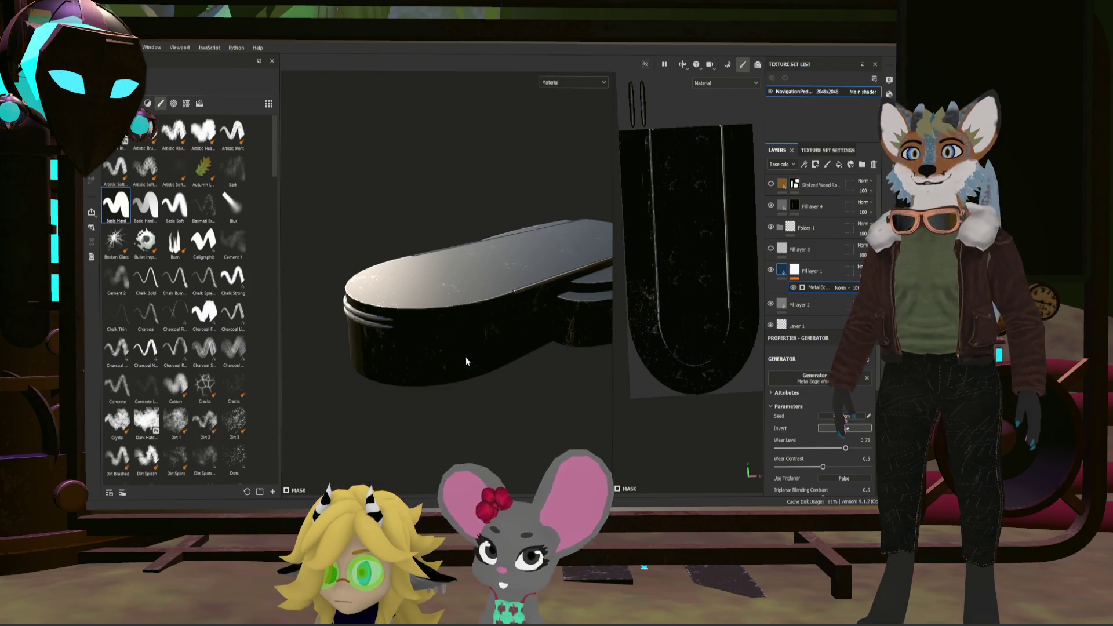
mouse_move(440, 363)
alt+mouse_down()
mouse_move(439, 345)
mouse_move(460, 339)
mouse_move(451, 377)
mouse_move(435, 386)
mouse_move(452, 382)
alt+mouse_up()
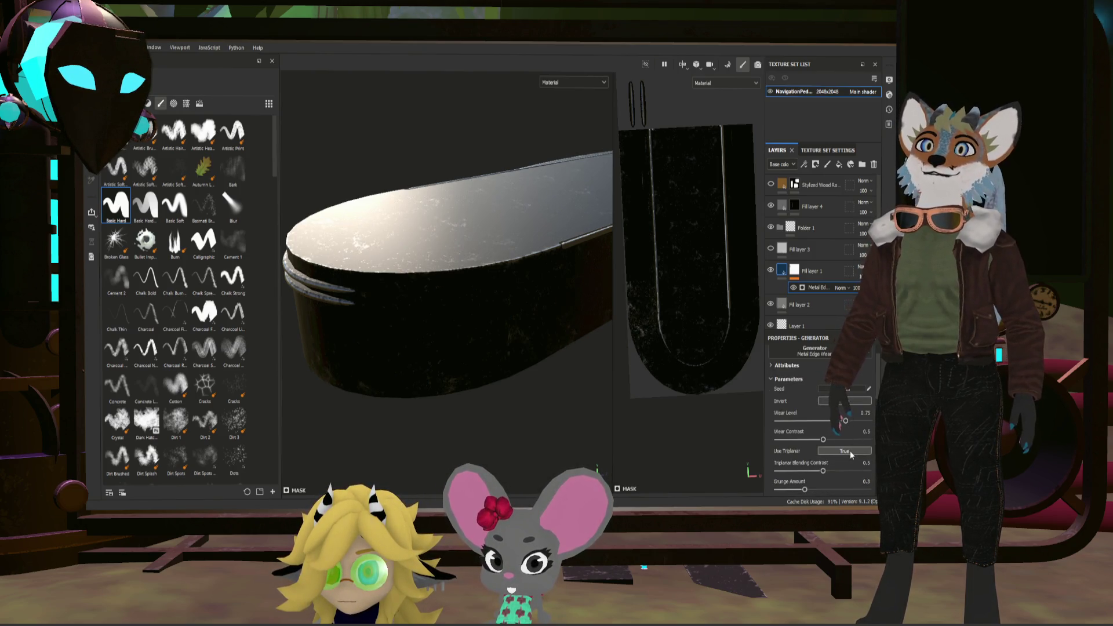
scroll(808, 443, down, 1)
scroll(808, 446, up, 1)
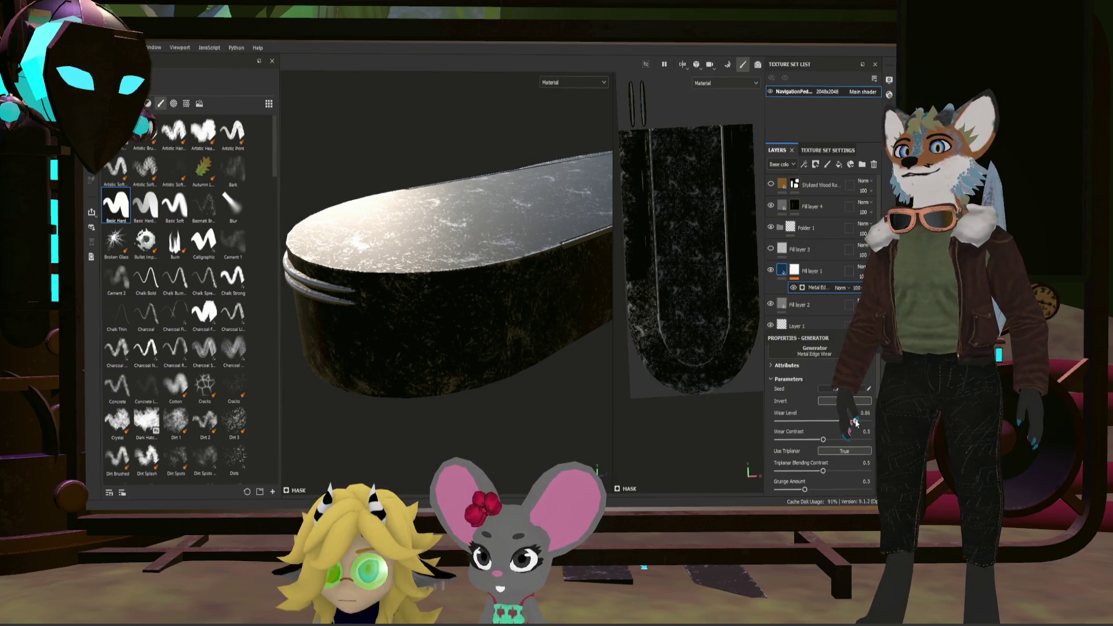
Step: Lower the generator's Wear Level to 0.74 and return to the full shaded material view
alt+drag(454, 351, 537, 330)
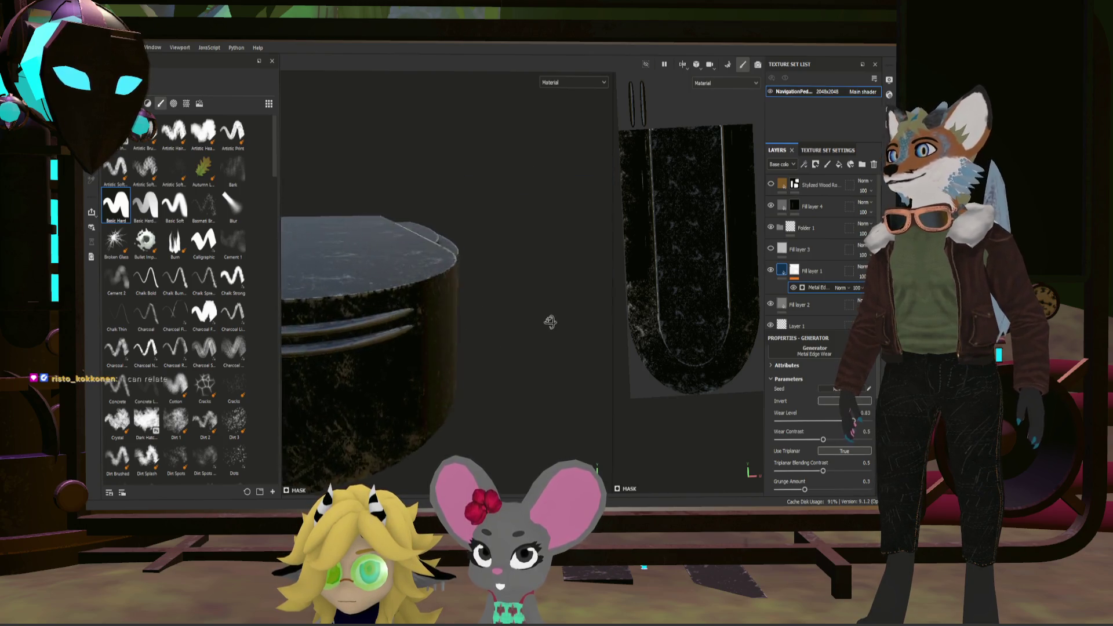
drag(855, 423, 837, 426)
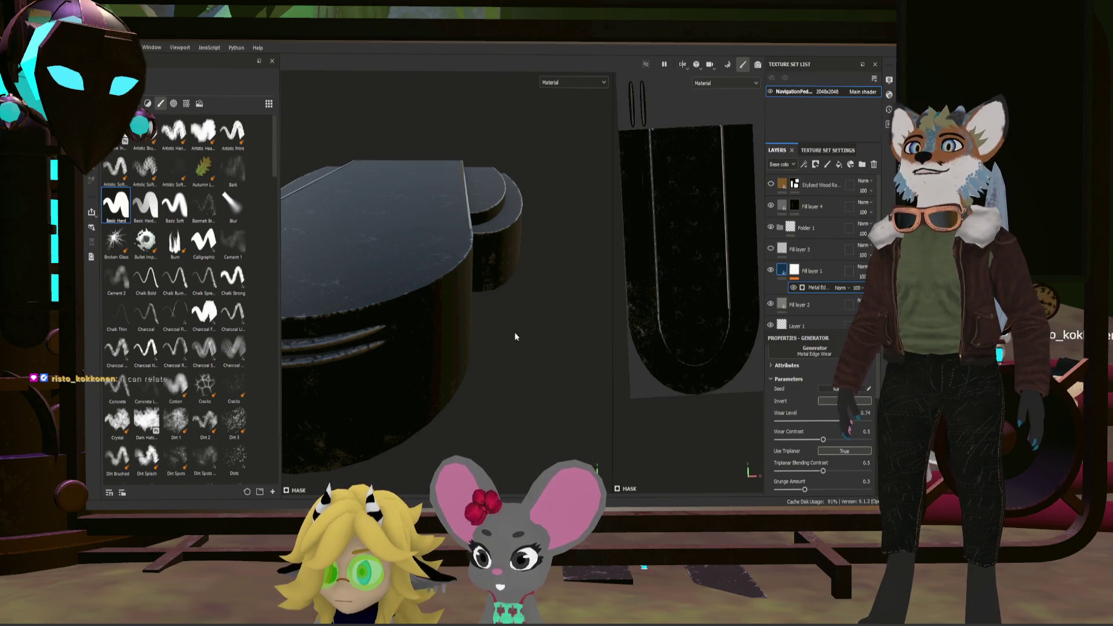
alt+drag(516, 347, 450, 268)
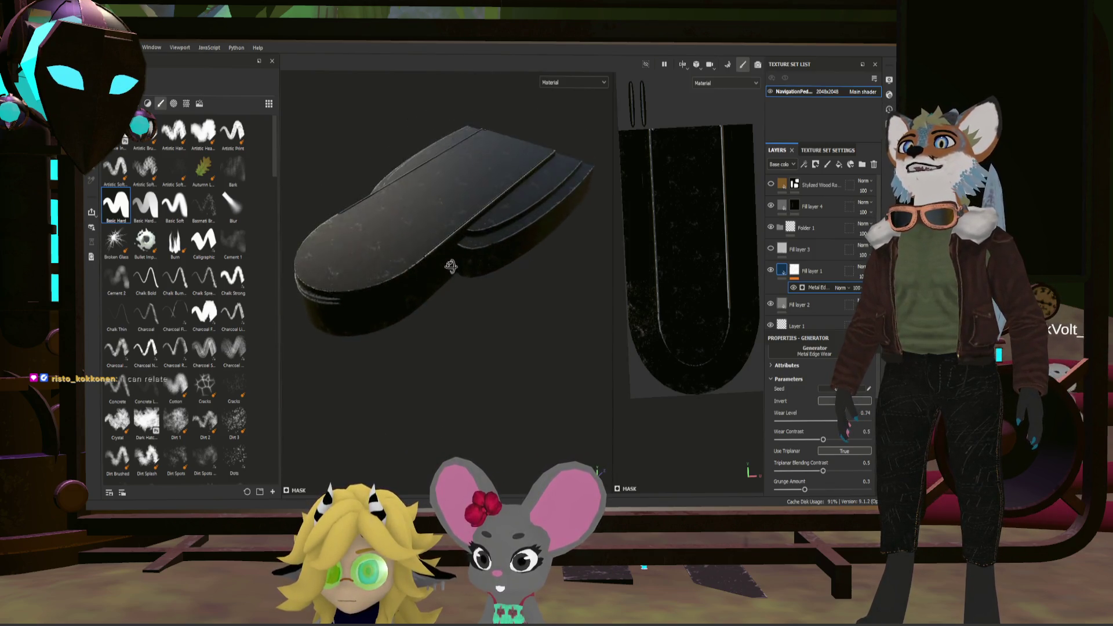
scroll(476, 233, up, 3)
scroll(480, 232, up, 3)
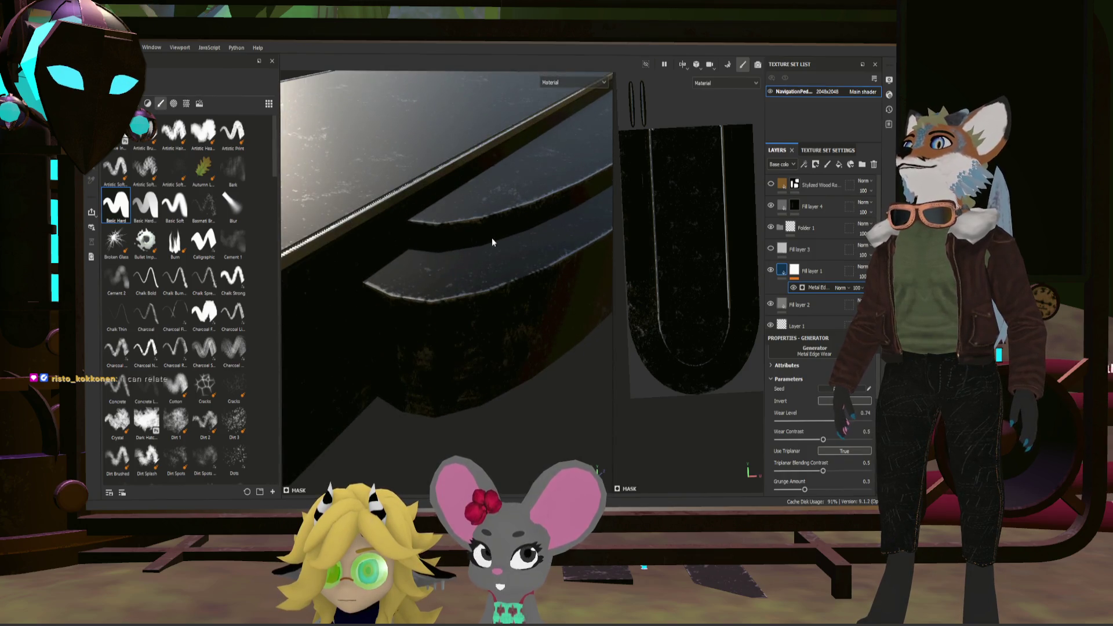
scroll(493, 238, down, 5)
alt+drag(400, 258, 461, 252)
scroll(461, 253, up, 3)
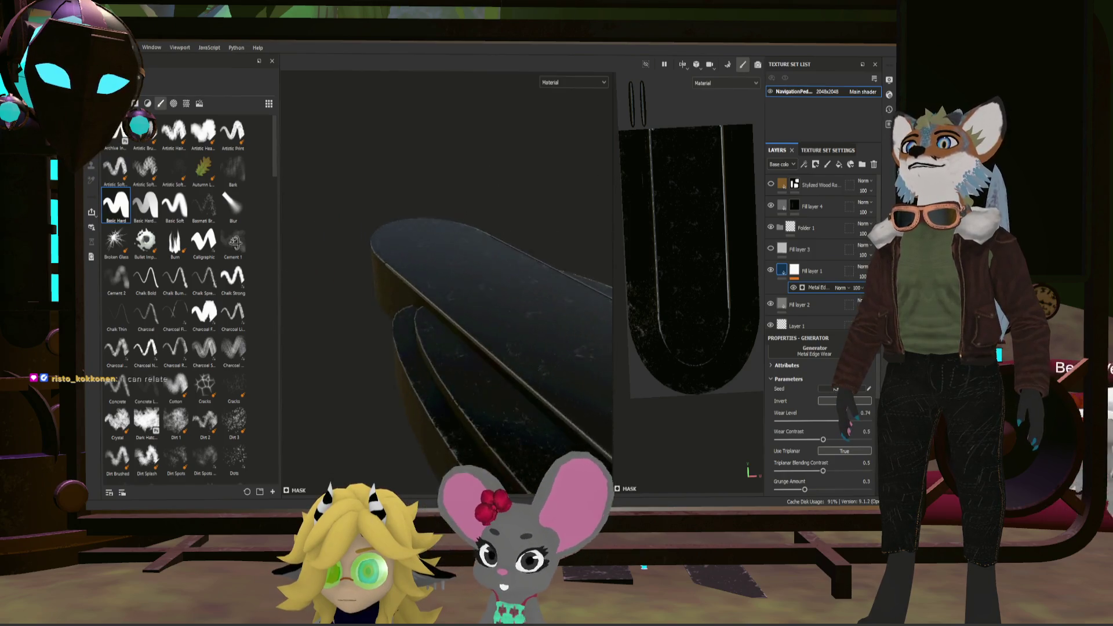
scroll(461, 252, down, 3)
alt+drag(415, 217, 583, 277)
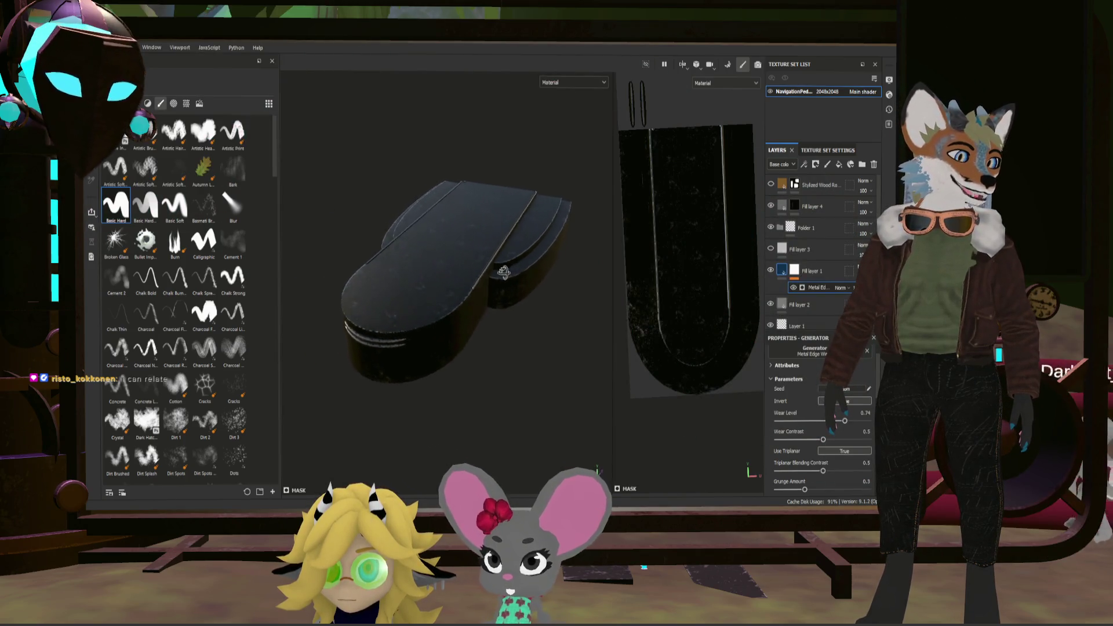
mouse_move(506, 281)
alt+mouse_down()
mouse_move(498, 259)
mouse_move(550, 251)
mouse_move(521, 356)
mouse_move(436, 420)
alt+mouse_up()
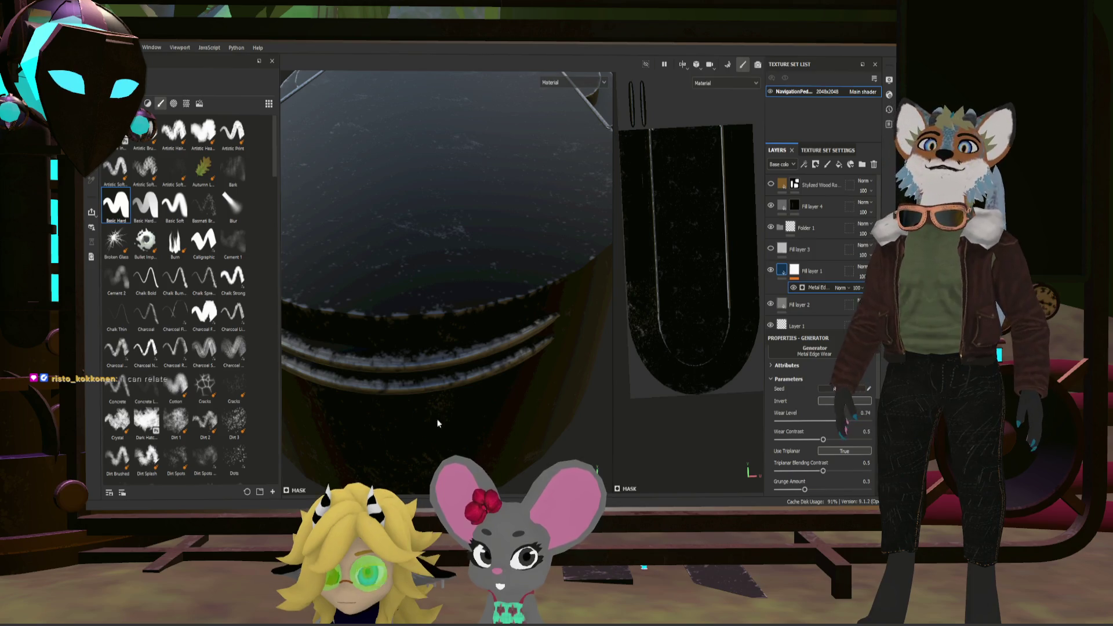
click(826, 290)
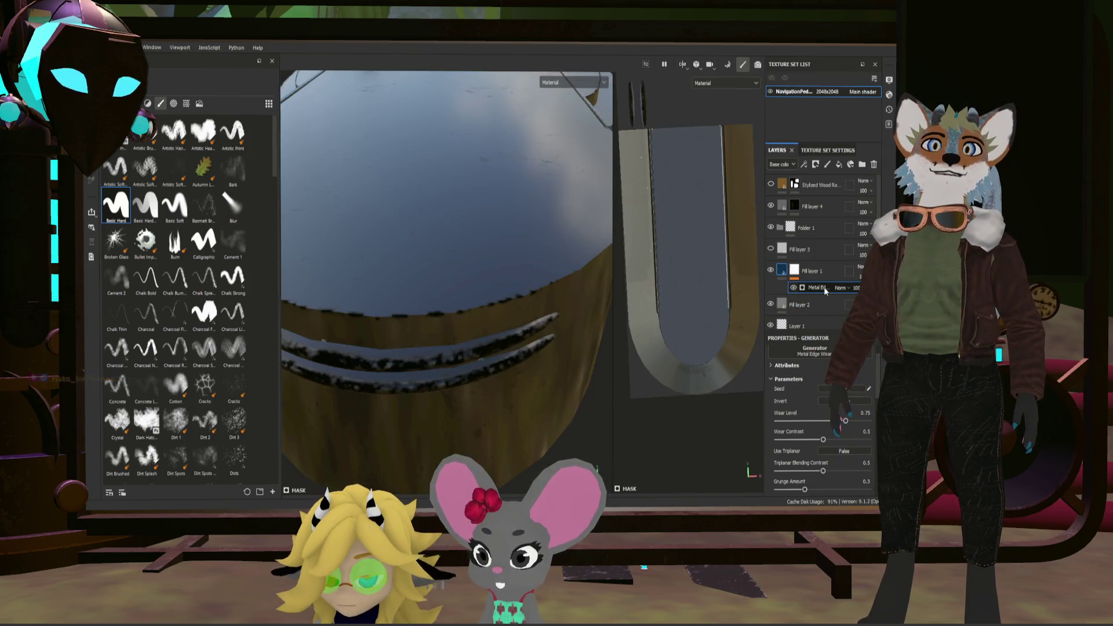
Step: Undo the edge-wear generator and move Fill layer 1 into a new Folder 2
key(ctrl+z)
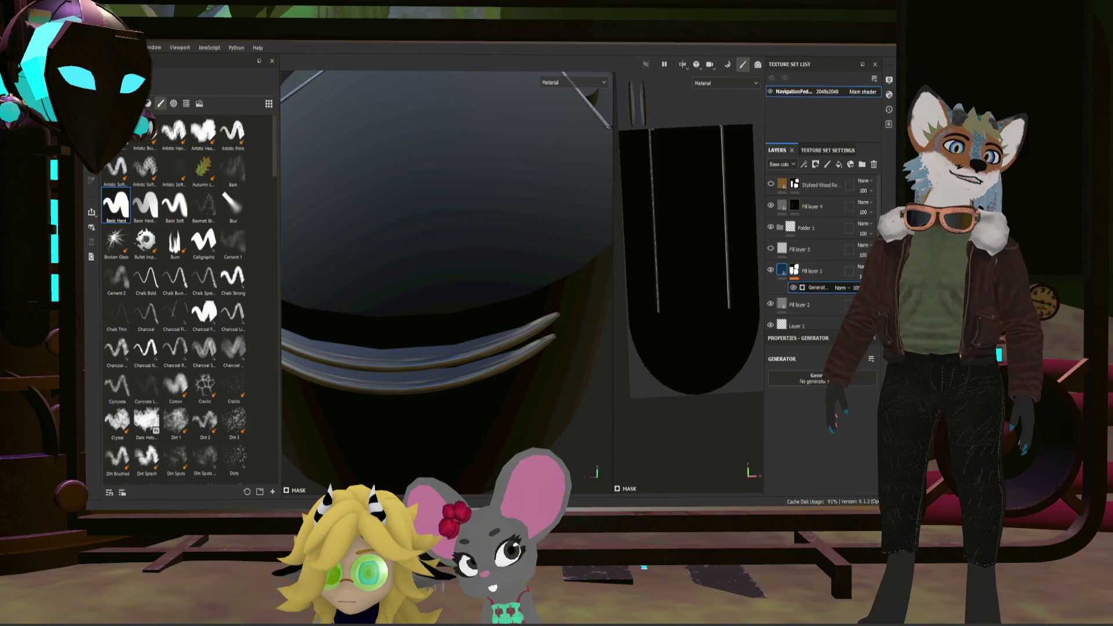
key(ctrl+z)
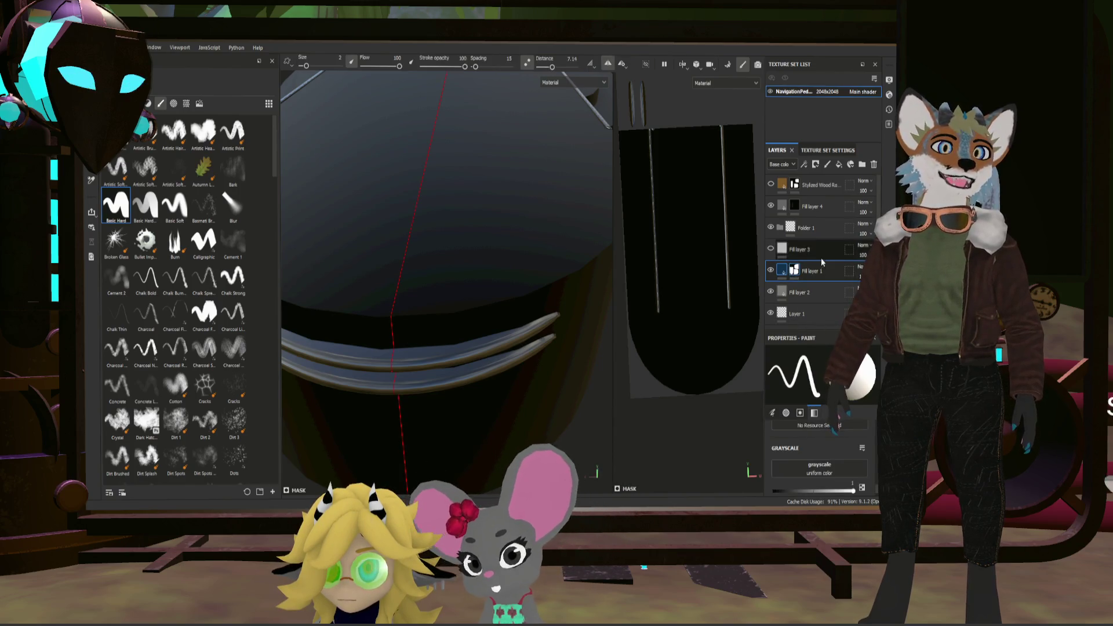
click(838, 167)
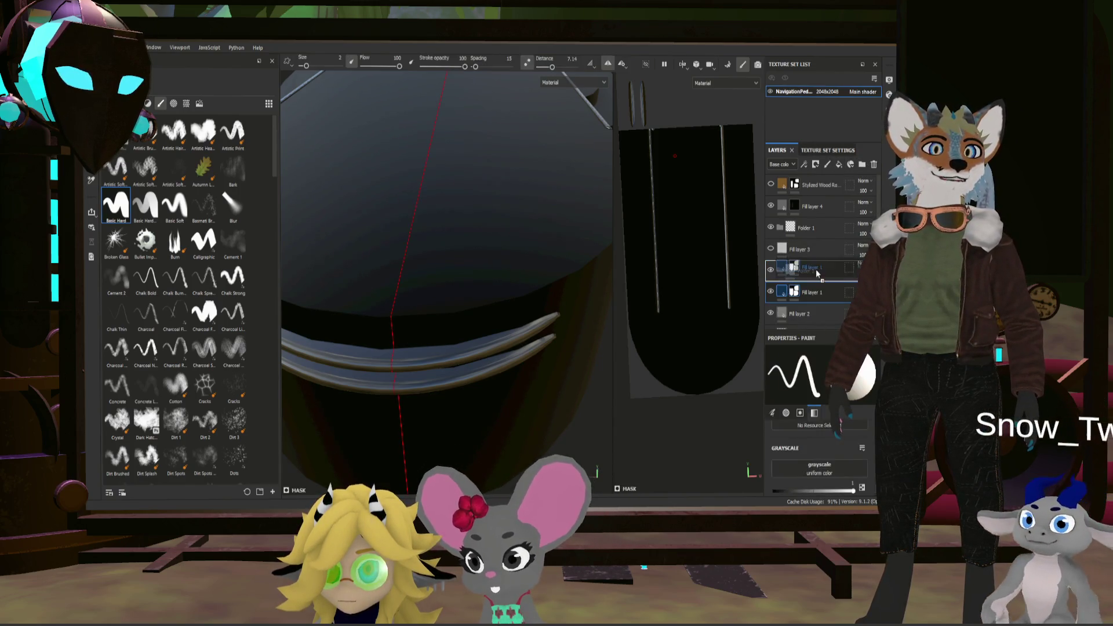
drag(808, 294, 814, 272)
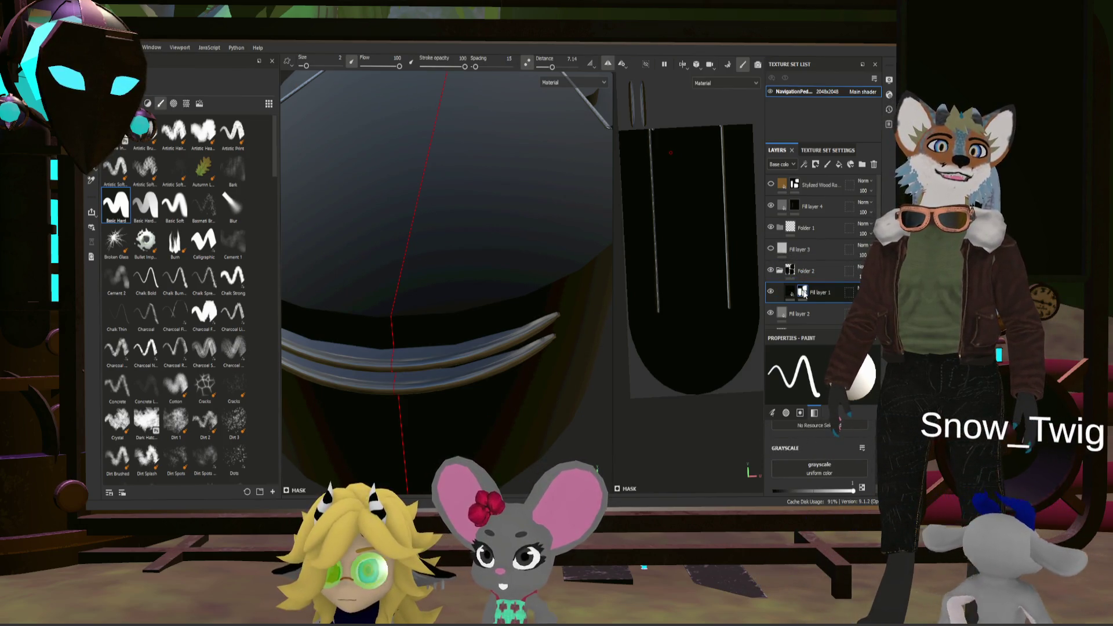
Step: Add a black mask to Folder 2 and select Fill layer 1's mask
click(790, 272)
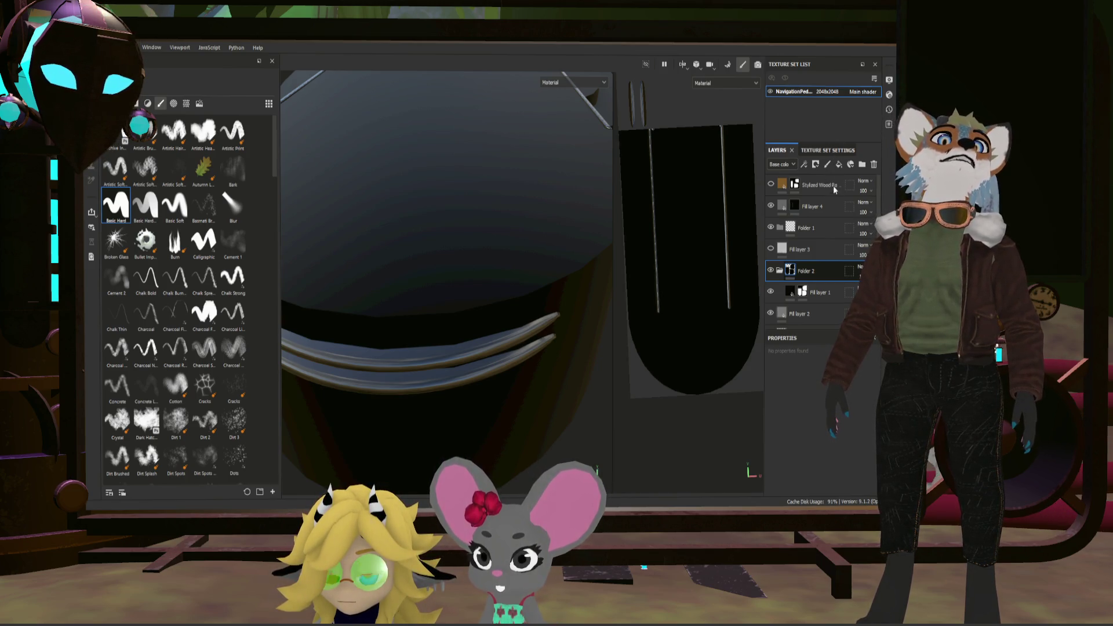
click(826, 219)
double_click(813, 292)
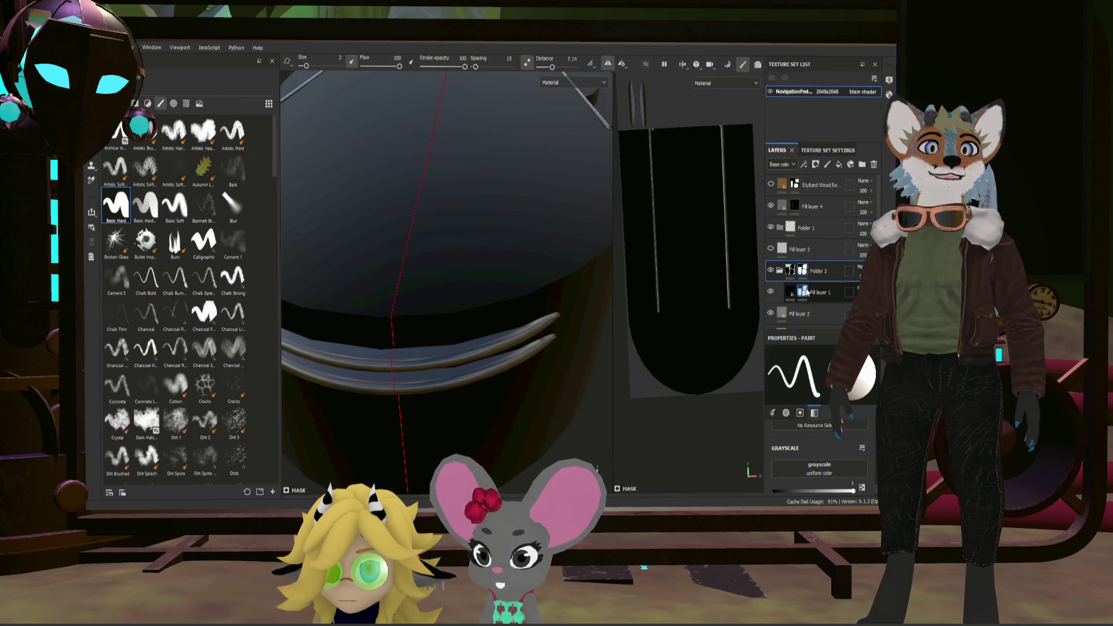
click(805, 294)
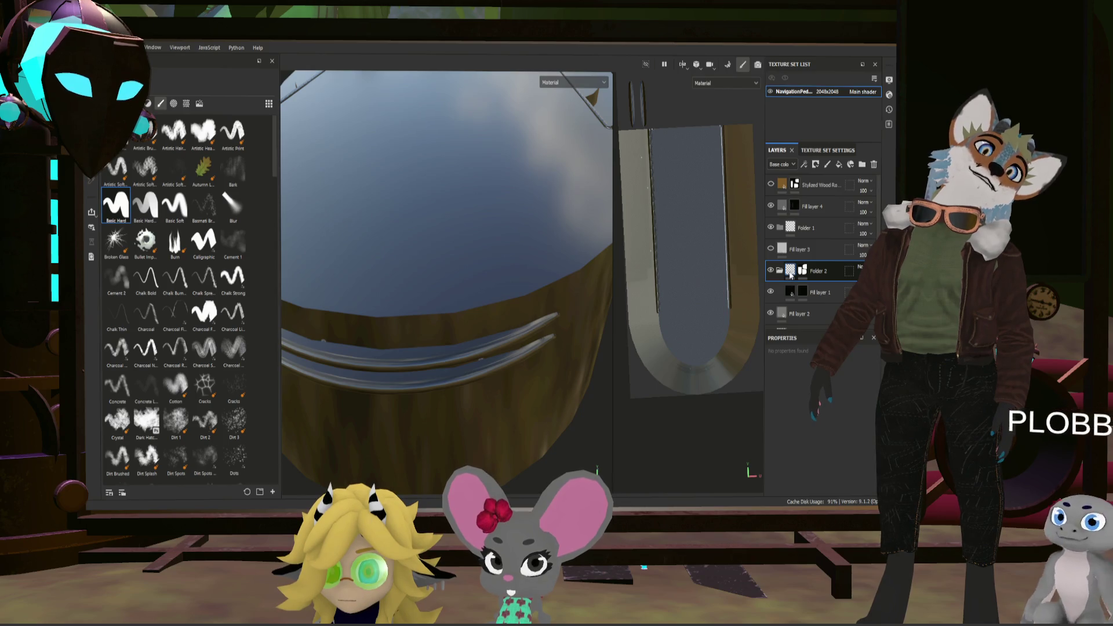
Step: Add a black mask to Fill layer 1 with a Metal Edge Wear generator driving it
click(832, 295)
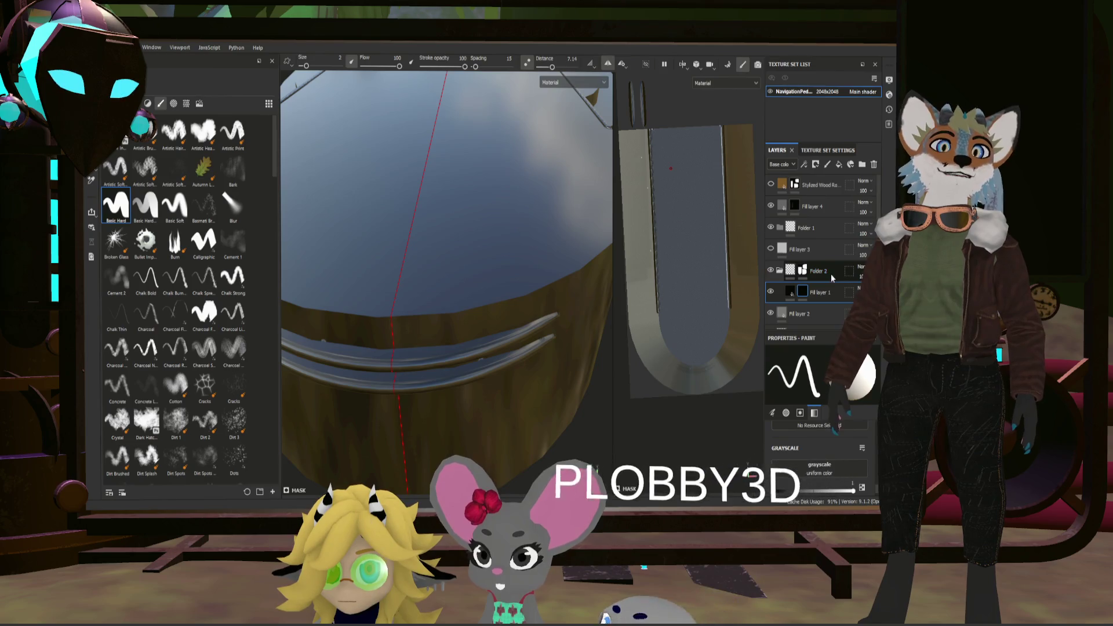
drag(833, 272, 801, 295)
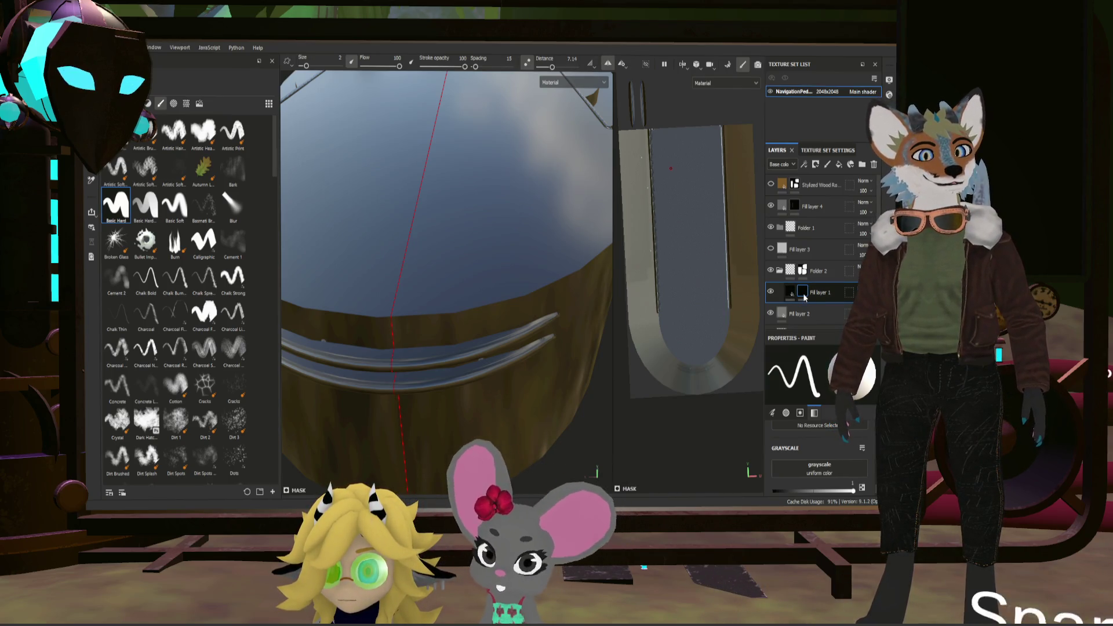
click(803, 294)
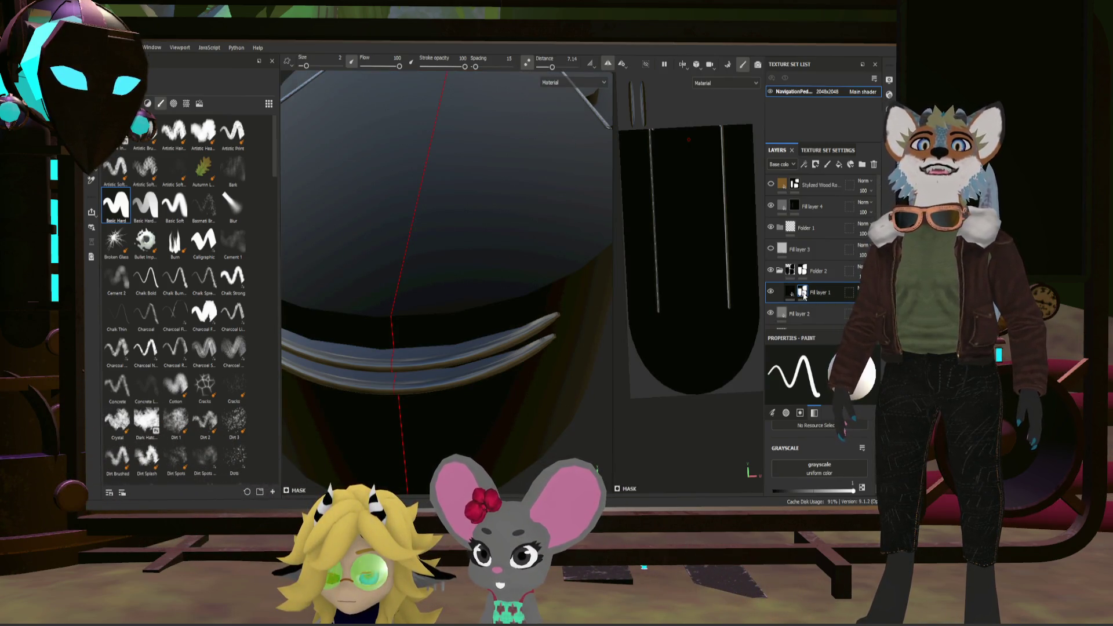
right_click(817, 326)
click(823, 319)
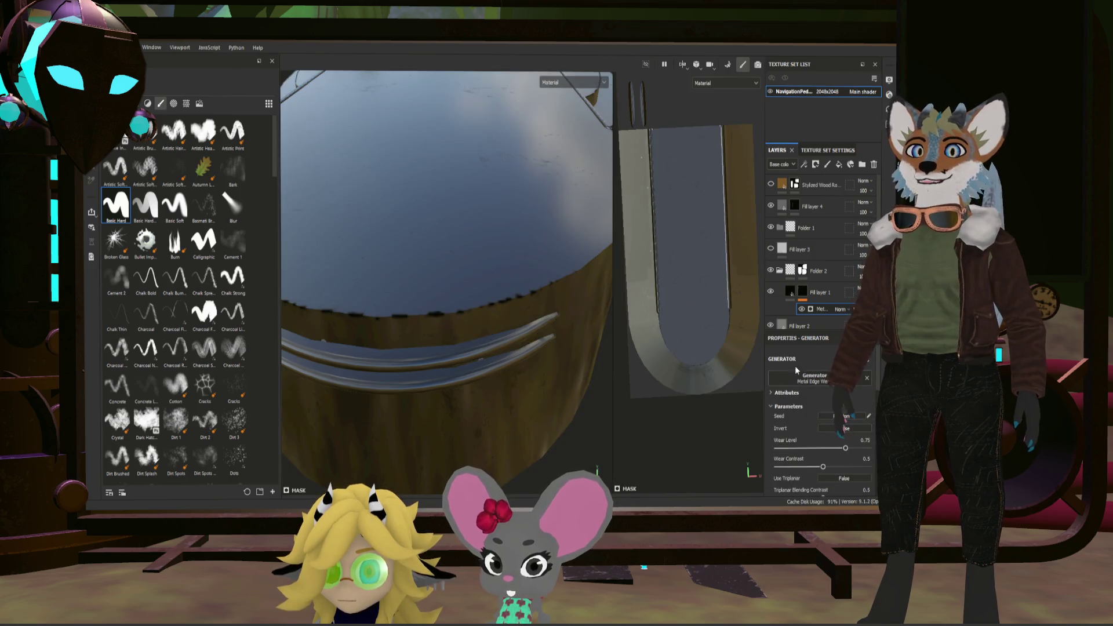
click(802, 293)
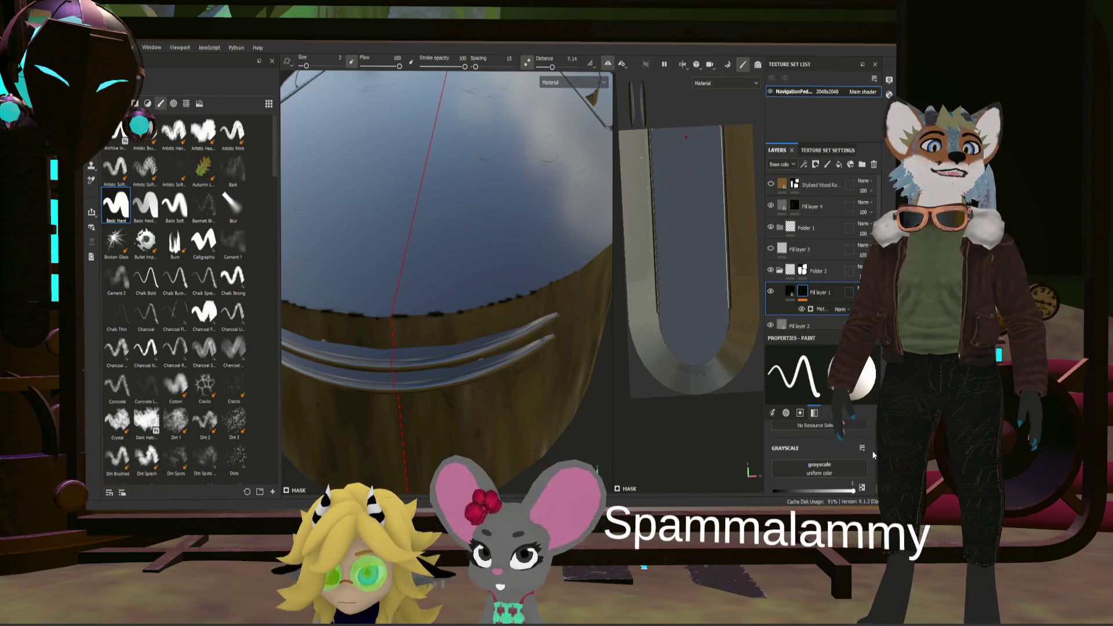
Step: Set the Metal Edge Wear generator's Invert to True, leaving the sole dark and speckled
click(822, 309)
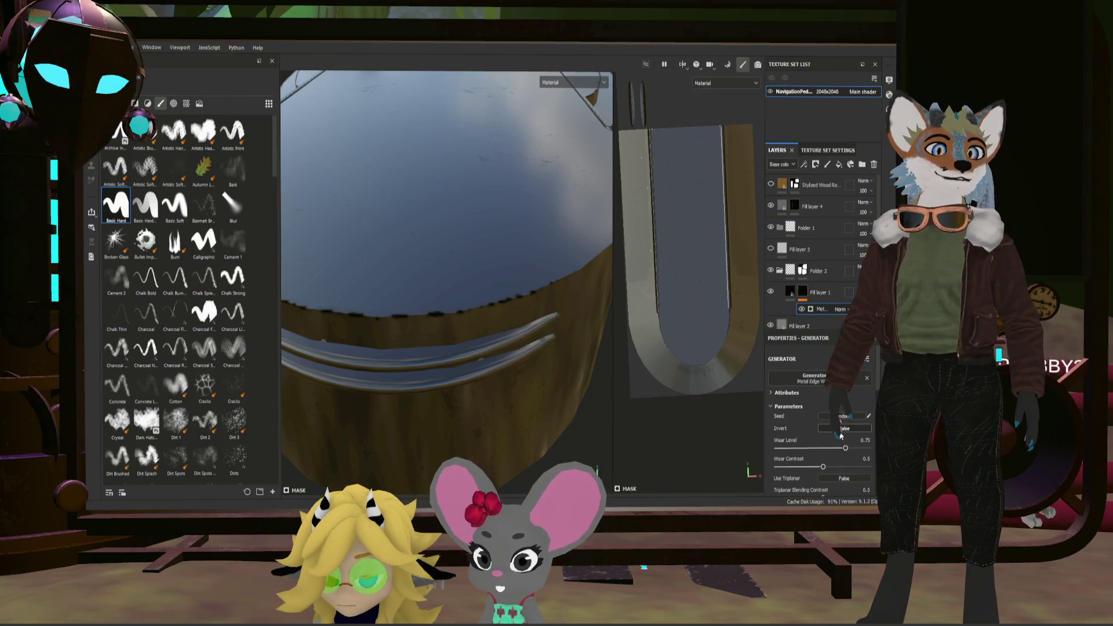
scroll(473, 328, down, 3)
mouse_move(527, 298)
alt+mouse_down()
mouse_move(477, 270)
mouse_move(508, 284)
mouse_move(418, 311)
mouse_move(474, 306)
alt+mouse_up()
scroll(507, 285, up, 3)
scroll(491, 287, down, 3)
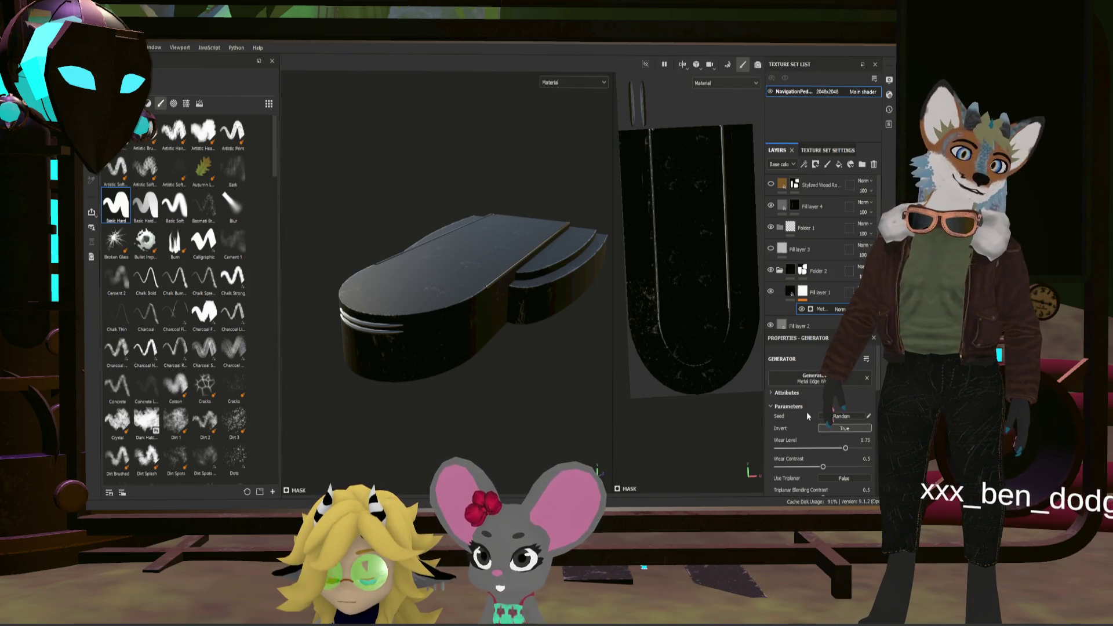
scroll(849, 427, down, 5)
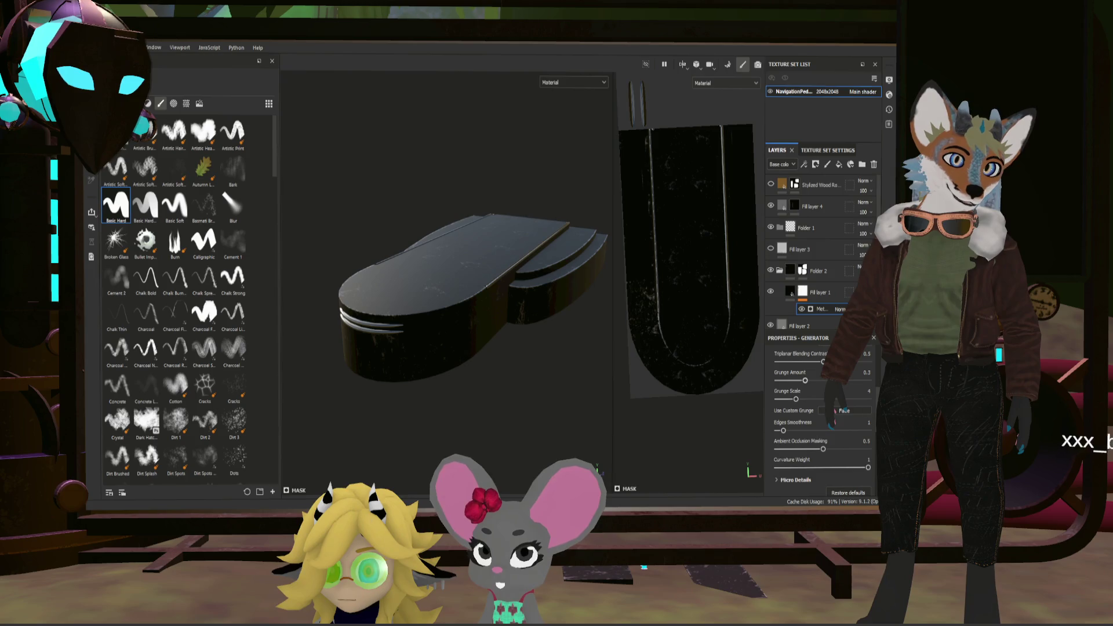
scroll(840, 413, up, 1)
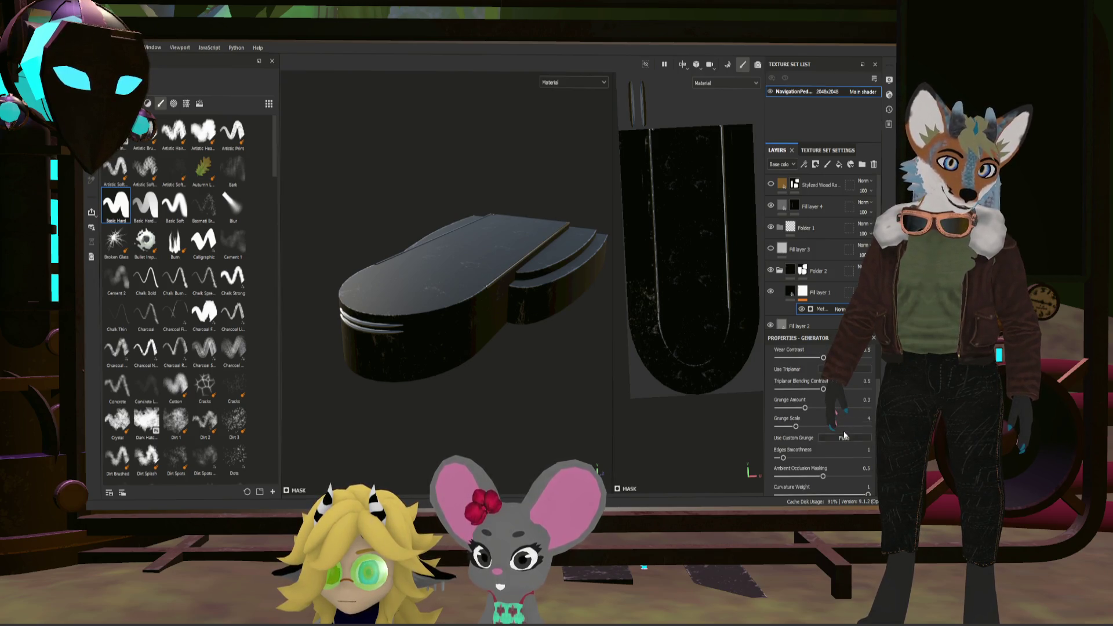
scroll(480, 268, up, 2)
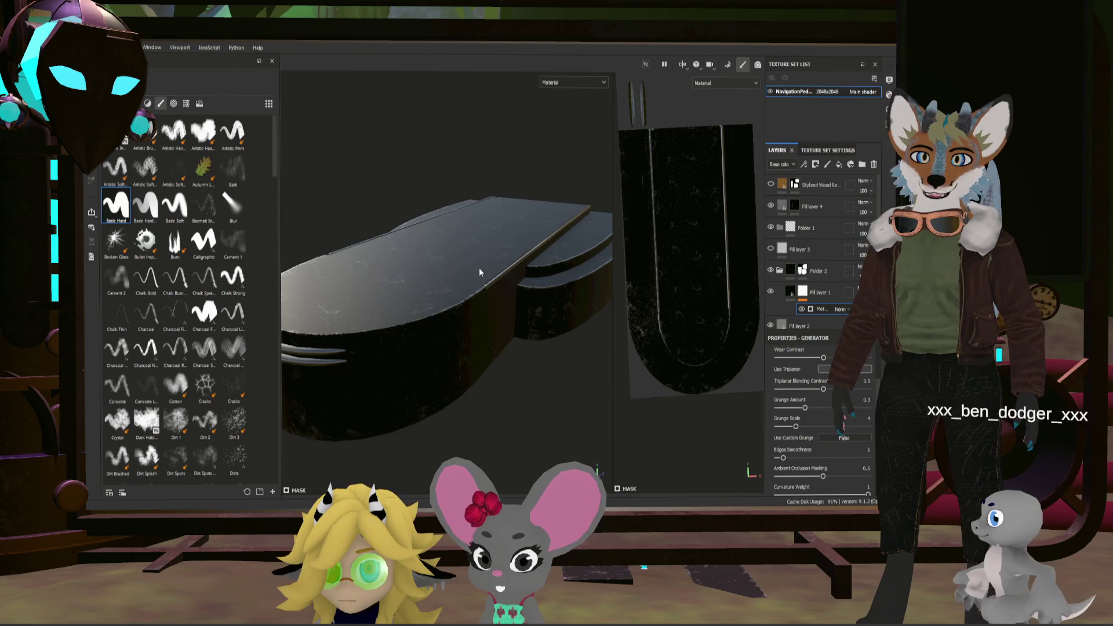
alt+drag(528, 289, 496, 385)
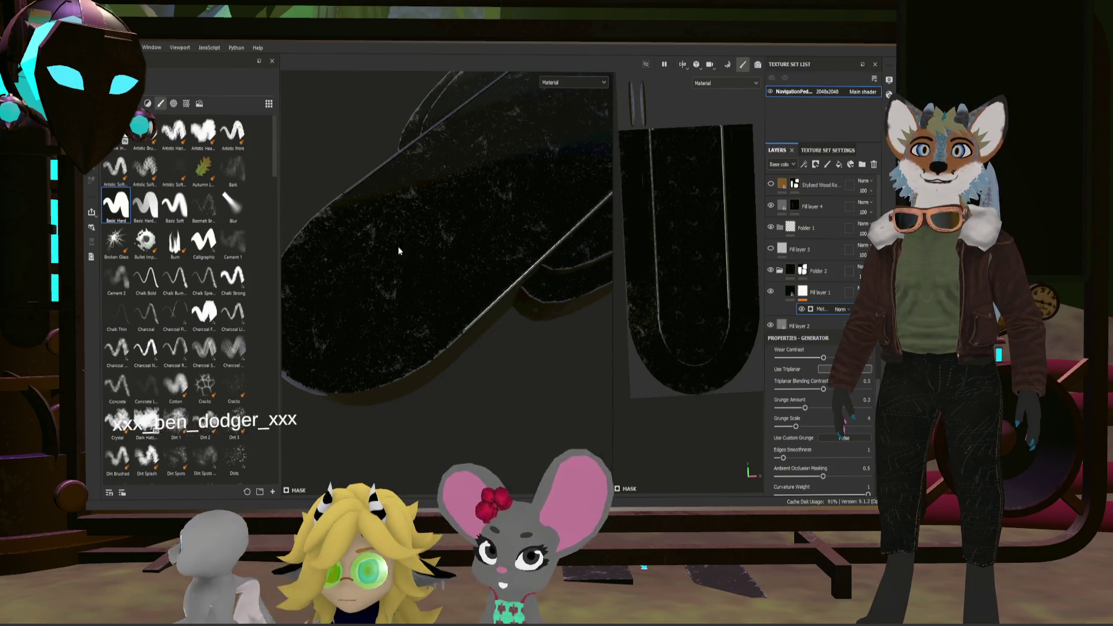
scroll(488, 328, down, 2)
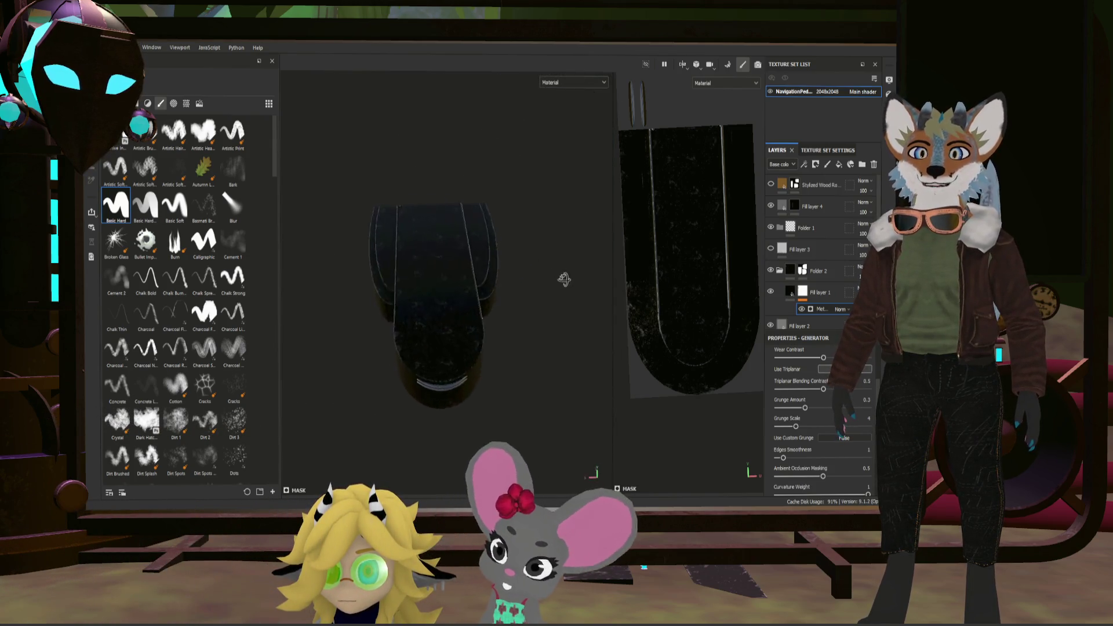
alt+drag(488, 327, 529, 321)
scroll(530, 321, up, 3)
mouse_move(446, 383)
alt+mouse_down()
mouse_move(500, 365)
mouse_move(495, 381)
mouse_move(486, 140)
alt+mouse_up()
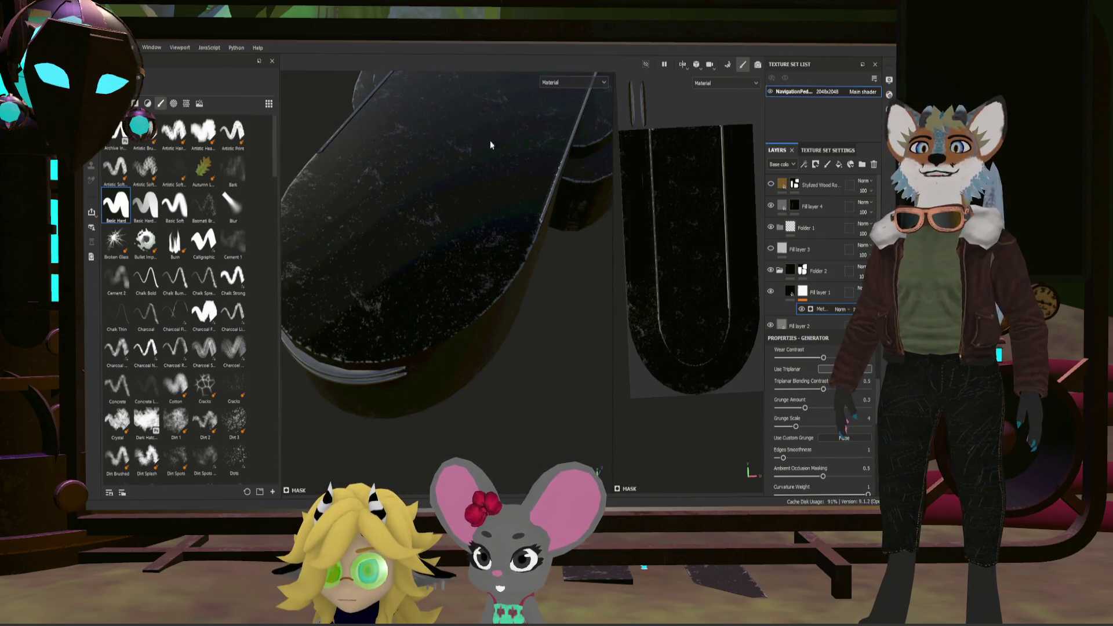
Step: Show the Stylized Wood layer again and select it
click(774, 182)
click(773, 182)
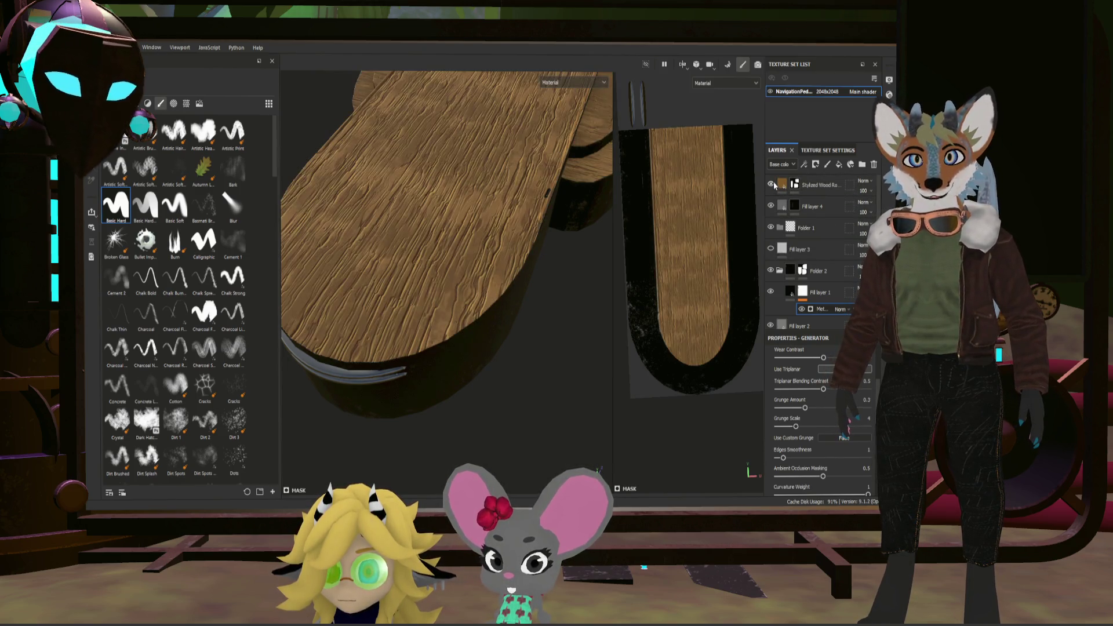
scroll(549, 303, down, 3)
alt+drag(549, 303, 548, 227)
click(796, 185)
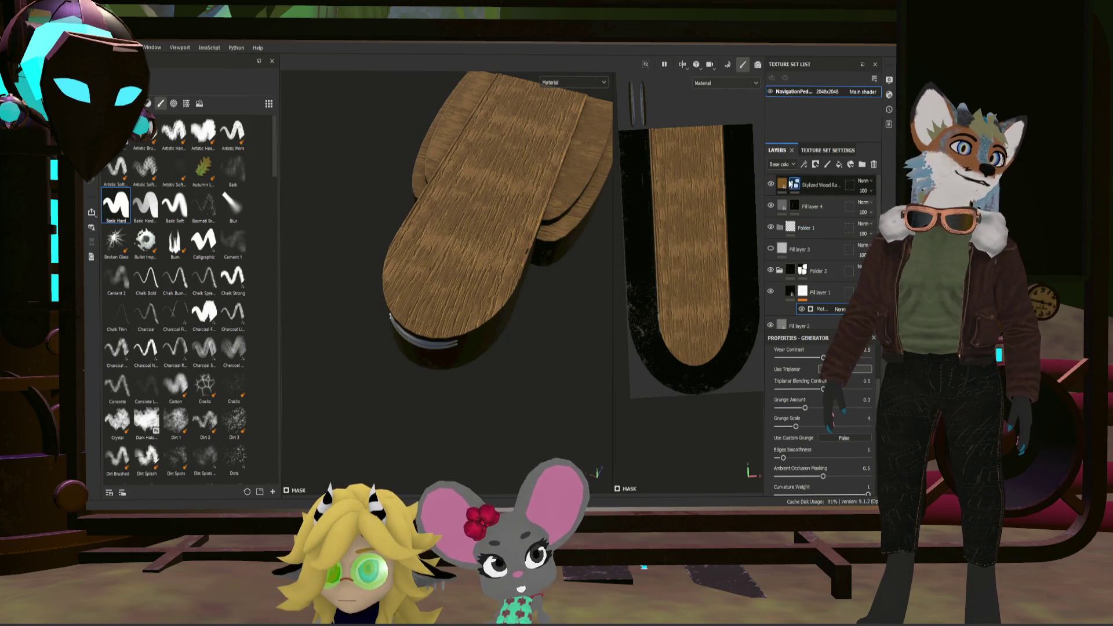
scroll(506, 355, up, 2)
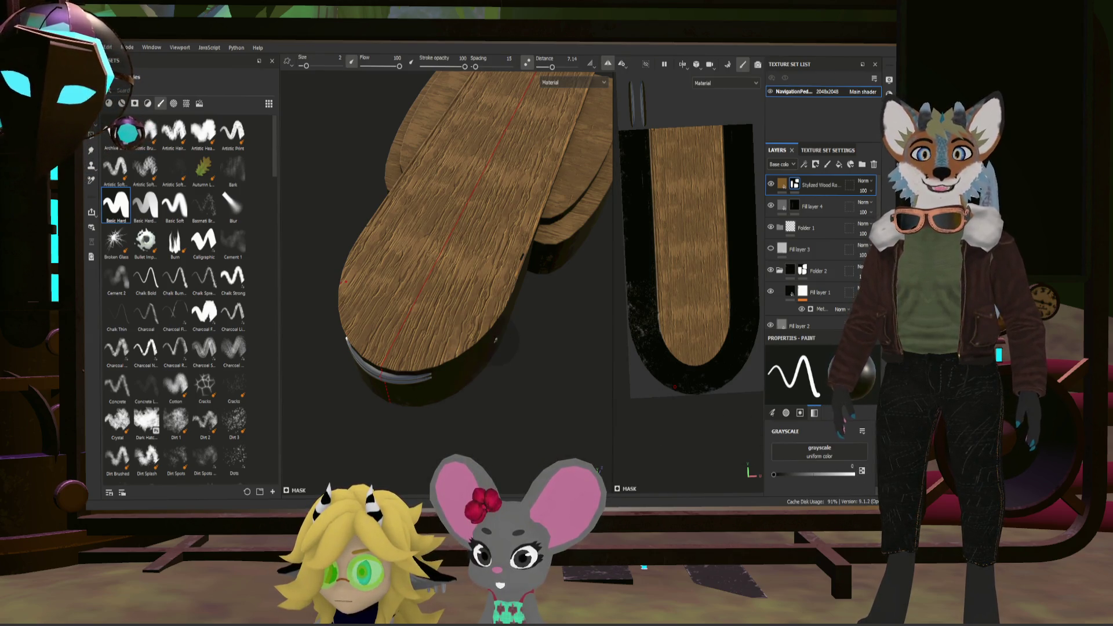
scroll(670, 374, up, 3)
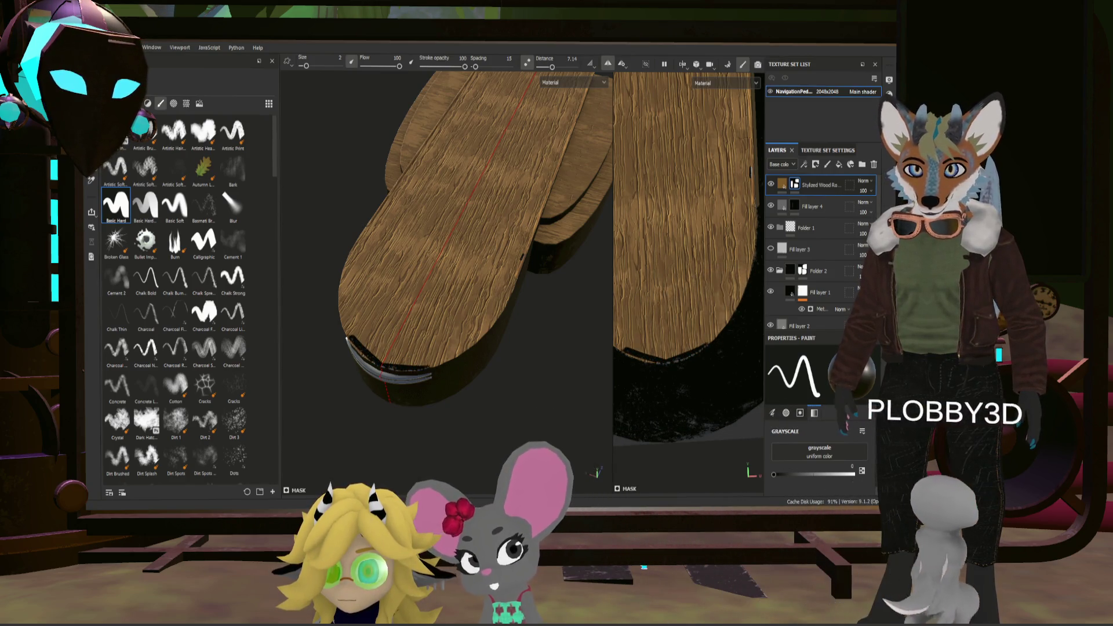
Step: Reduce the brush Distance setting while inspecting the board's rounded end
middle_drag(690, 319, 690, 359)
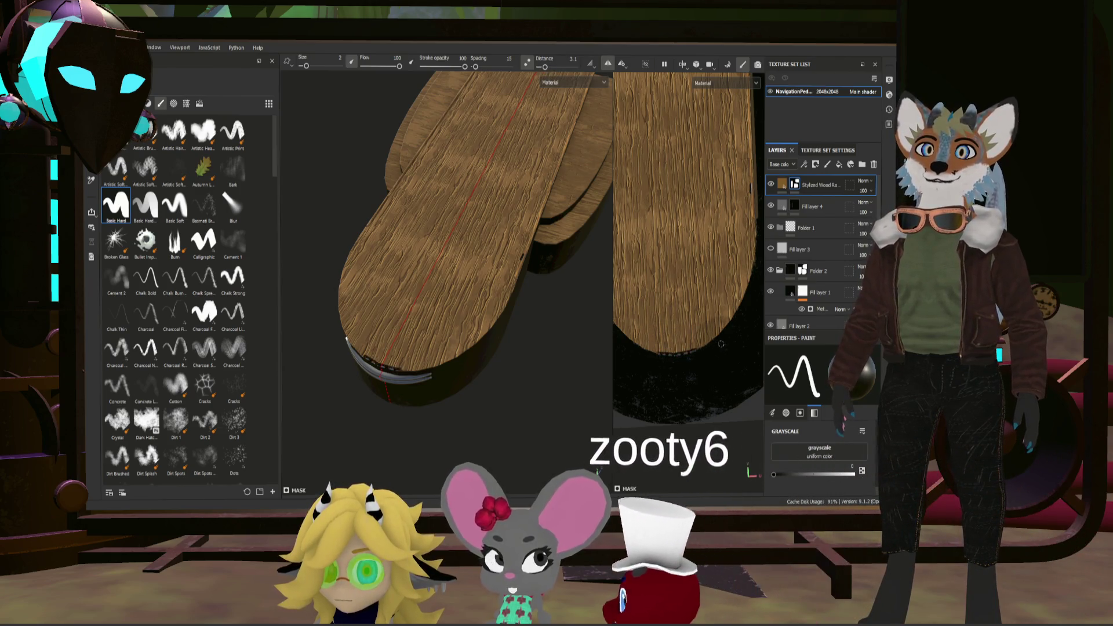
drag(544, 70, 540, 71)
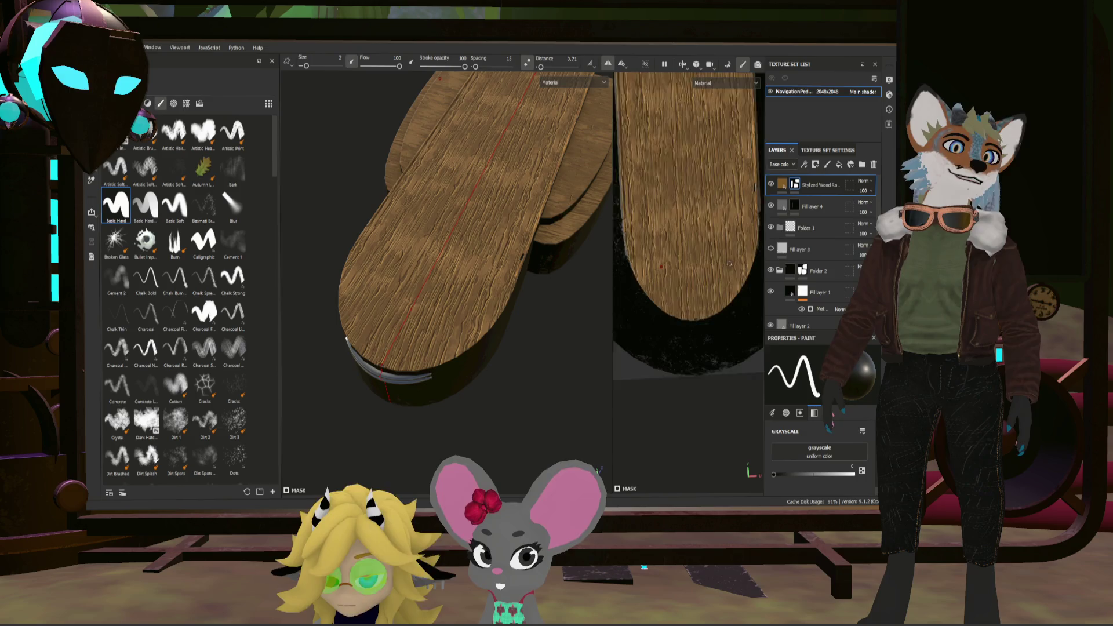
scroll(722, 189, down, 2)
scroll(692, 233, down, 2)
scroll(692, 234, up, 2)
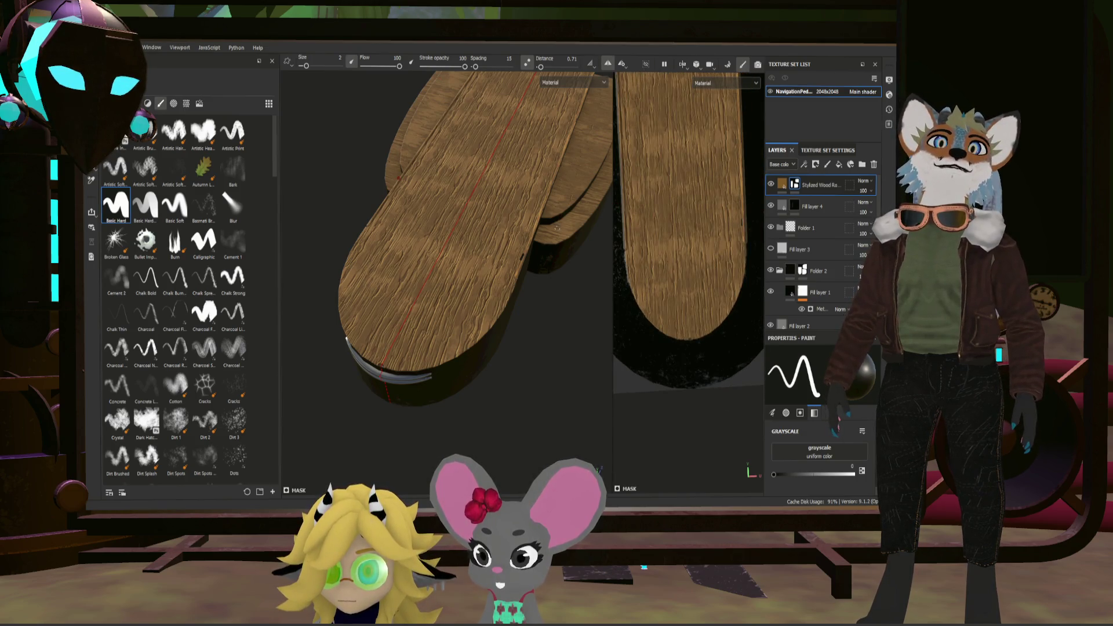
alt+drag(557, 226, 531, 189)
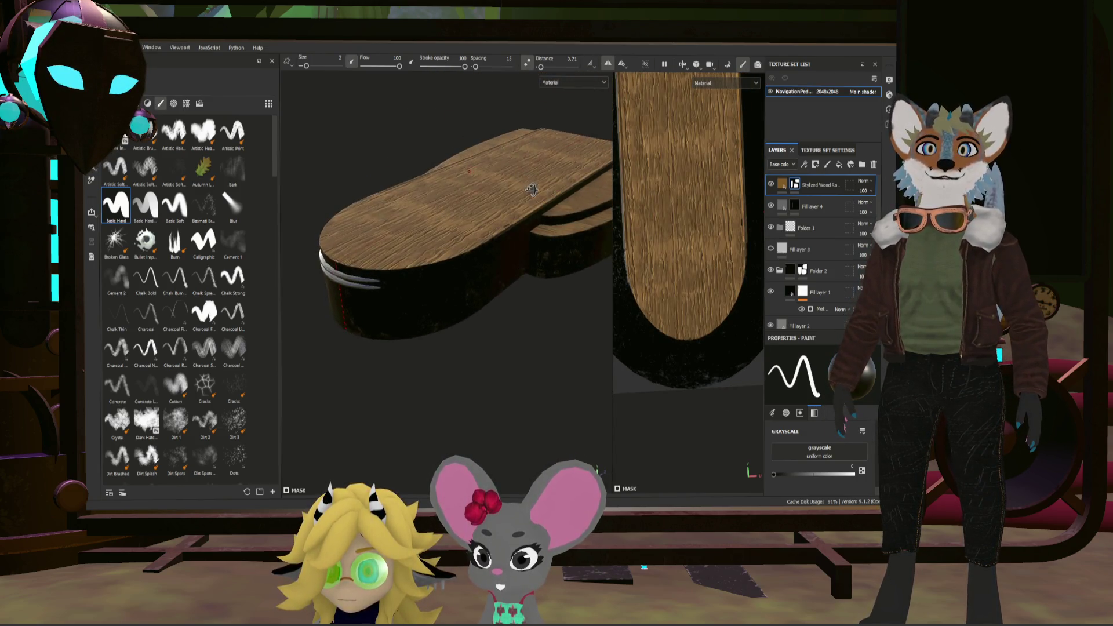
alt+drag(532, 189, 574, 217)
scroll(687, 217, down, 2)
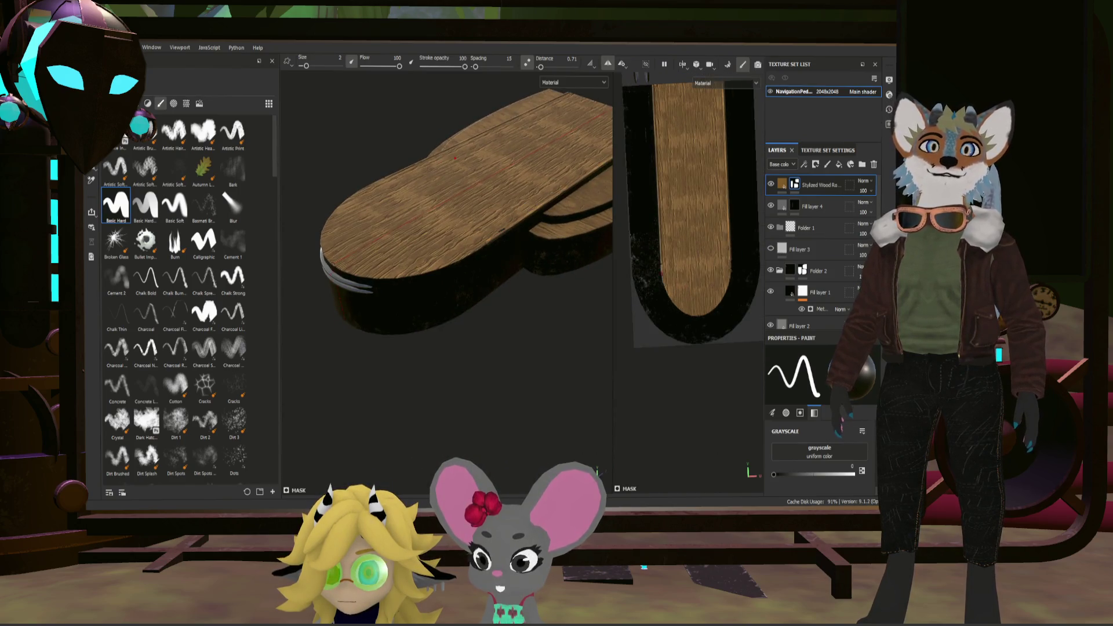
click(828, 165)
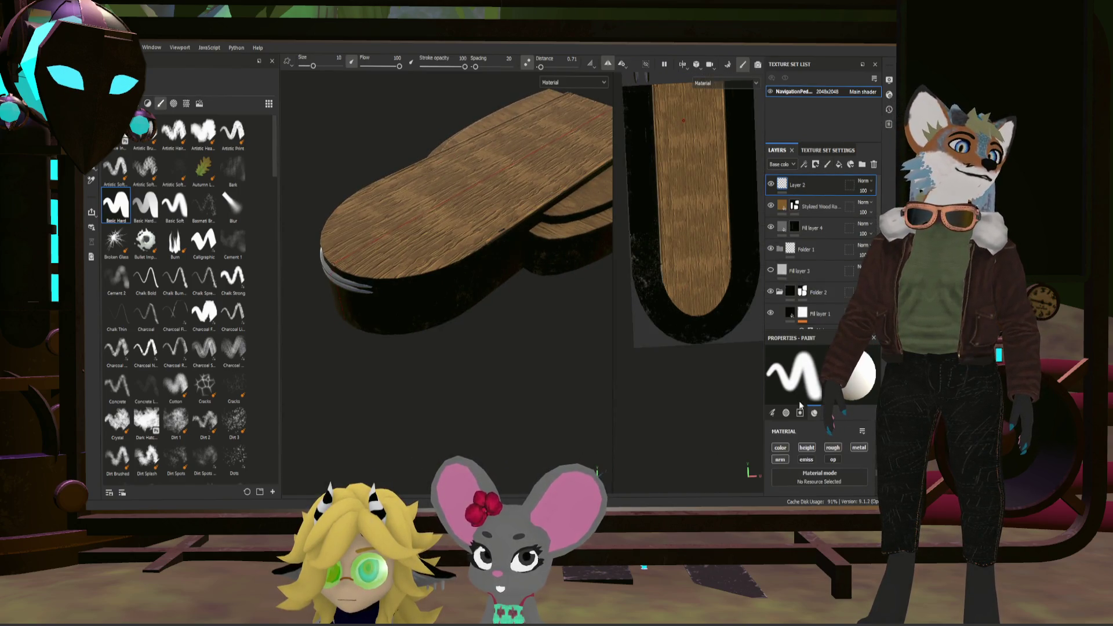
click(833, 447)
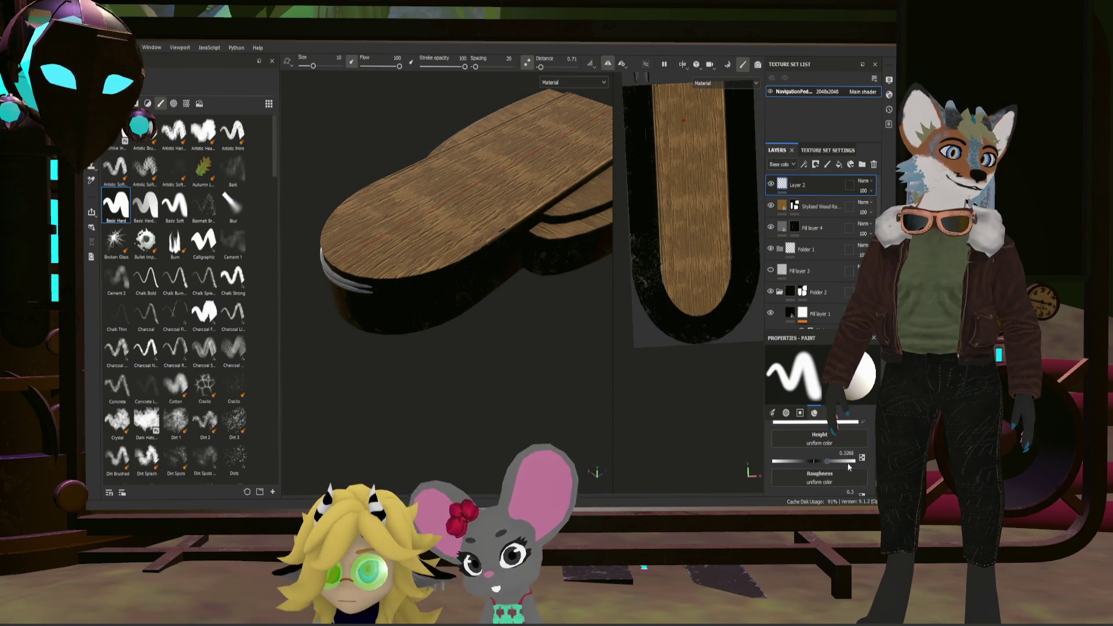
scroll(830, 462, up, 2)
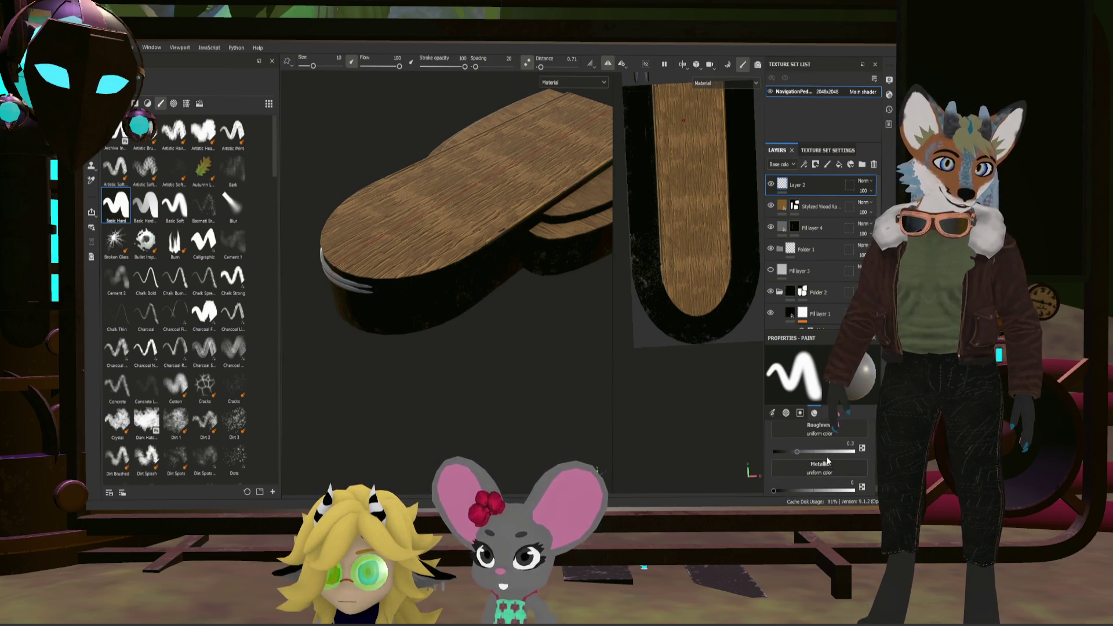
drag(776, 492, 839, 494)
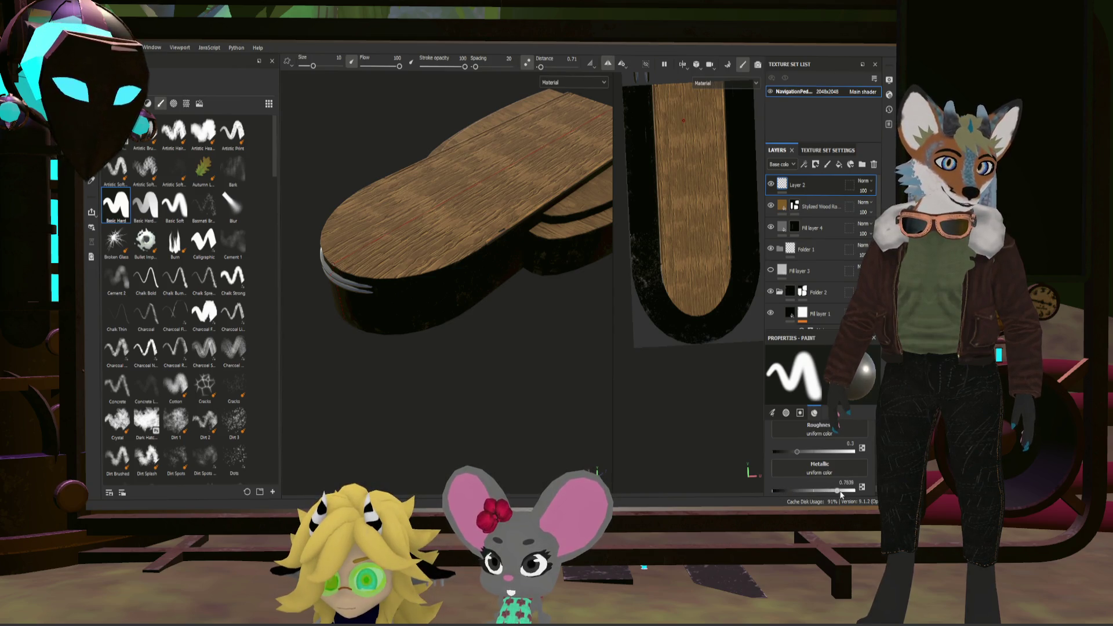
drag(795, 451, 788, 454)
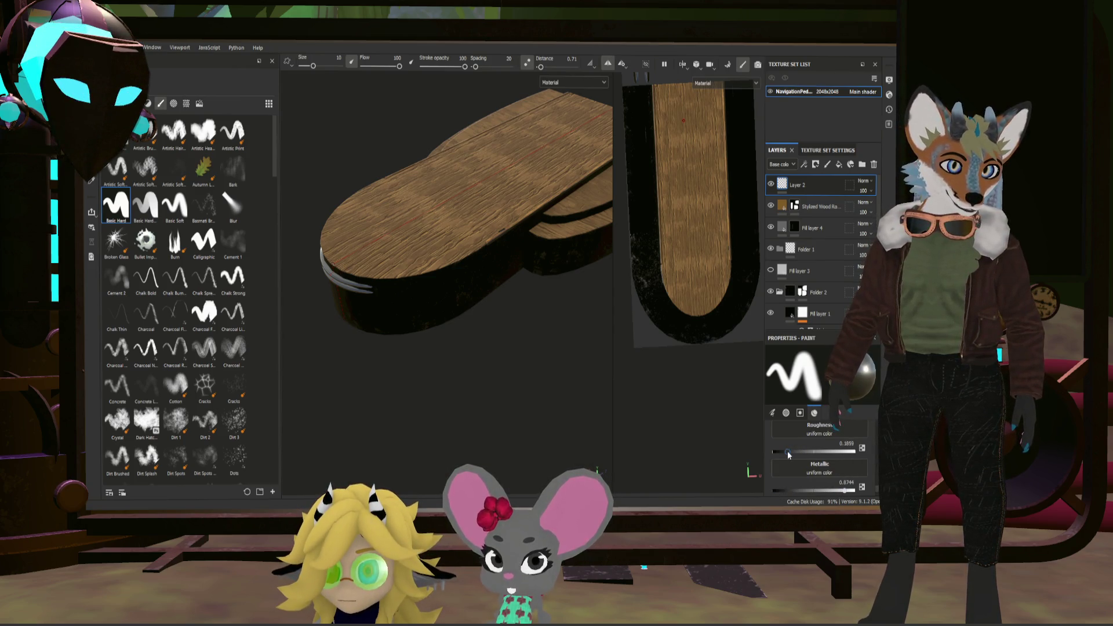
scroll(462, 217, up, 2)
scroll(703, 323, up, 3)
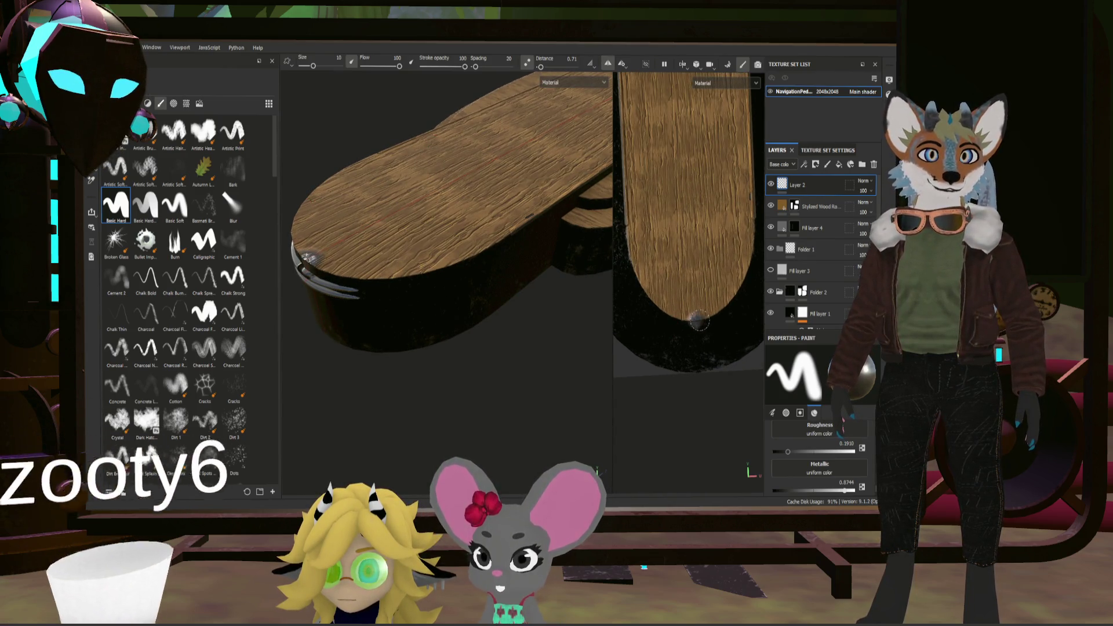
mouse_move(645, 296)
mouse_down()
mouse_move(744, 287)
mouse_move(619, 178)
mouse_up()
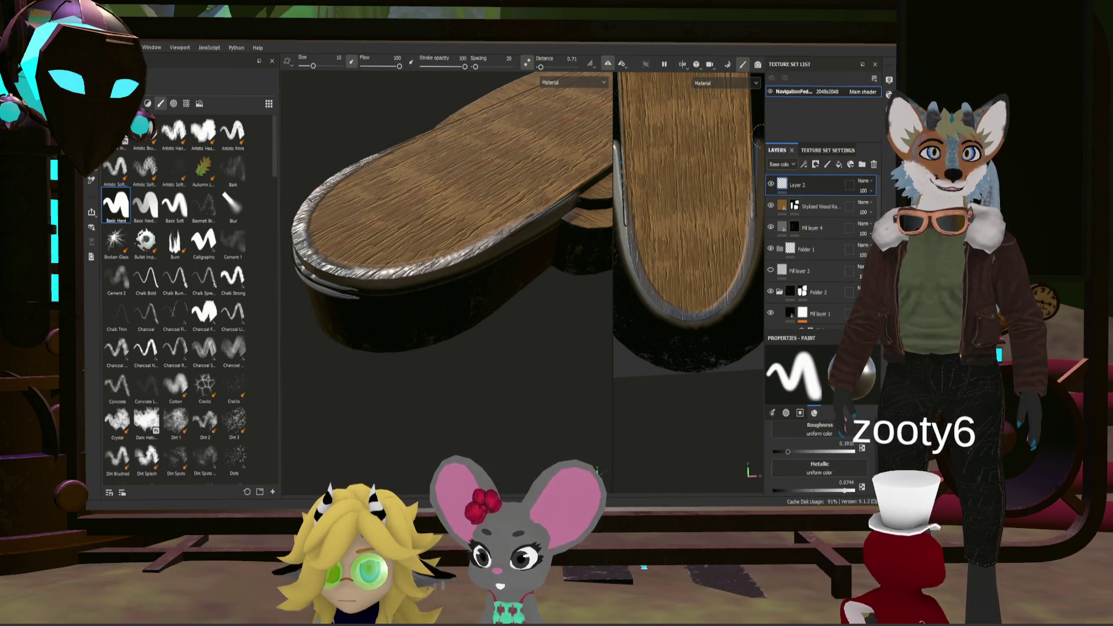
scroll(696, 218, down, 3)
scroll(478, 250, down, 2)
alt+drag(476, 249, 522, 261)
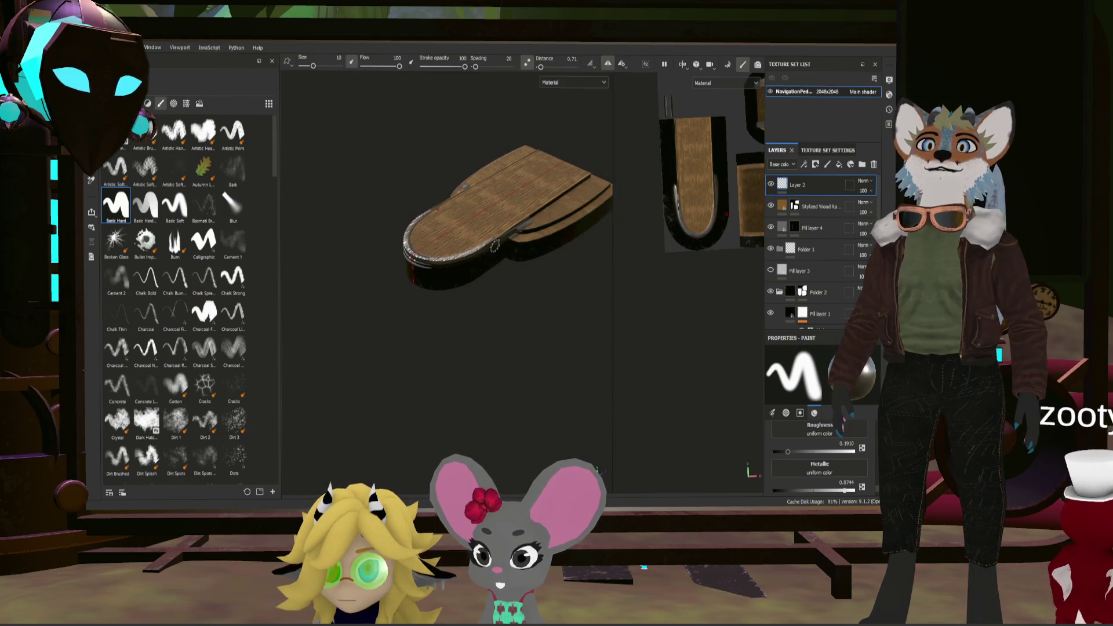
scroll(752, 249, up, 2)
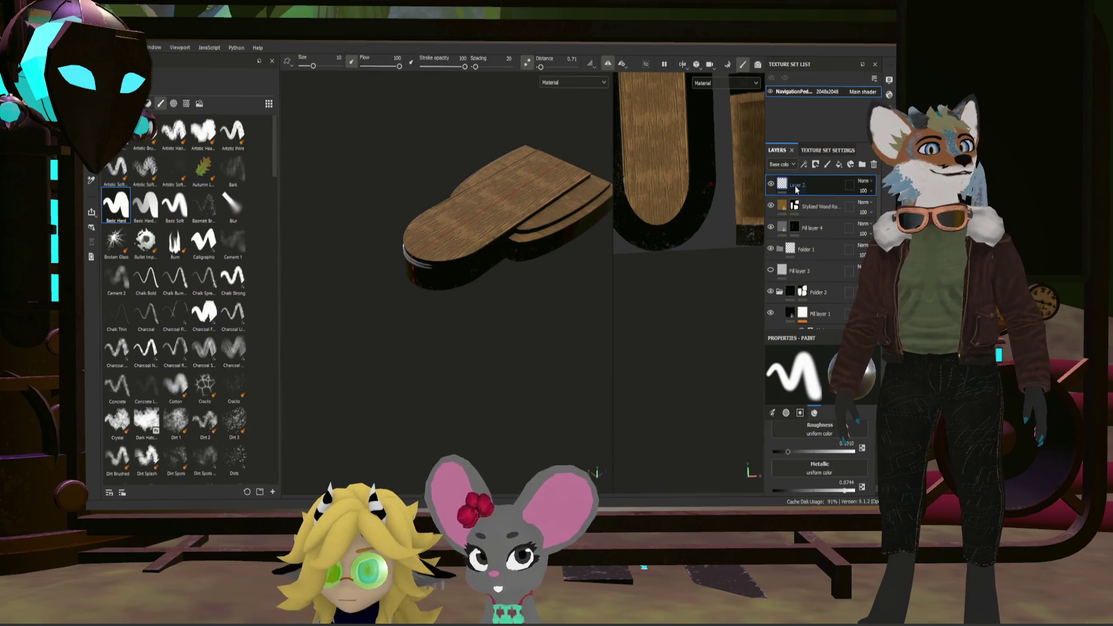
click(793, 206)
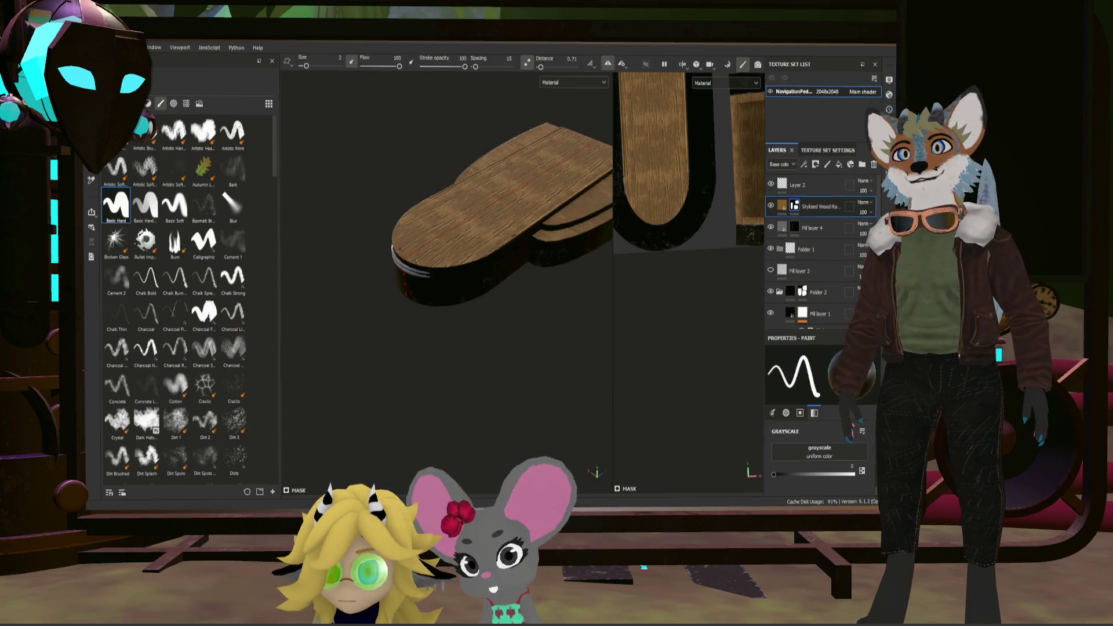
scroll(345, 228, up, 2)
scroll(344, 228, up, 2)
scroll(344, 228, up, 2)
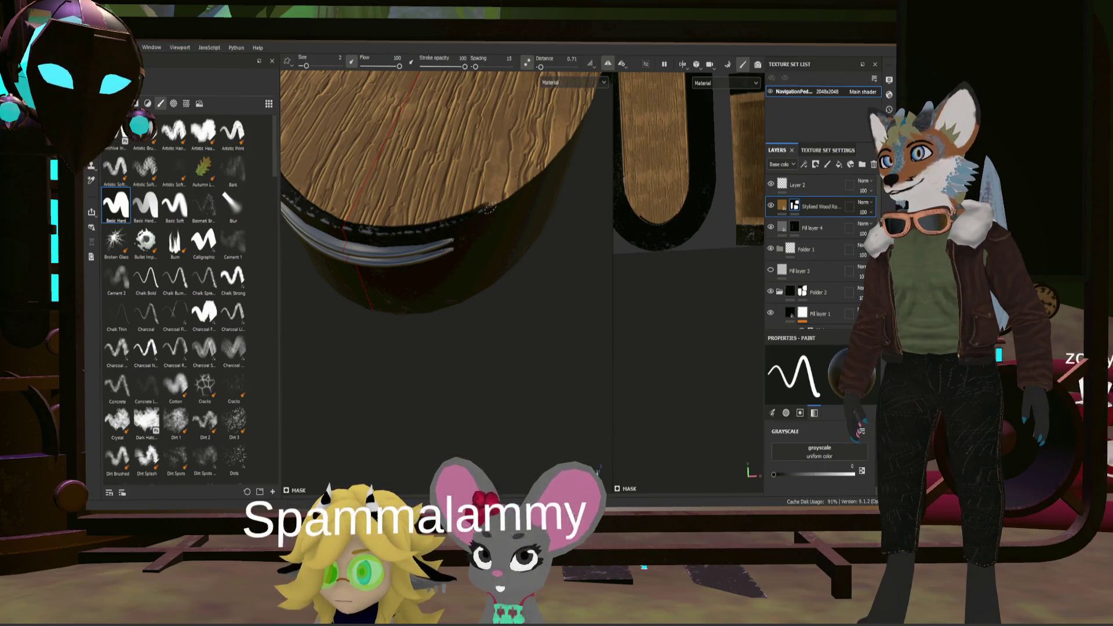
Step: Orbit the model to face the board's rounded end up close
alt+drag(490, 207, 448, 228)
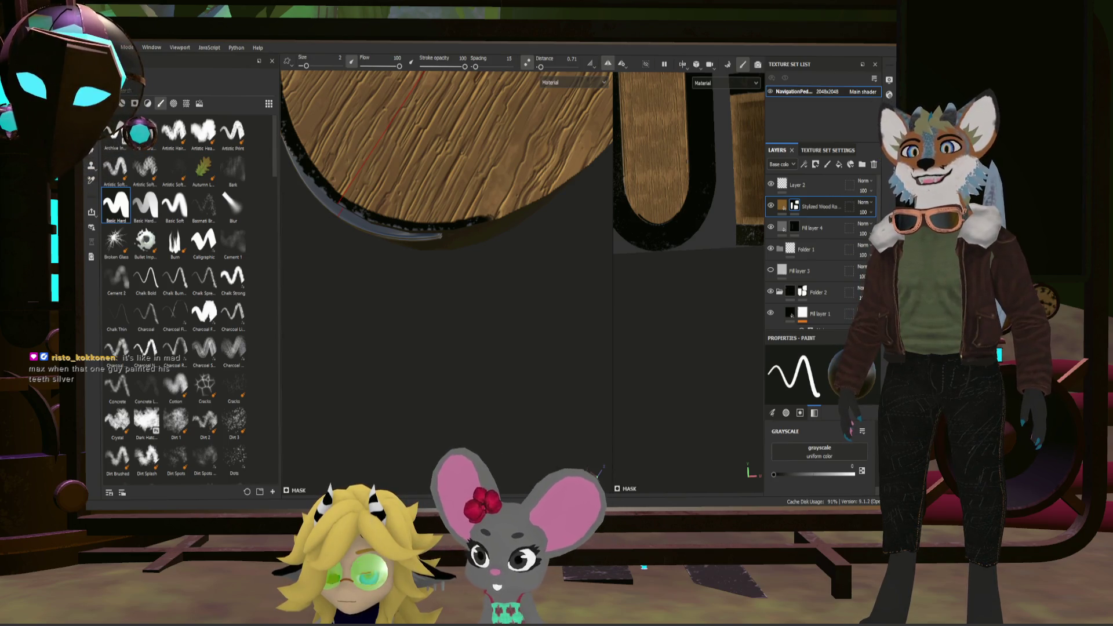
alt+drag(590, 191, 457, 239)
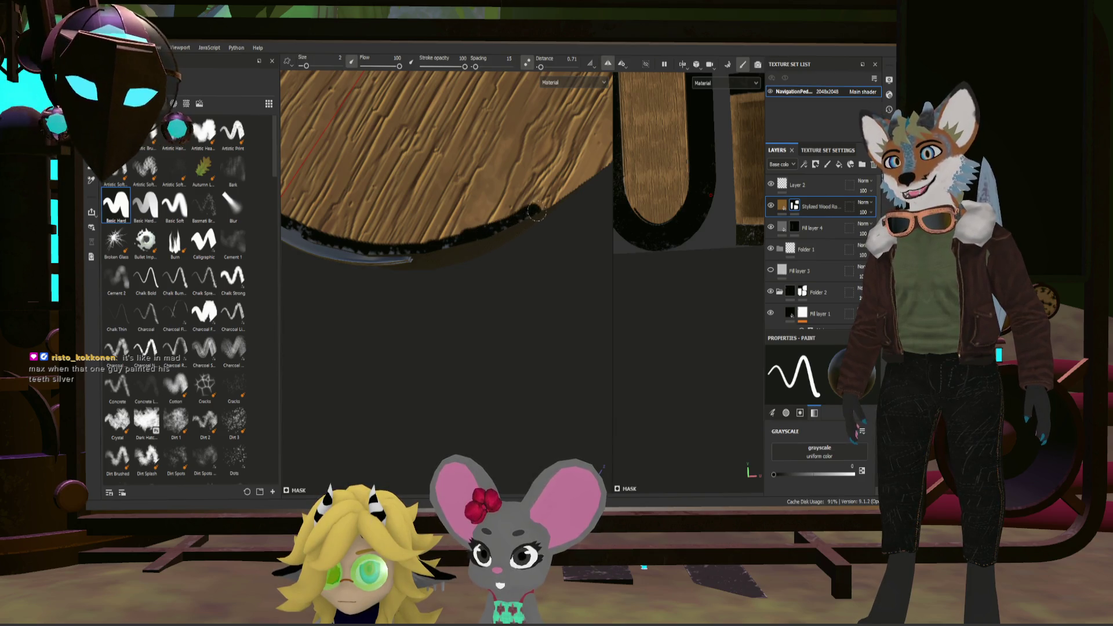
mouse_move(568, 191)
alt+mouse_down()
mouse_move(460, 156)
mouse_move(440, 314)
mouse_move(470, 329)
alt+mouse_up()
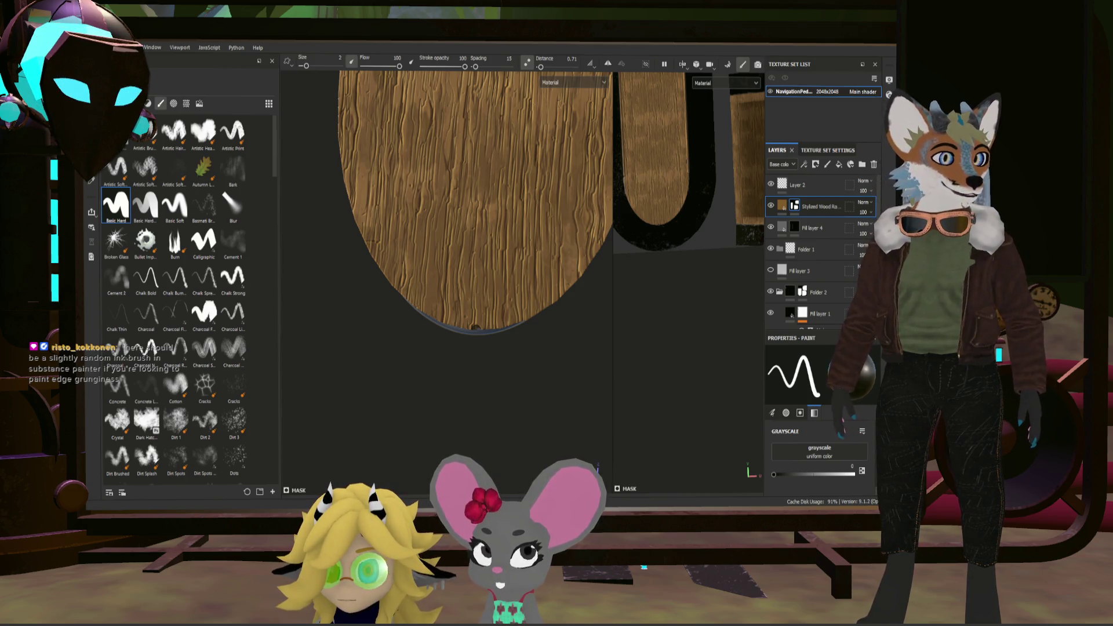
alt+drag(522, 261, 540, 274)
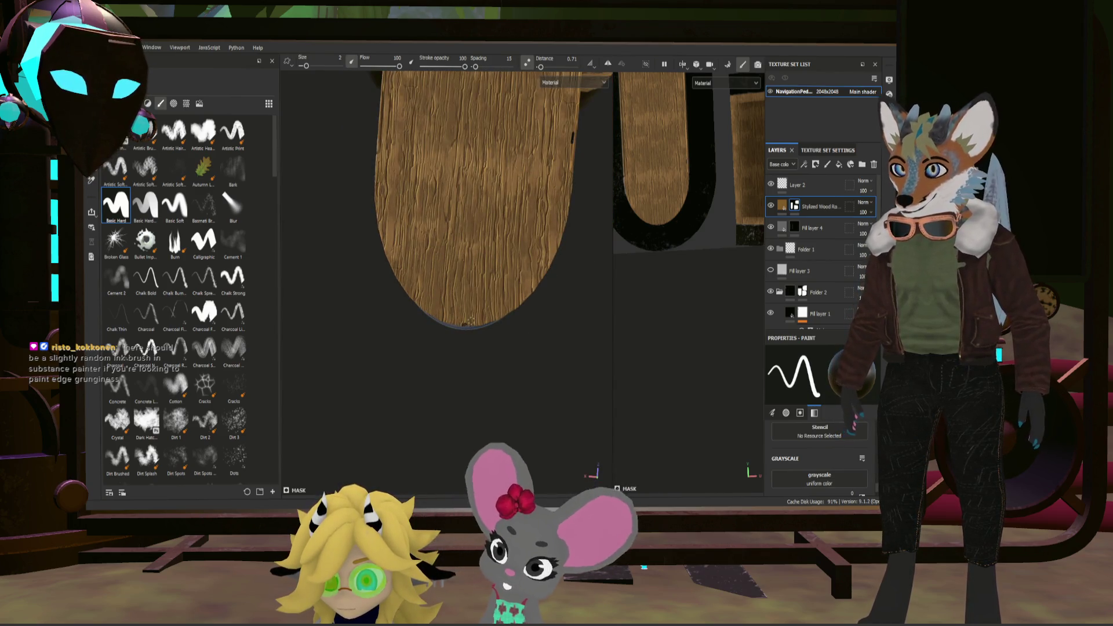
Step: Paint black on the wood mask along the rounded bottom edge, then widen the 2D view
drag(467, 324, 484, 322)
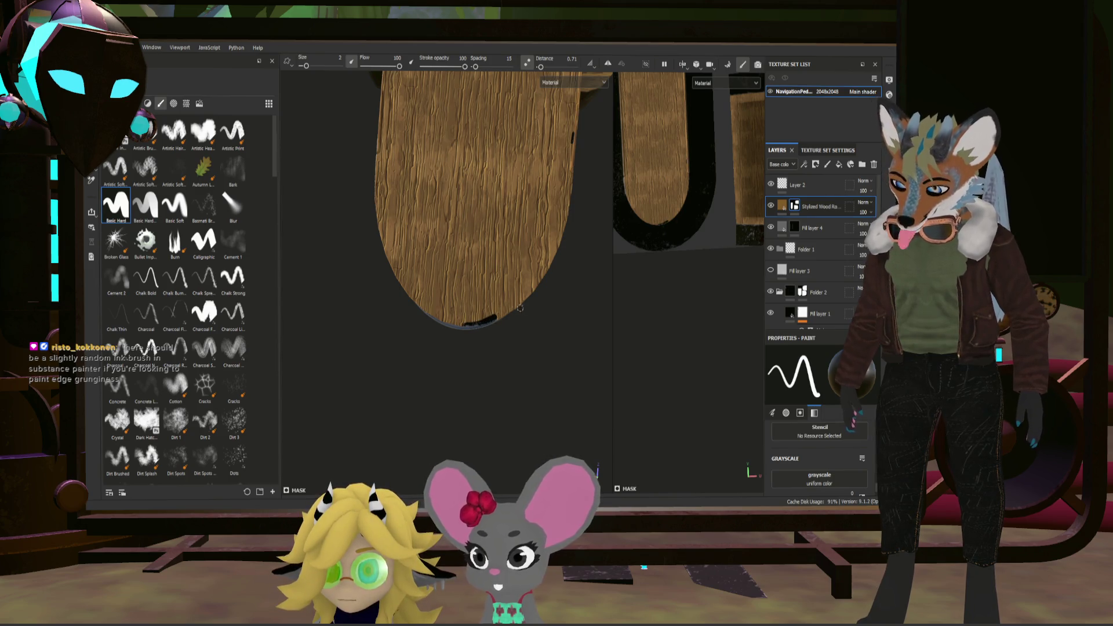
drag(467, 325, 490, 321)
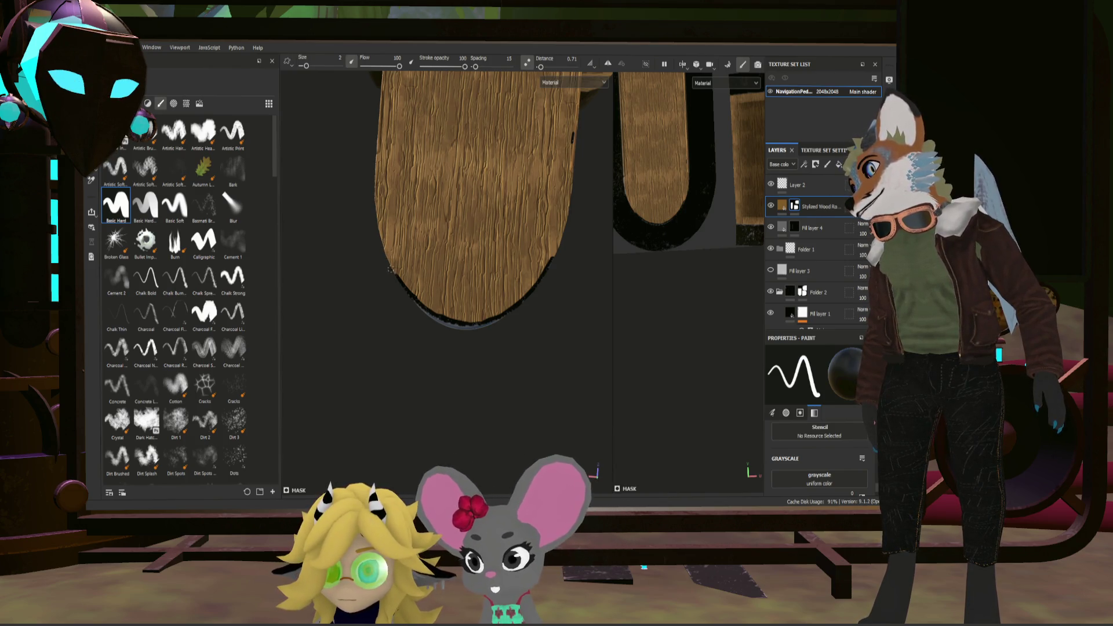
scroll(613, 193, up, 2)
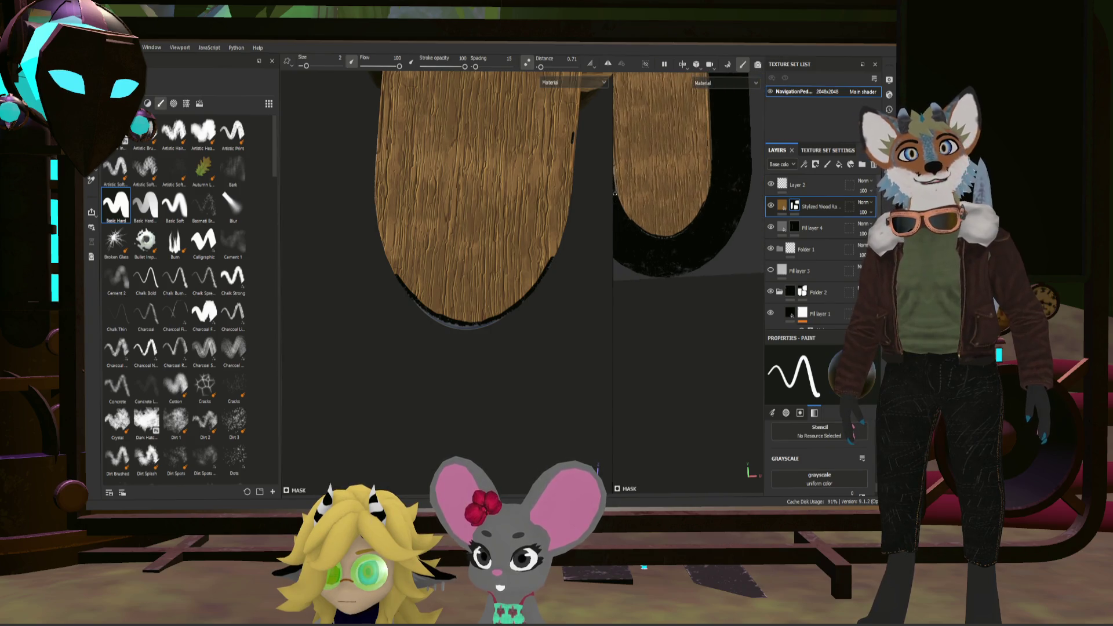
drag(613, 209, 380, 174)
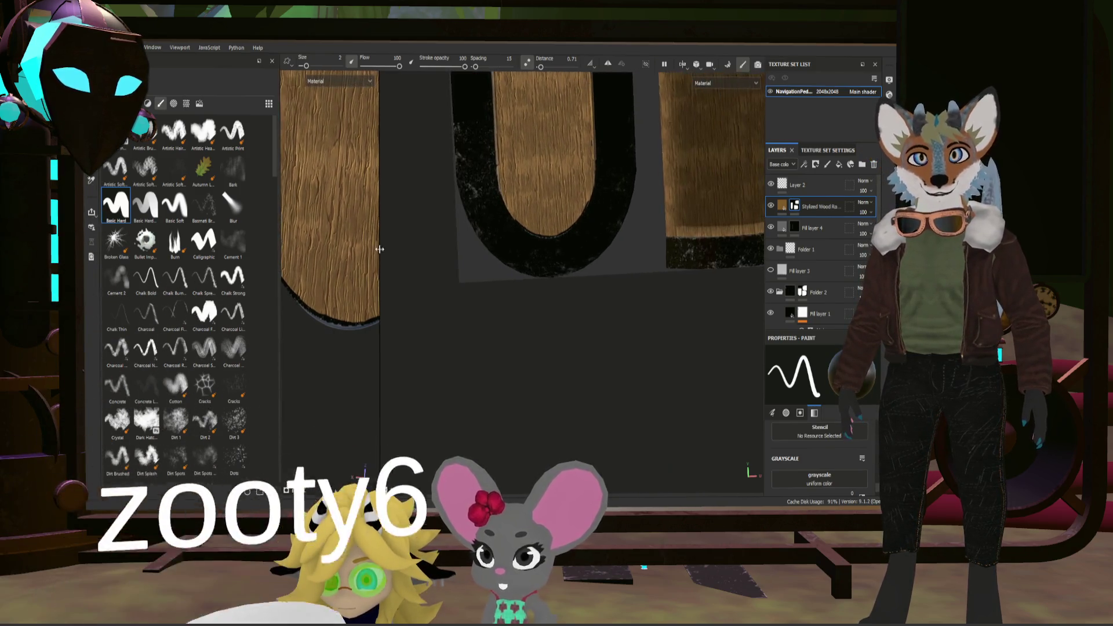
scroll(464, 136, up, 3)
scroll(462, 136, up, 2)
scroll(605, 372, up, 1)
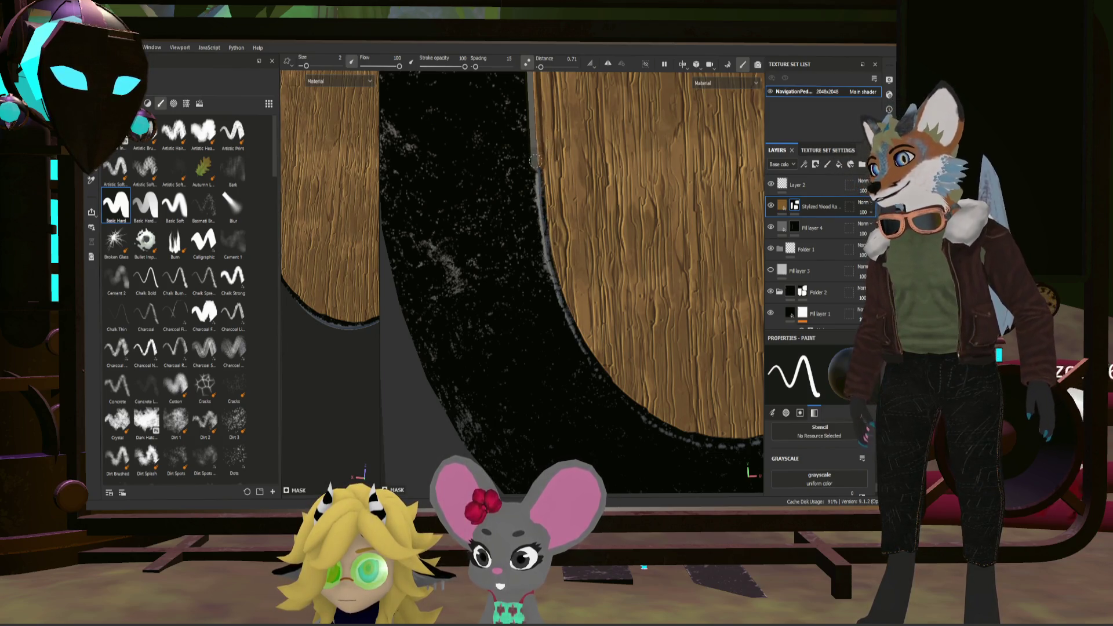
scroll(546, 146, down, 3)
scroll(528, 158, up, 2)
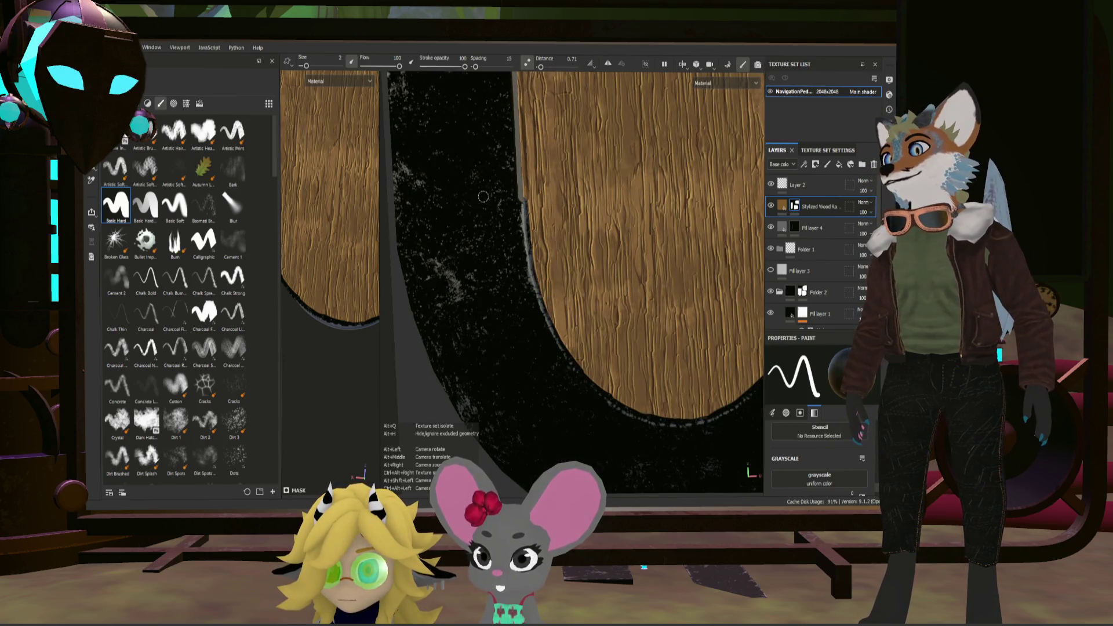
scroll(490, 216, up, 2)
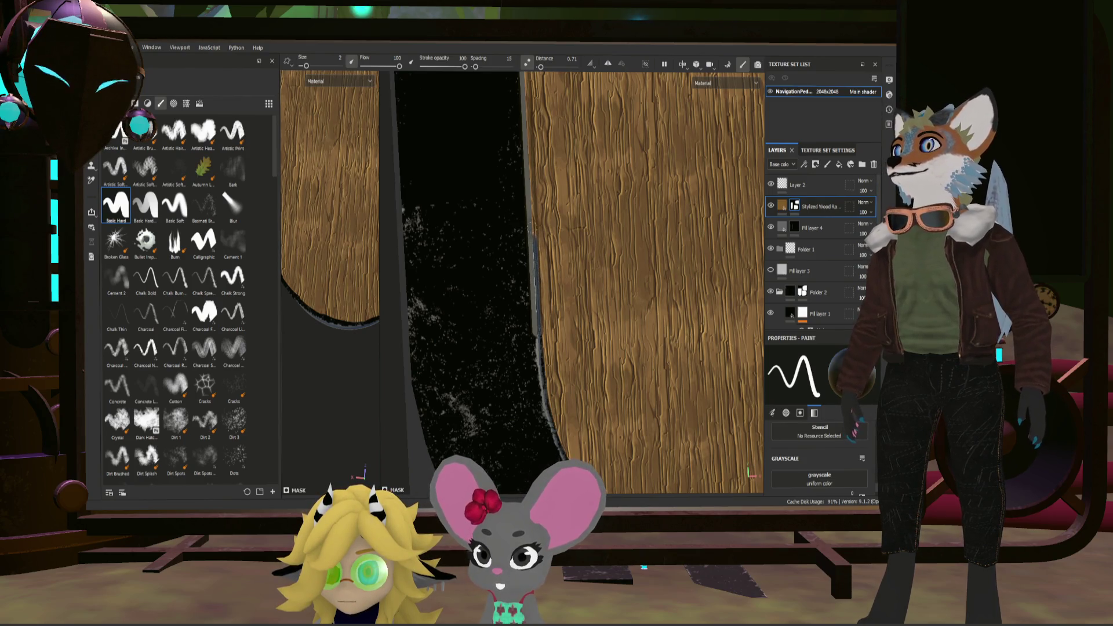
mouse_move(525, 176)
alt+mouse_down()
mouse_move(537, 191)
mouse_move(517, 320)
alt+mouse_up()
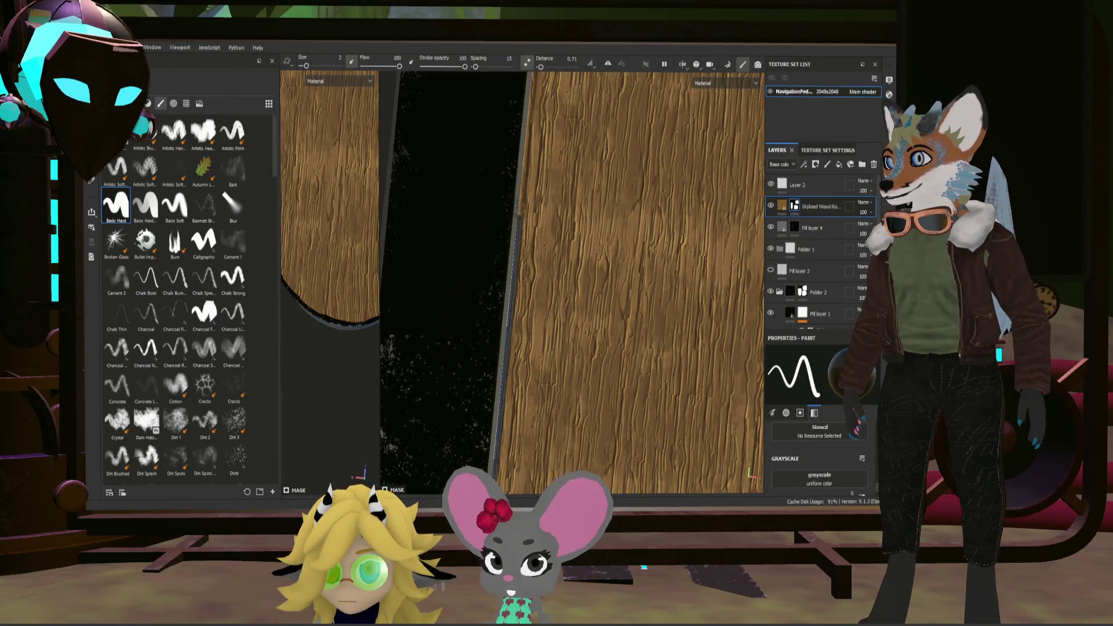
alt+drag(561, 148, 539, 175)
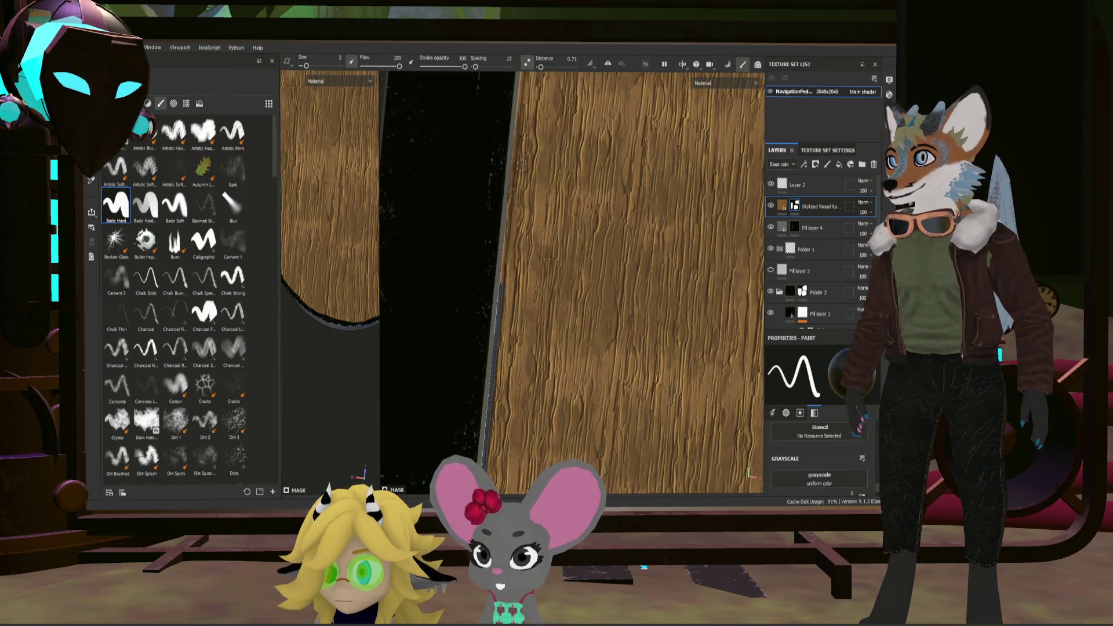
alt+drag(546, 141, 540, 82)
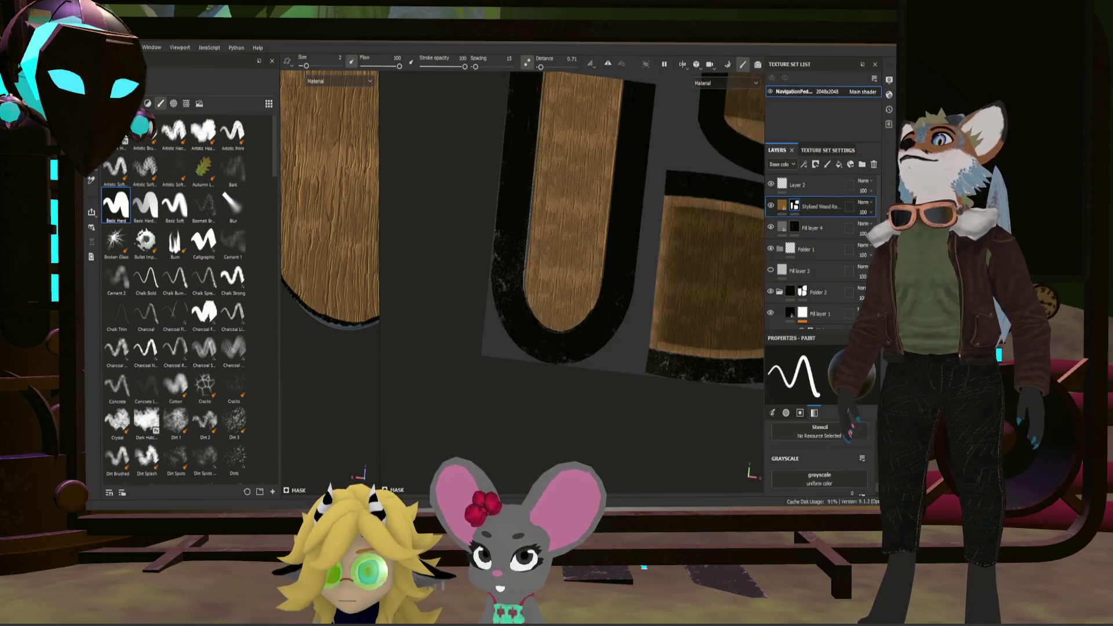
scroll(540, 82, up, 2)
scroll(542, 87, up, 2)
scroll(545, 98, up, 2)
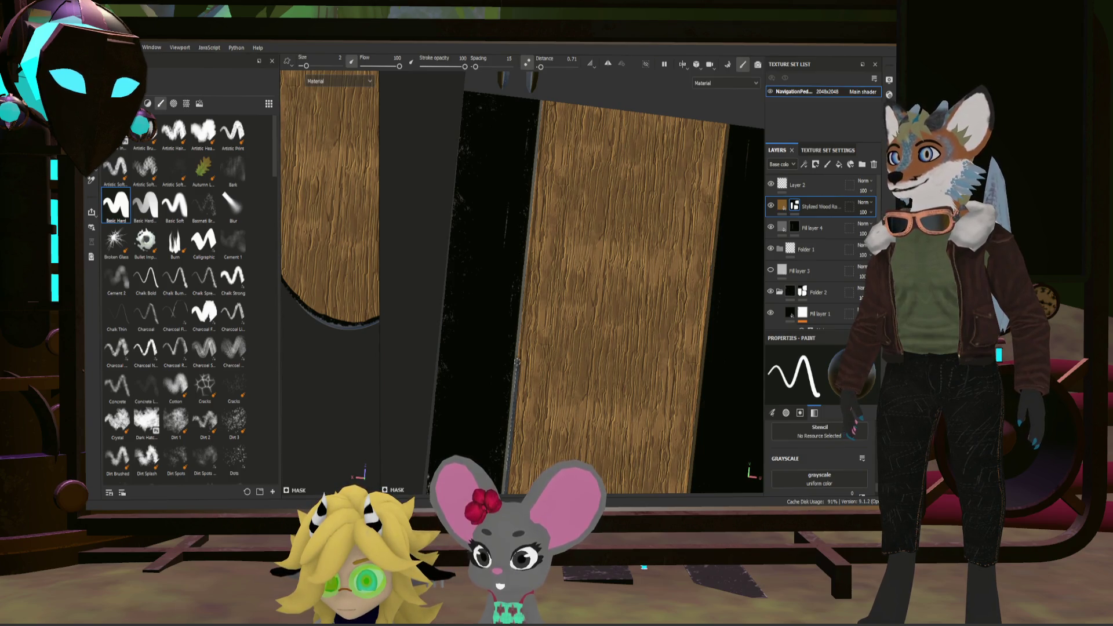
key(shift)
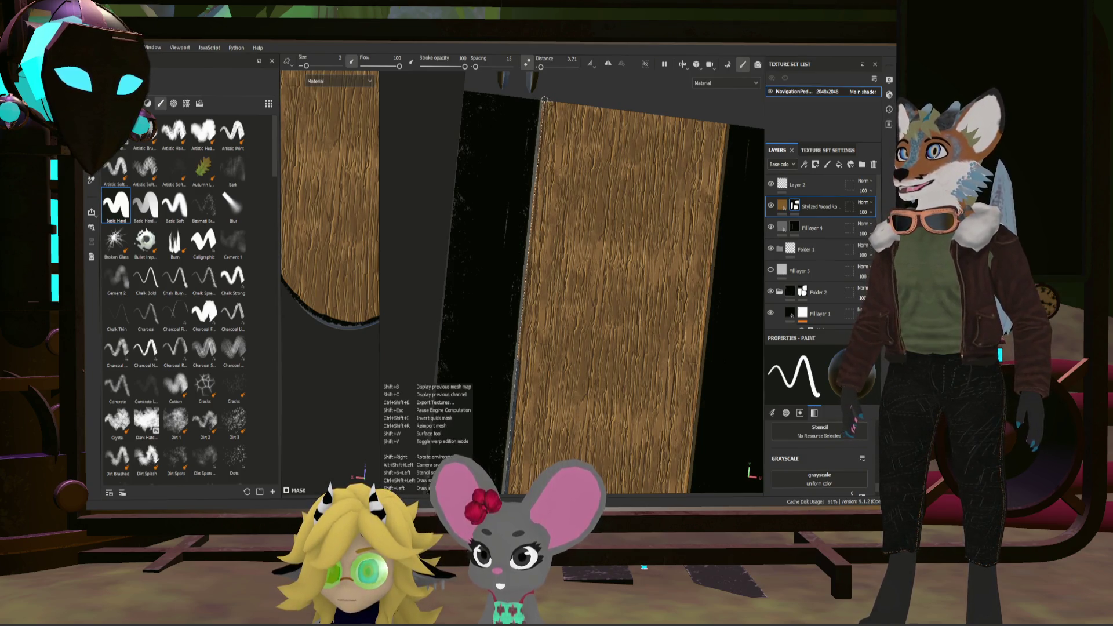
middle_drag(727, 123, 649, 139)
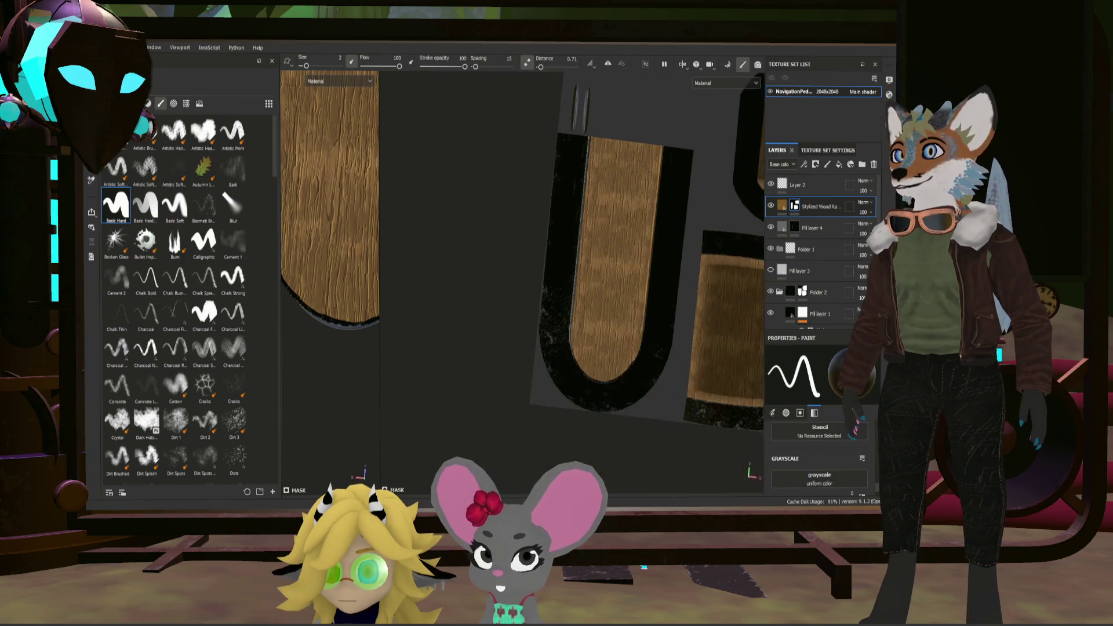
scroll(650, 138, up, 2)
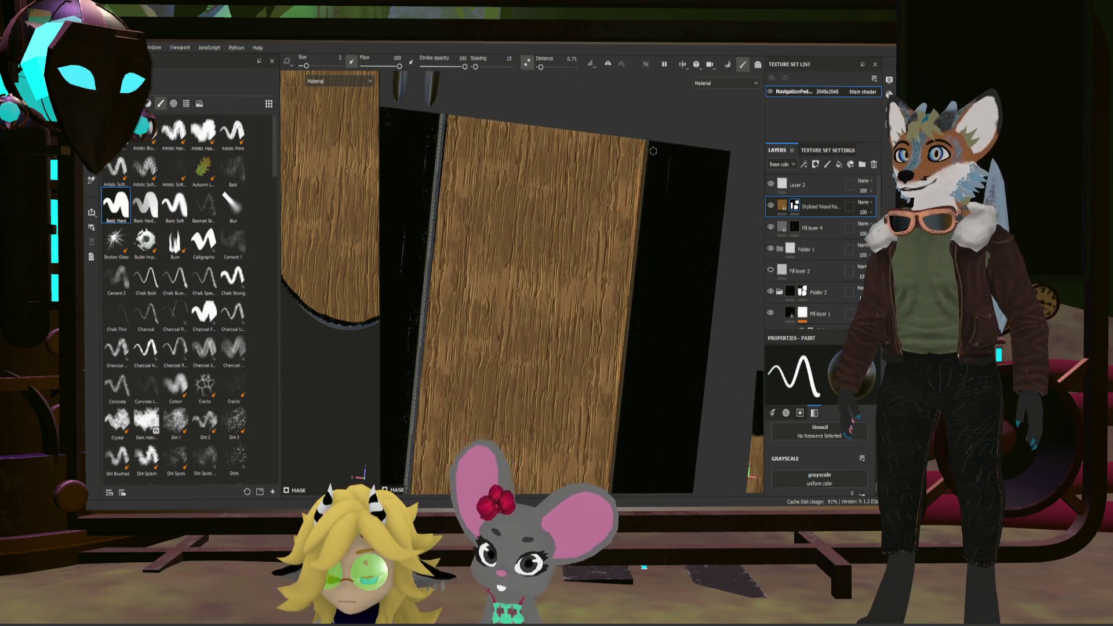
scroll(647, 137, up, 2)
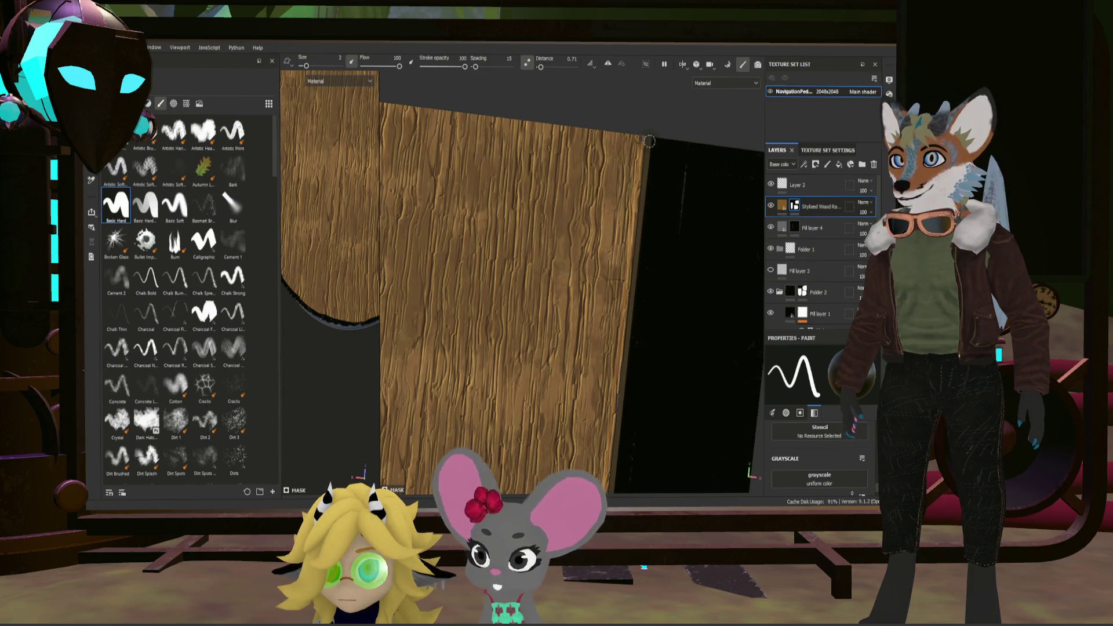
middle_drag(645, 160, 600, 451)
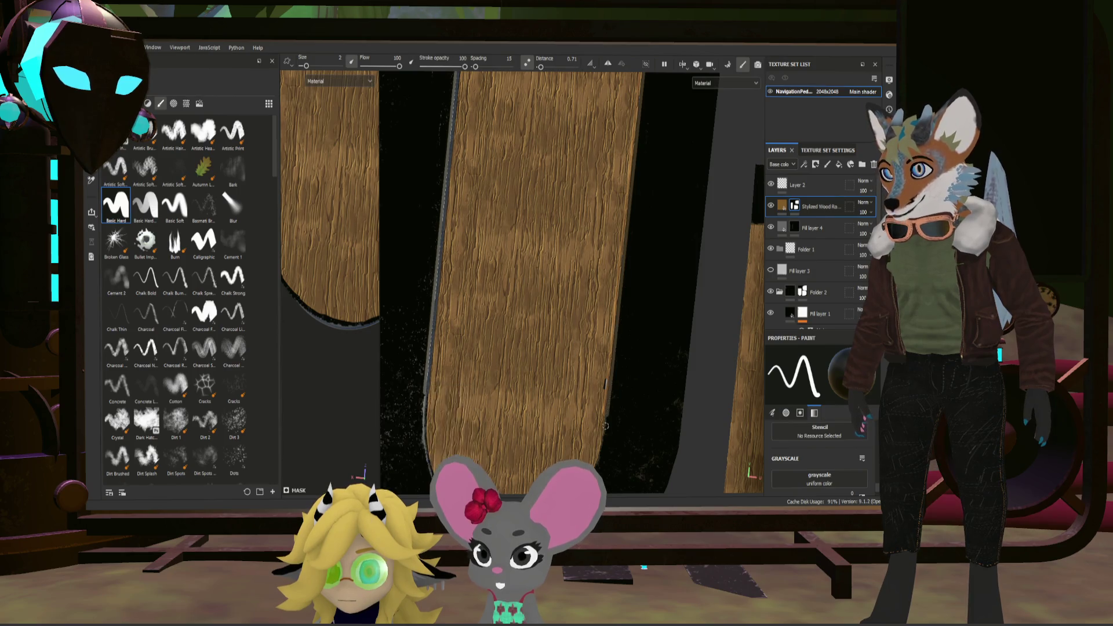
scroll(609, 410, down, 3)
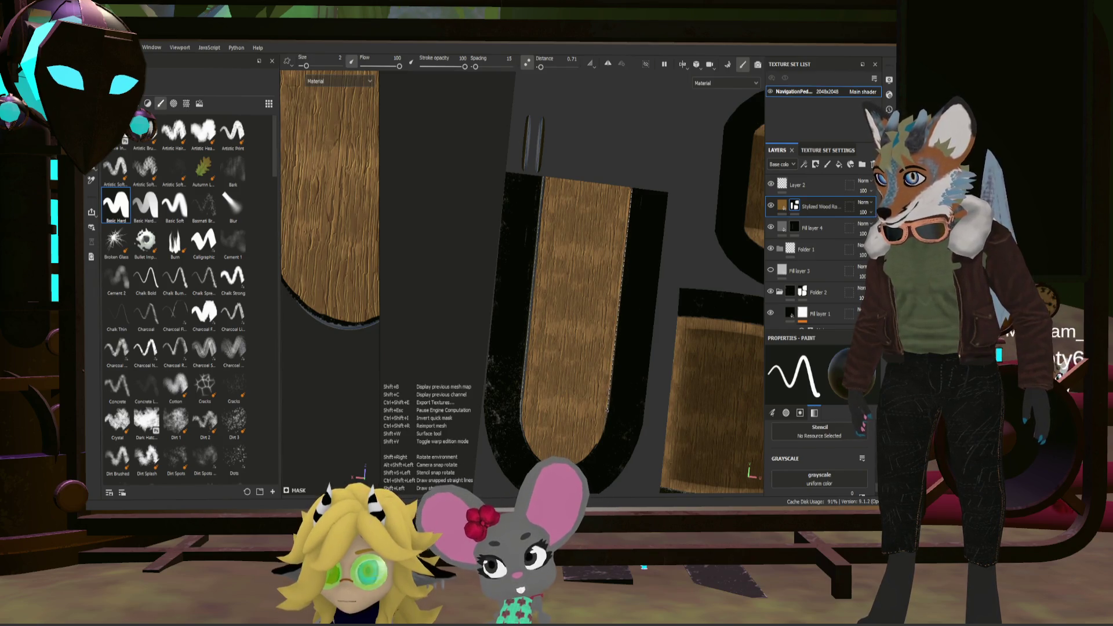
scroll(607, 411, up, 2)
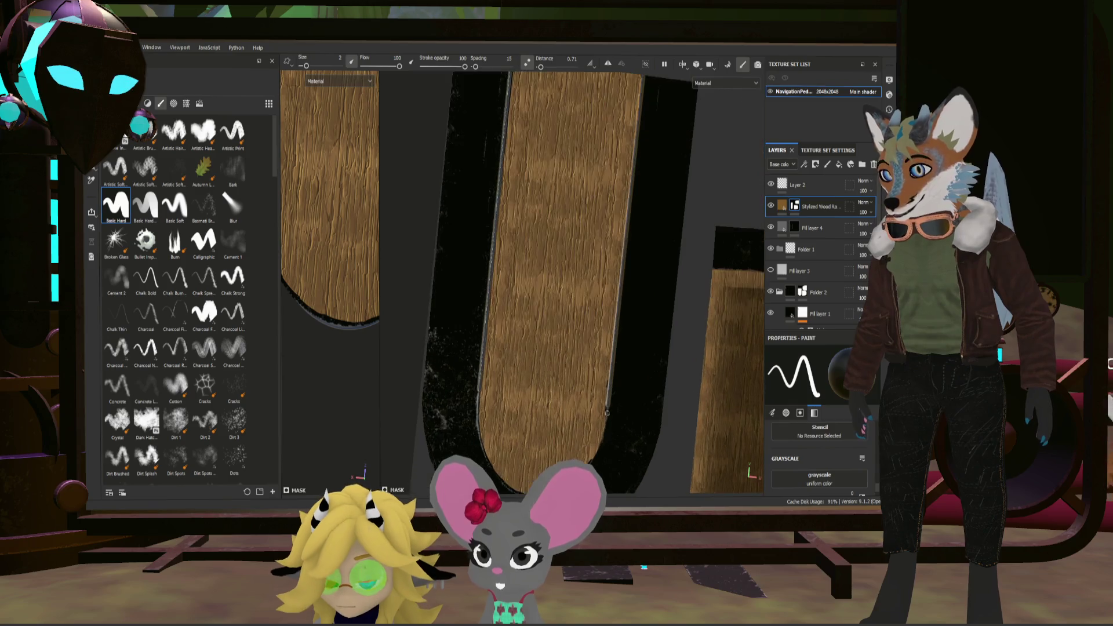
scroll(607, 410, up, 2)
scroll(611, 426, up, 2)
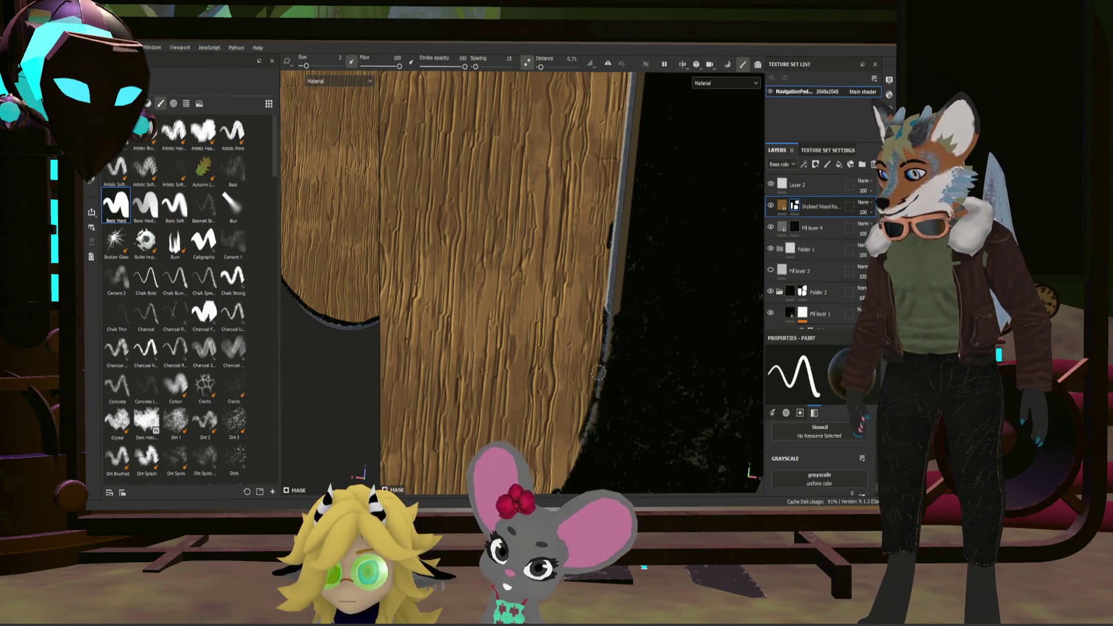
alt+drag(594, 382, 644, 348)
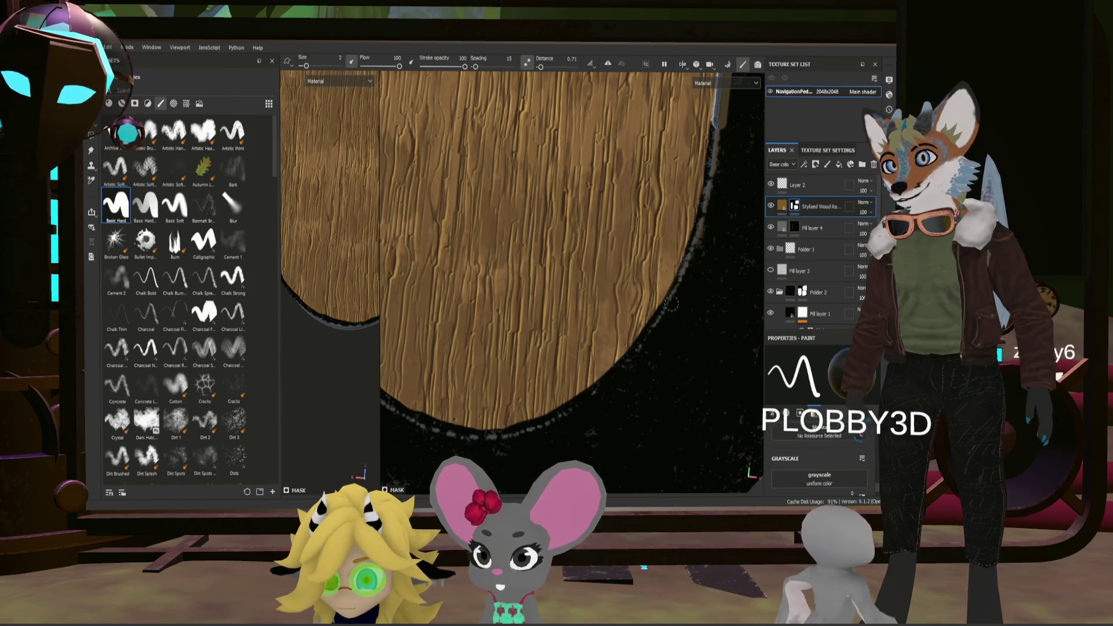
alt+drag(692, 259, 661, 218)
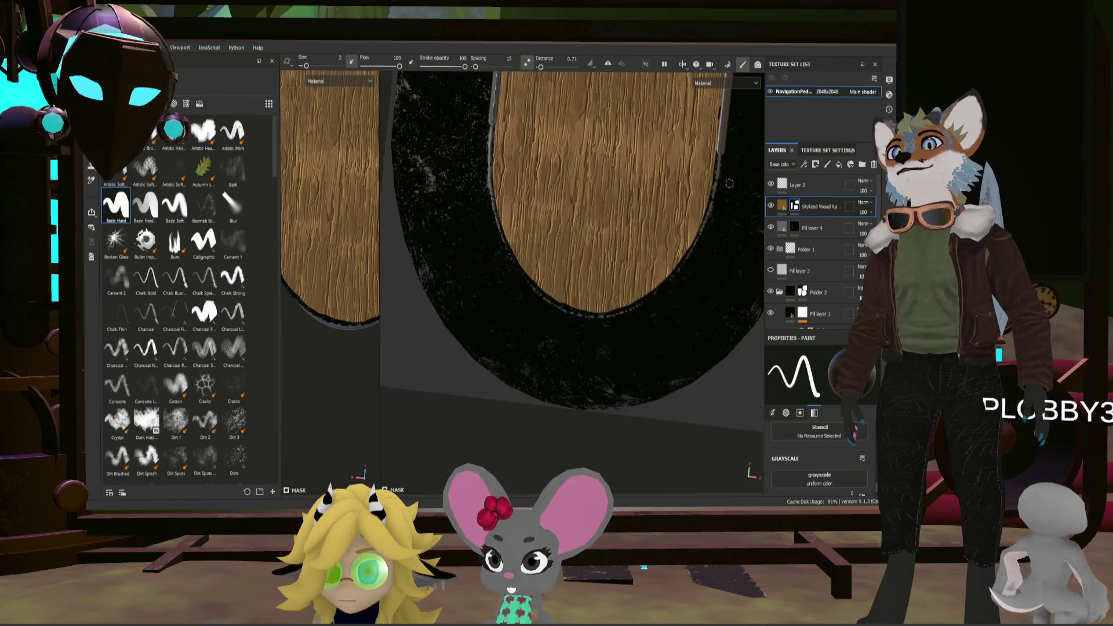
scroll(618, 187, up, 3)
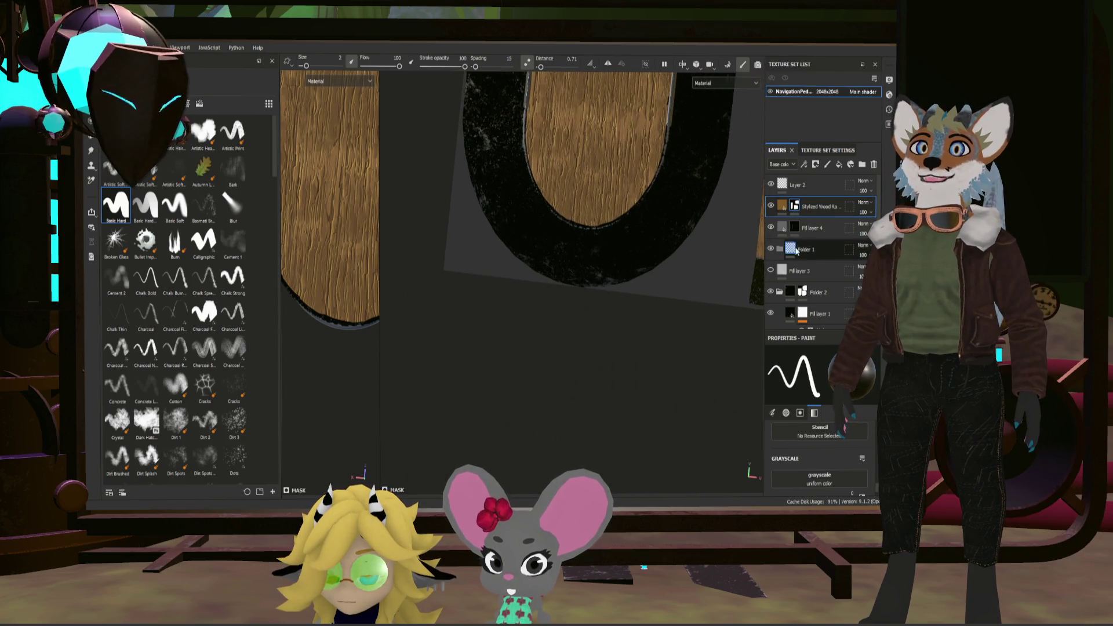
Step: Frame the wooden arch's edge close up and make Fill layer 4 the paint target
click(813, 292)
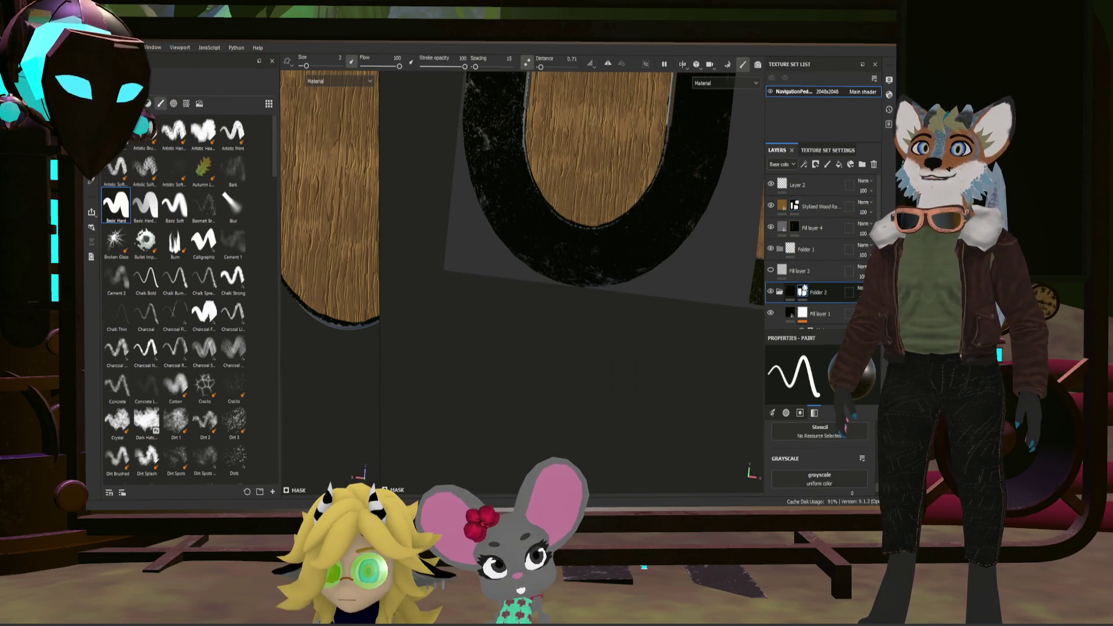
alt+drag(716, 195, 754, 234)
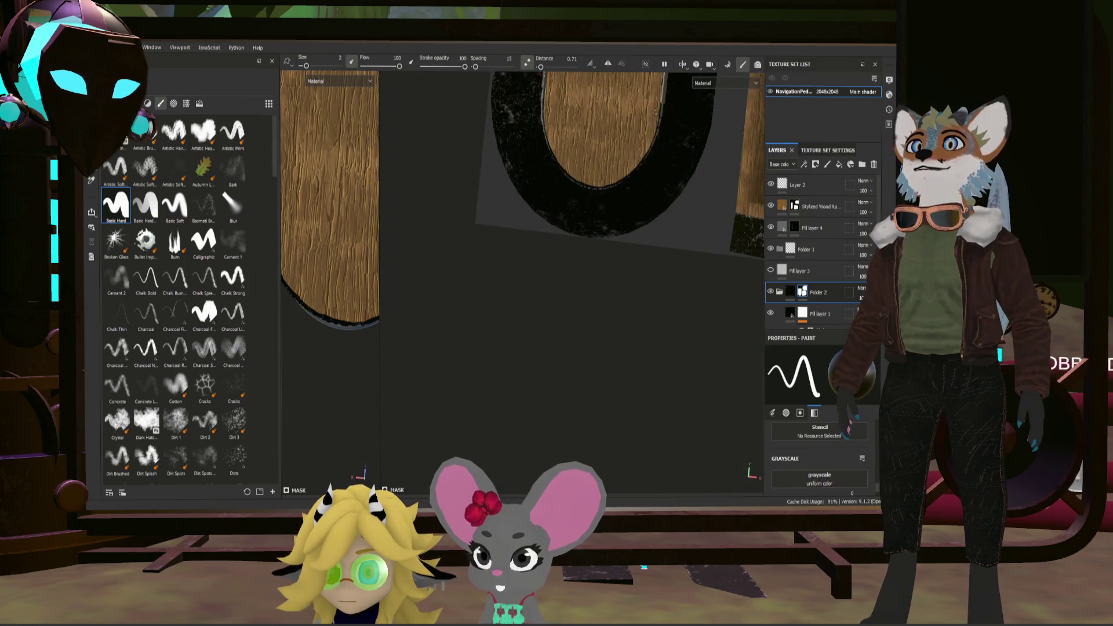
scroll(852, 475, down, 1)
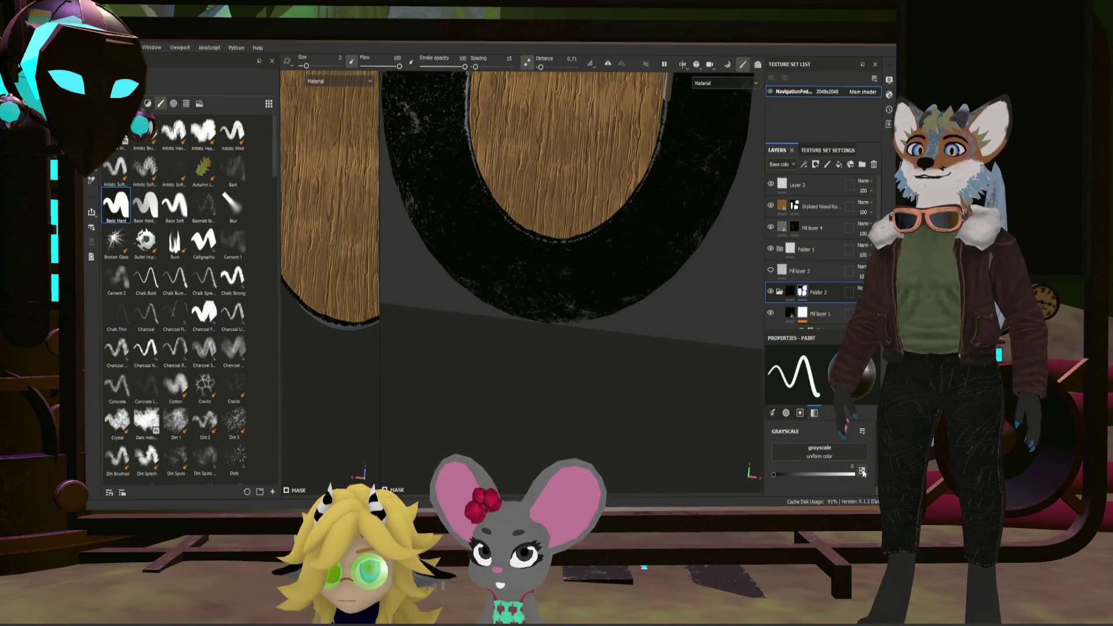
alt+drag(660, 261, 632, 100)
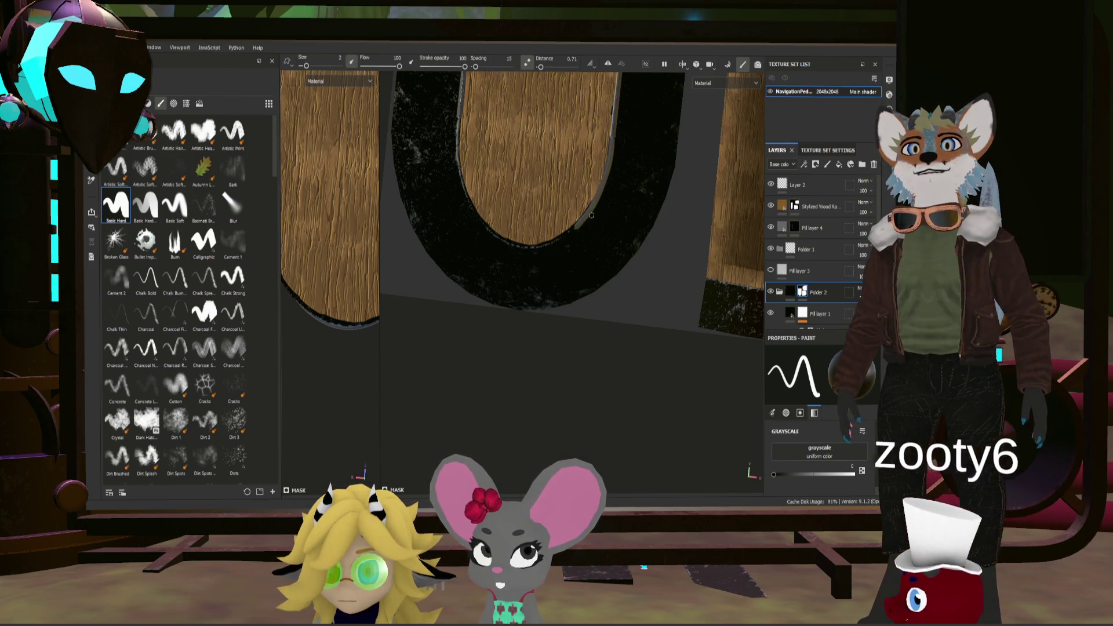
scroll(580, 232, up, 3)
scroll(596, 129, up, 2)
scroll(599, 128, up, 2)
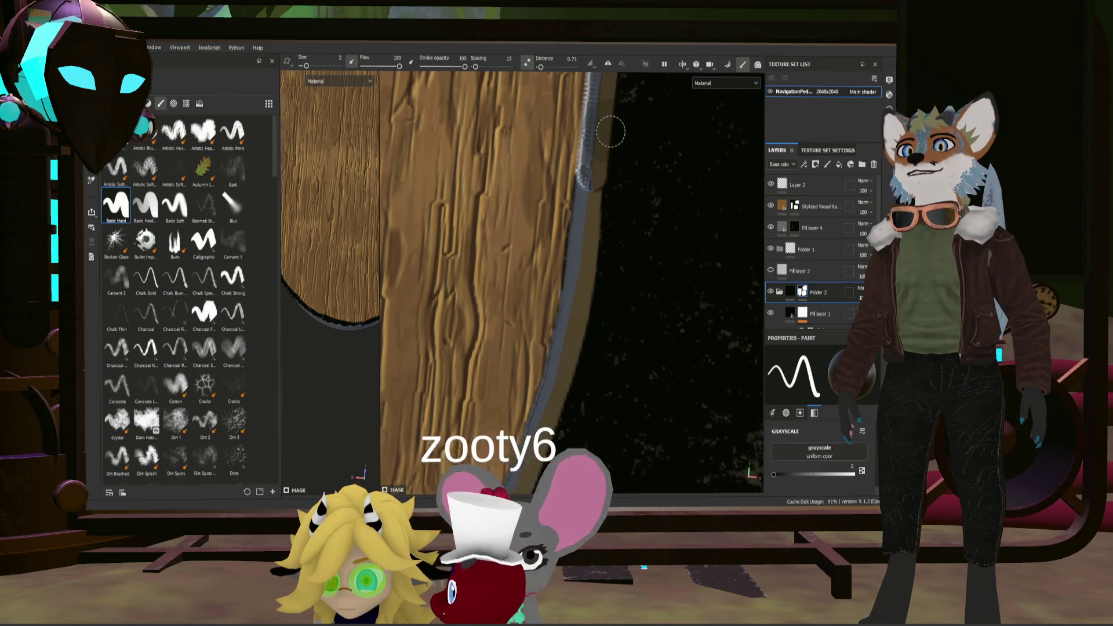
mouse_move(596, 274)
mouse_down()
mouse_move(622, 256)
mouse_move(590, 181)
mouse_up()
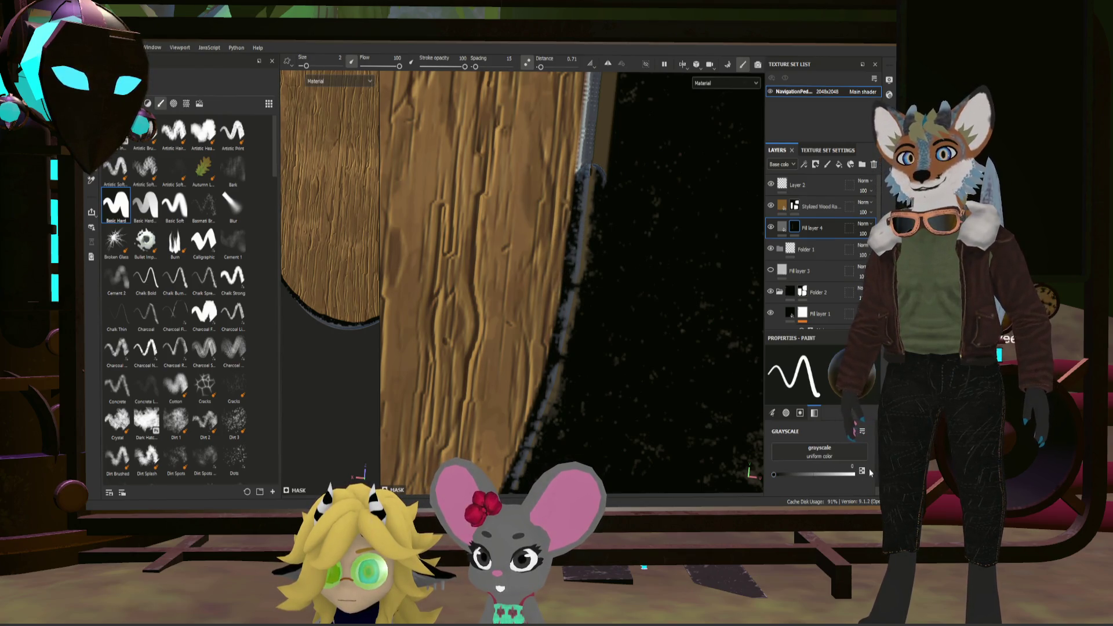
Step: Paint light grey trim down the arch edge, undoing and covering stray strokes
drag(570, 152, 581, 244)
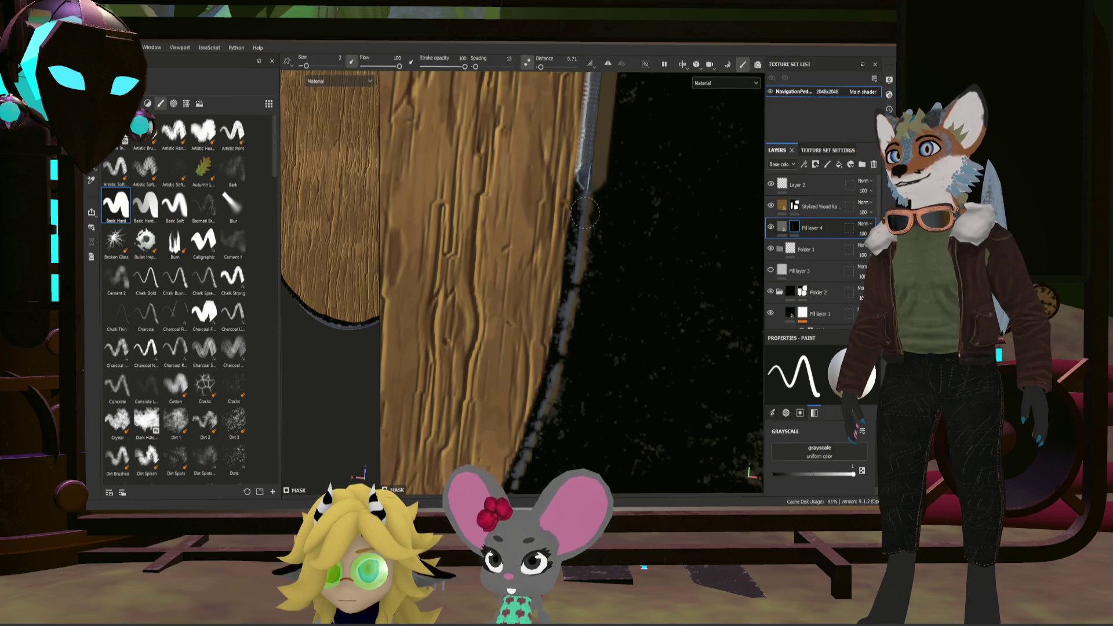
drag(574, 329, 534, 445)
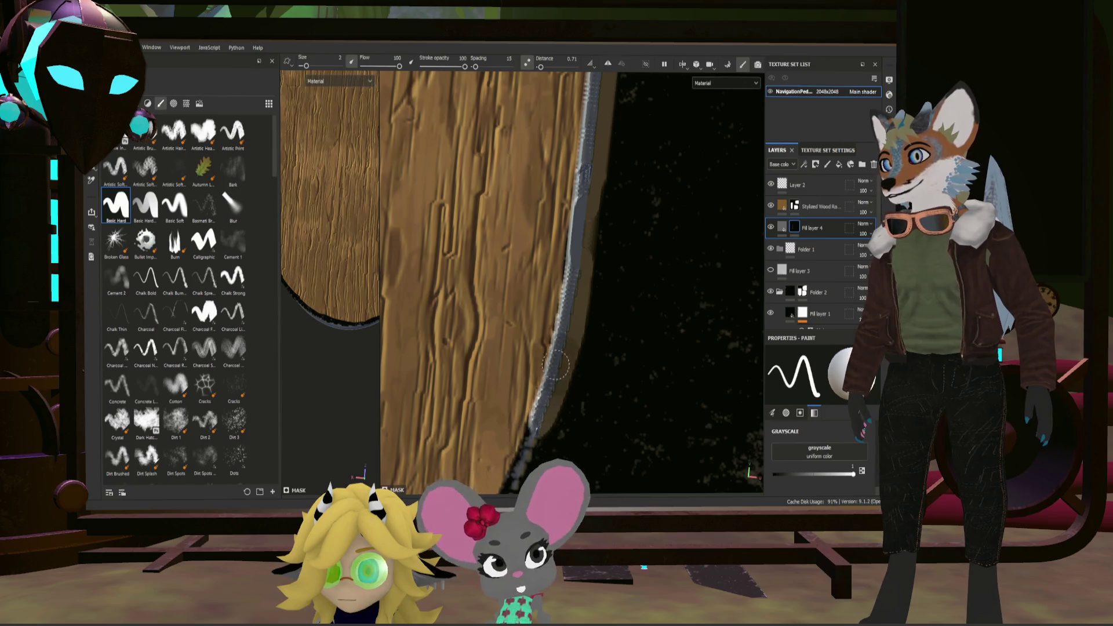
mouse_move(538, 435)
mouse_down()
mouse_move(641, 153)
mouse_move(565, 349)
mouse_up()
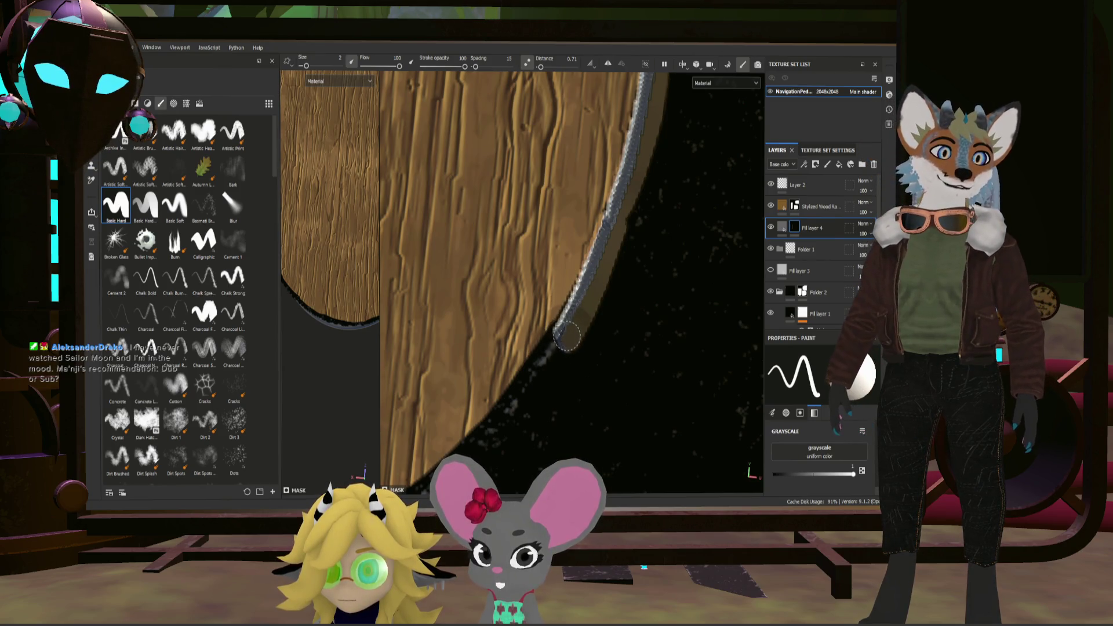
key(ctrl+z)
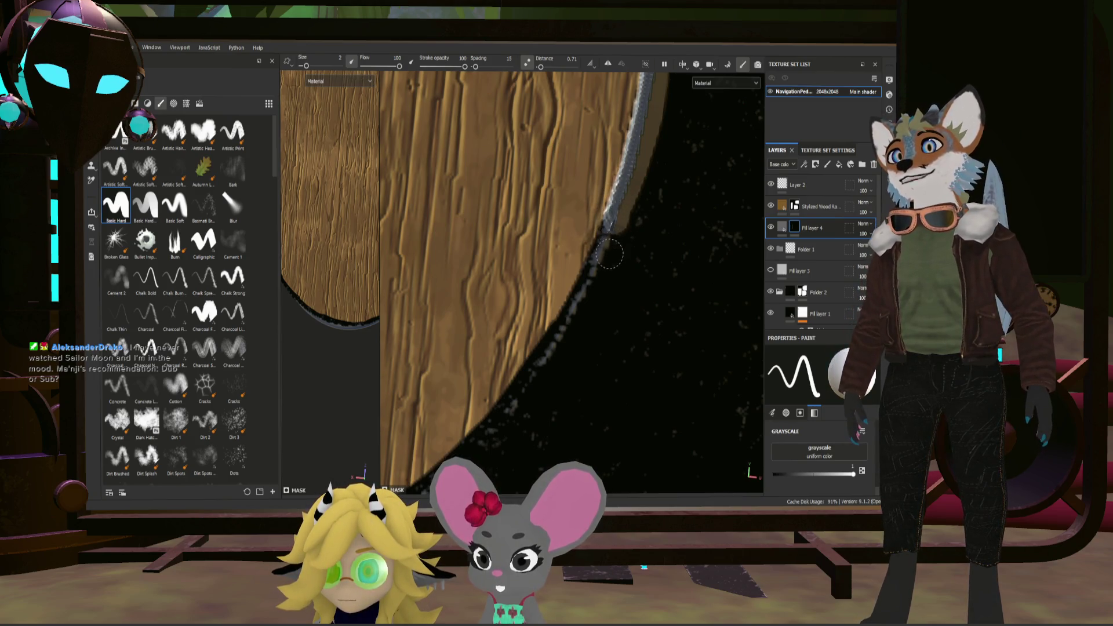
mouse_move(559, 360)
mouse_down()
mouse_move(598, 240)
mouse_move(522, 406)
mouse_up()
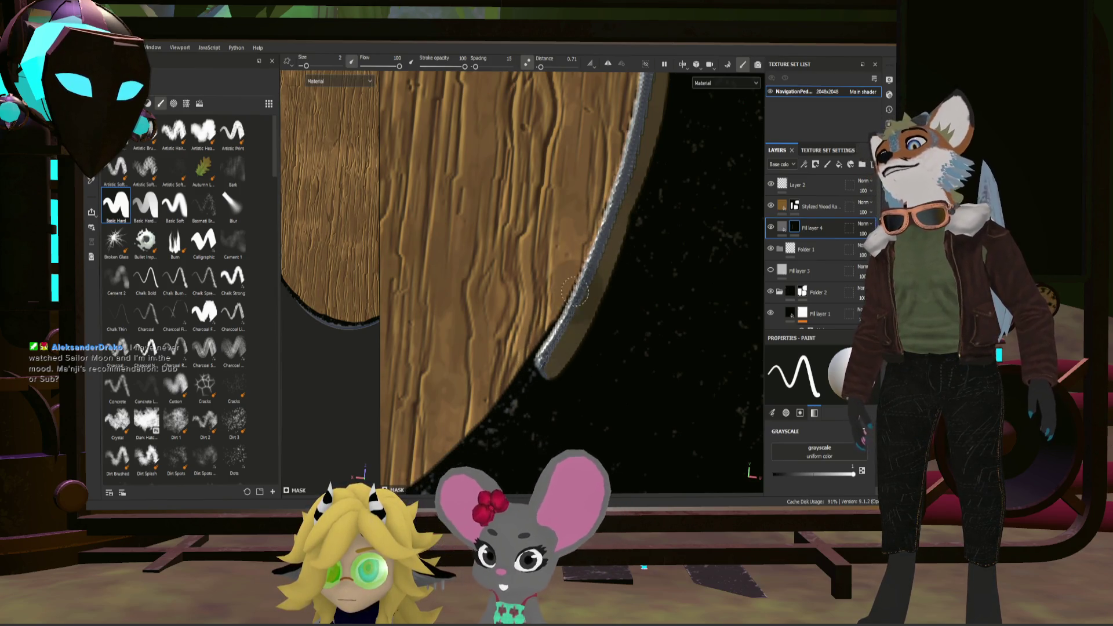
middle_drag(522, 406, 585, 281)
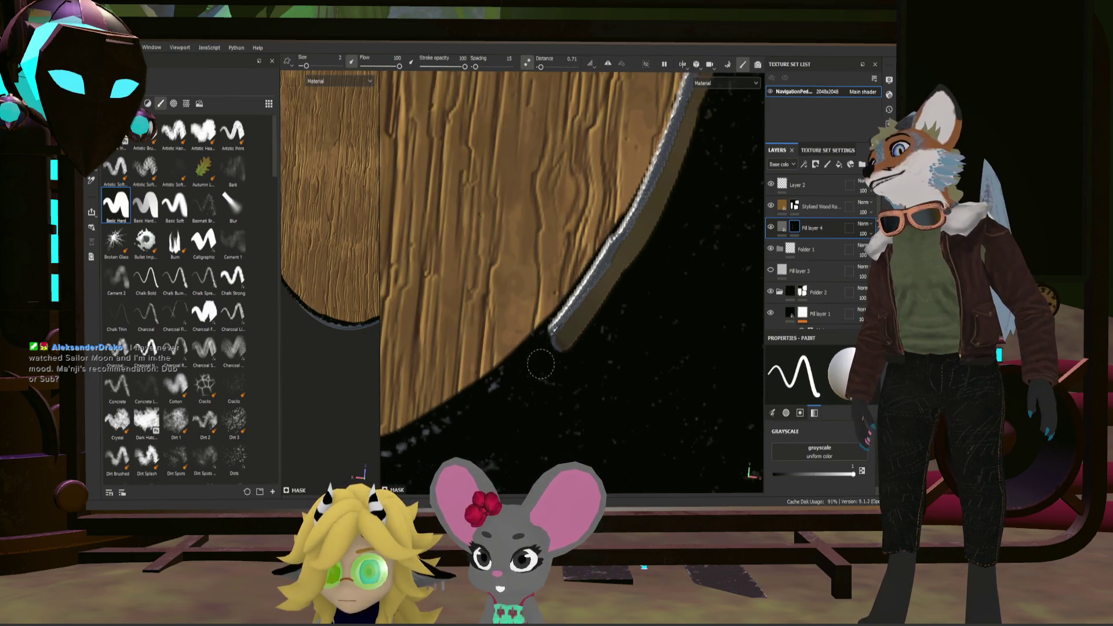
mouse_move(530, 373)
mouse_down()
mouse_move(659, 113)
mouse_move(675, 138)
mouse_up()
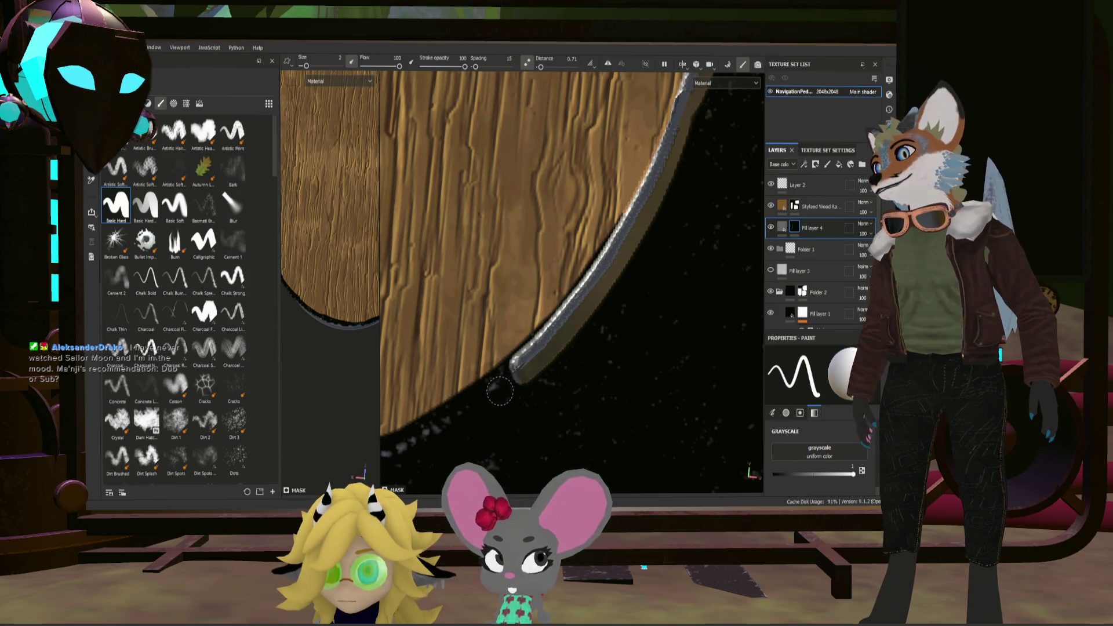
Step: Redo the grey trim strokes until a clean line follows the whole curved edge
drag(502, 389, 479, 406)
key(ctrl+z)
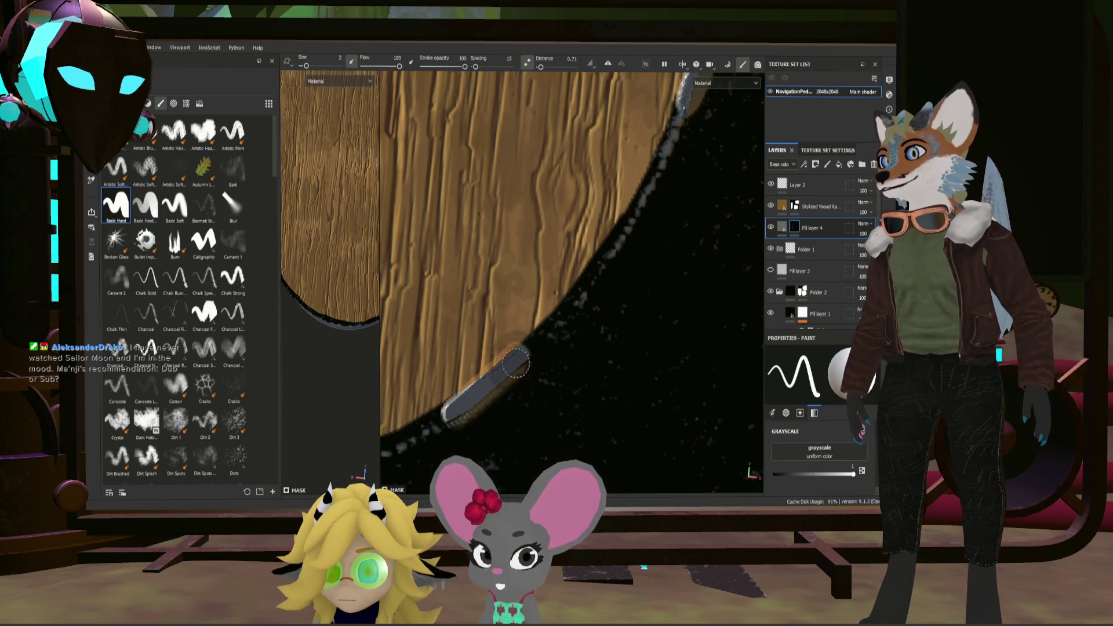
key(ctrl+z)
drag(460, 412, 571, 306)
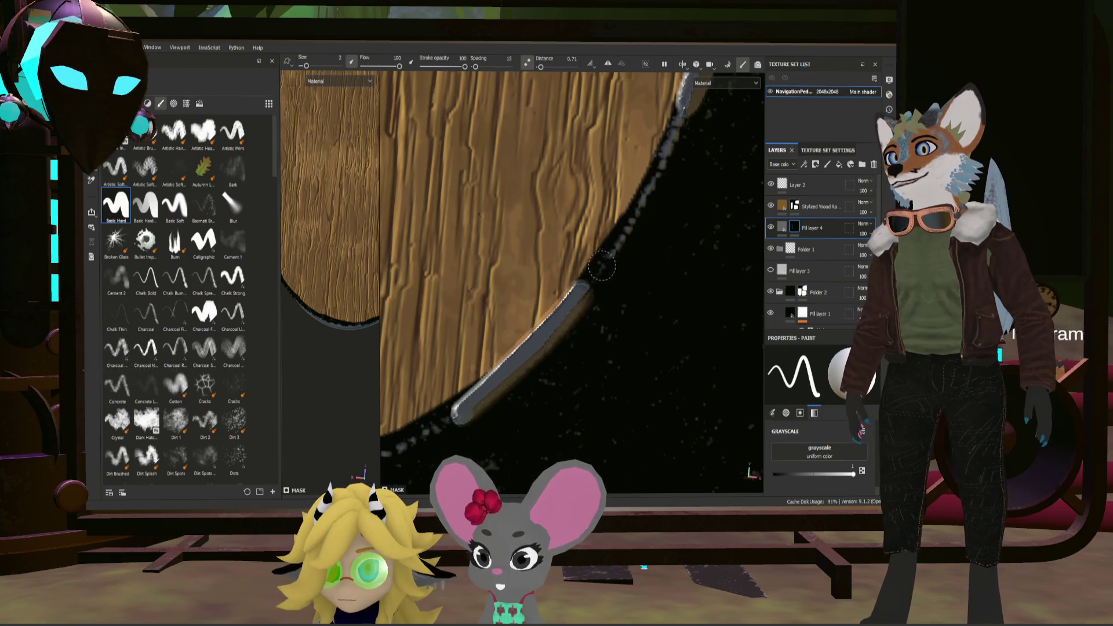
drag(571, 306, 678, 131)
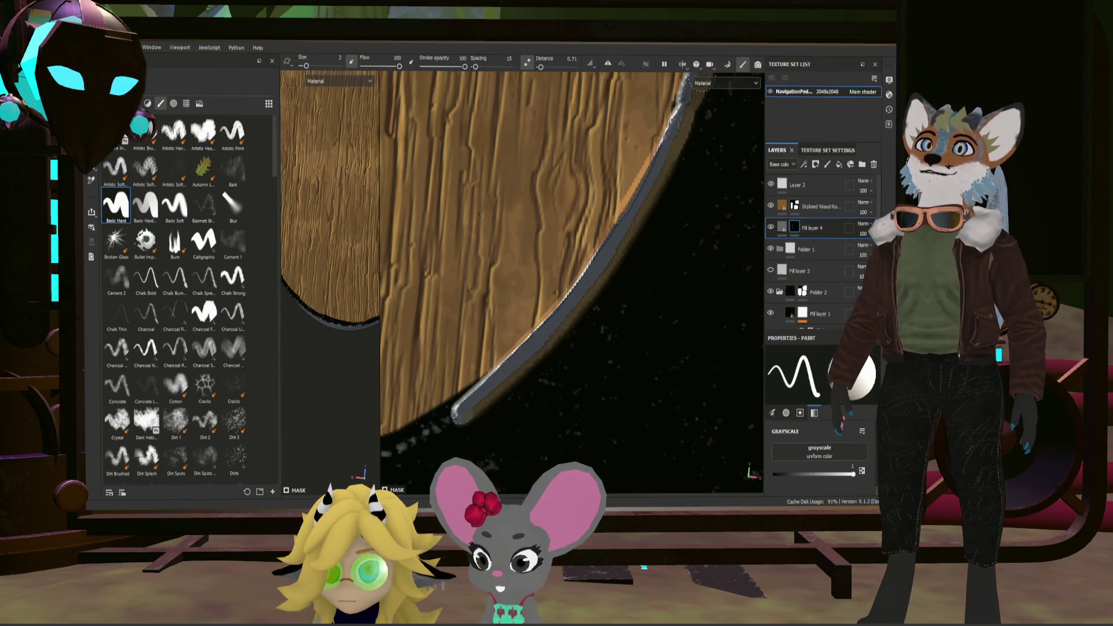
key(ctrl+z)
drag(639, 180, 671, 146)
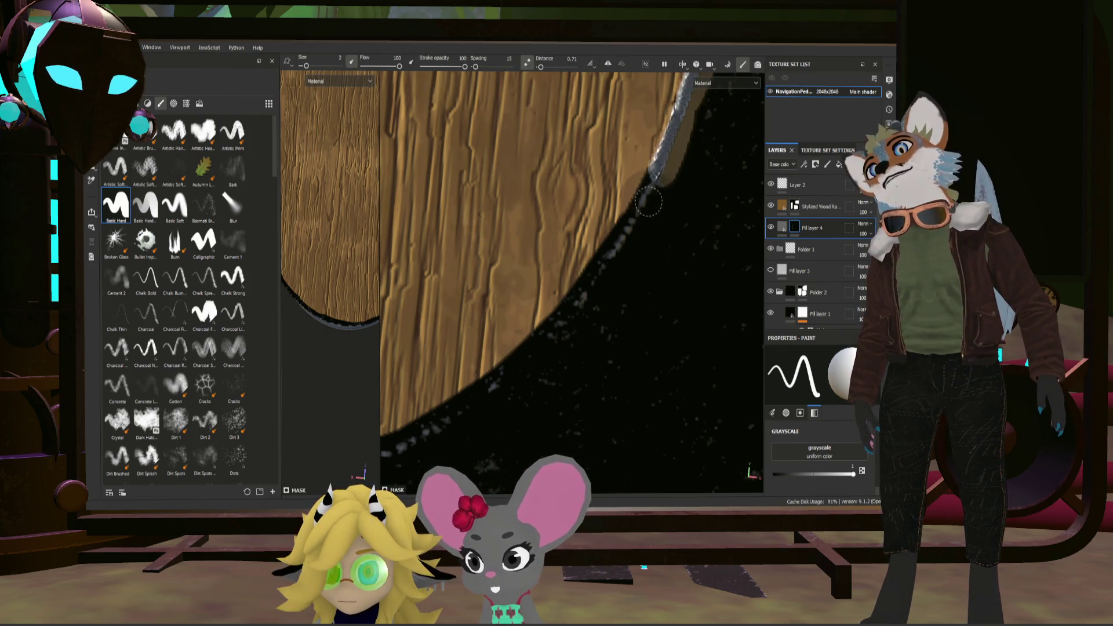
drag(600, 272, 587, 293)
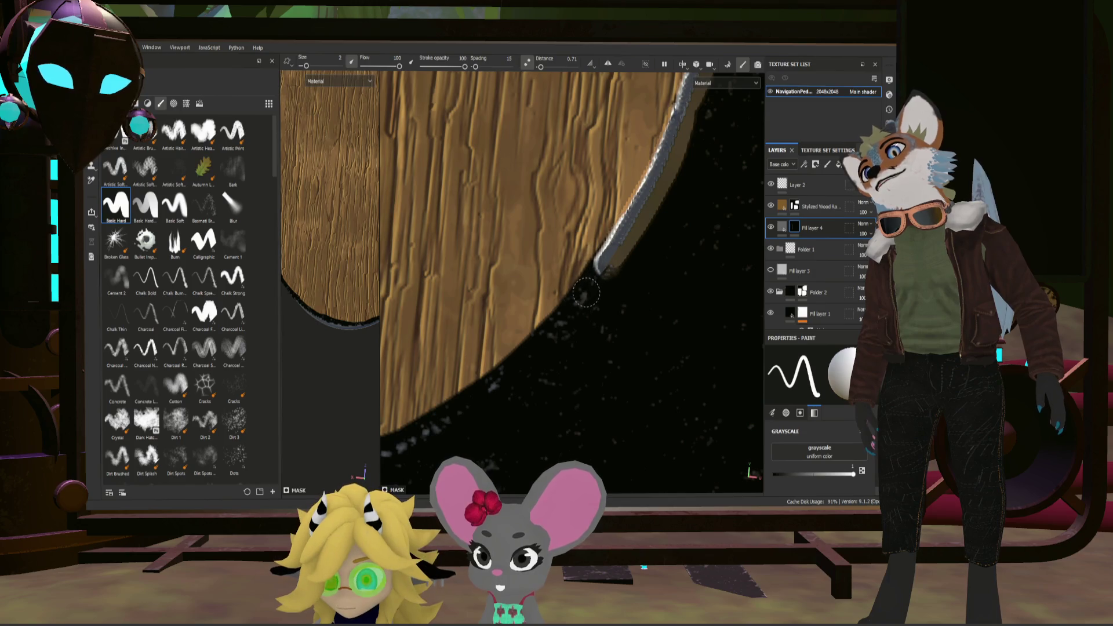
drag(540, 348, 465, 414)
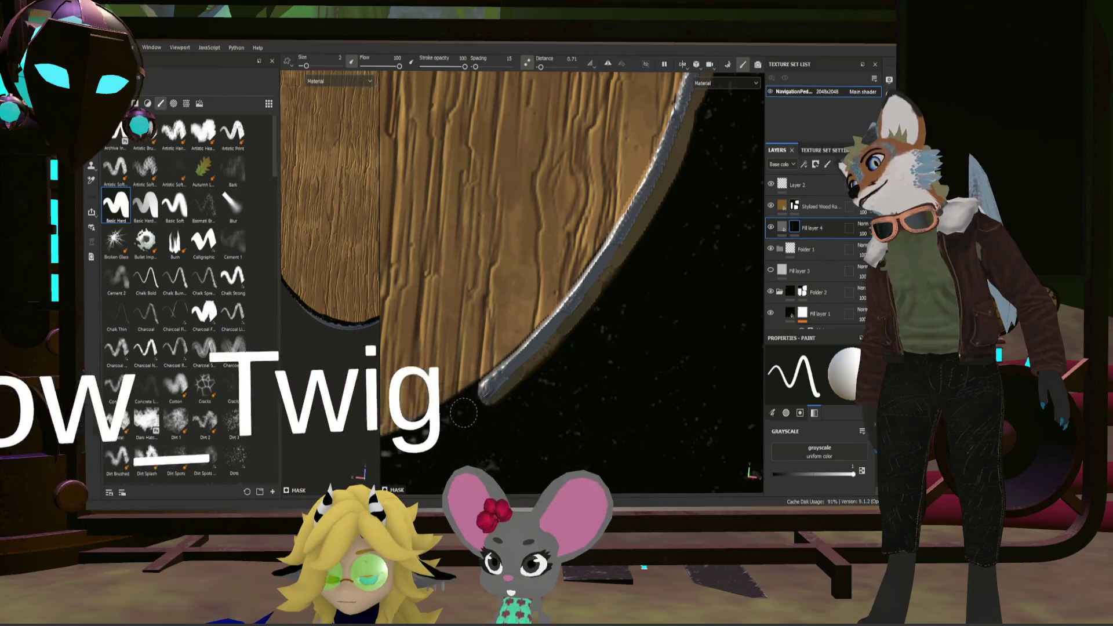
scroll(465, 415, down, 2)
scroll(444, 412, down, 2)
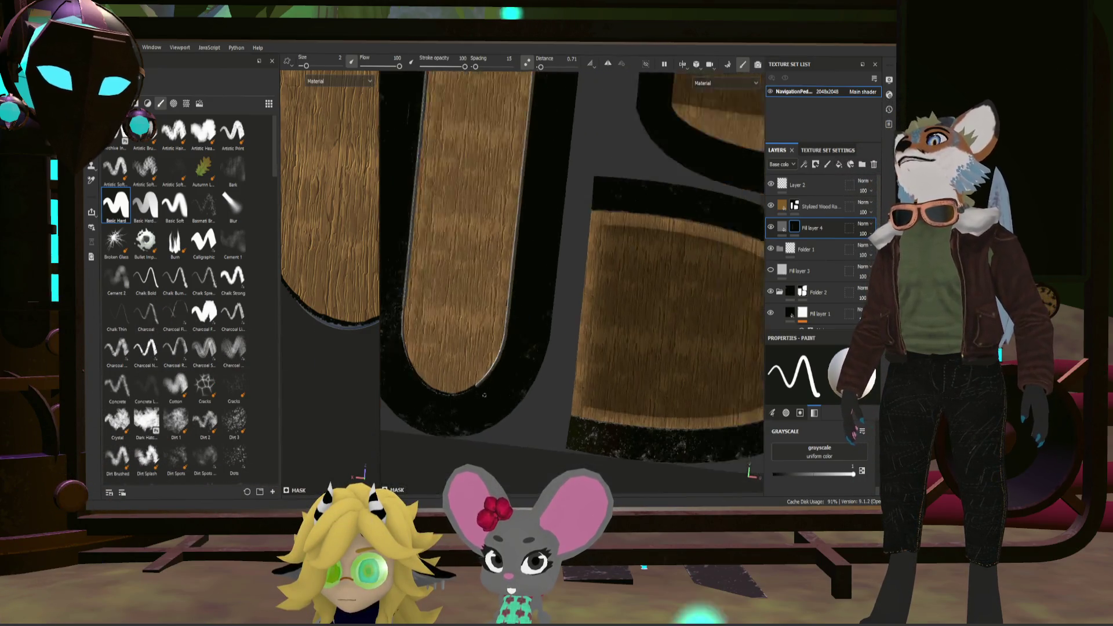
scroll(420, 411, down, 2)
scroll(420, 411, up, 2)
scroll(485, 315, up, 2)
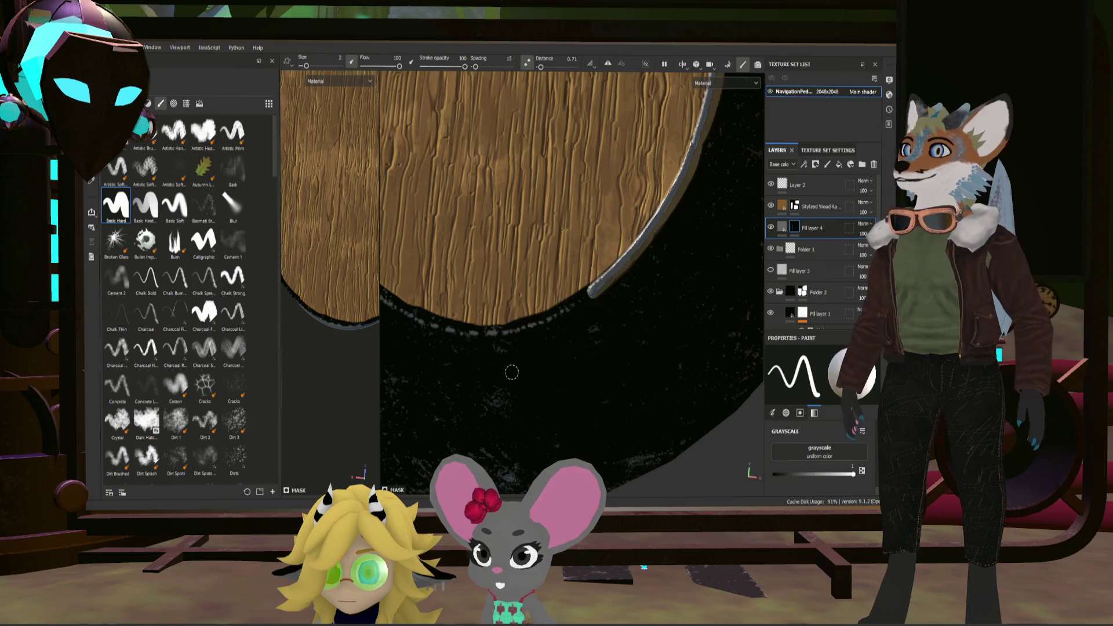
Step: Brush the grey trim along the U's bottom edge and extend it right, then turn to review the whole U
drag(477, 331, 499, 330)
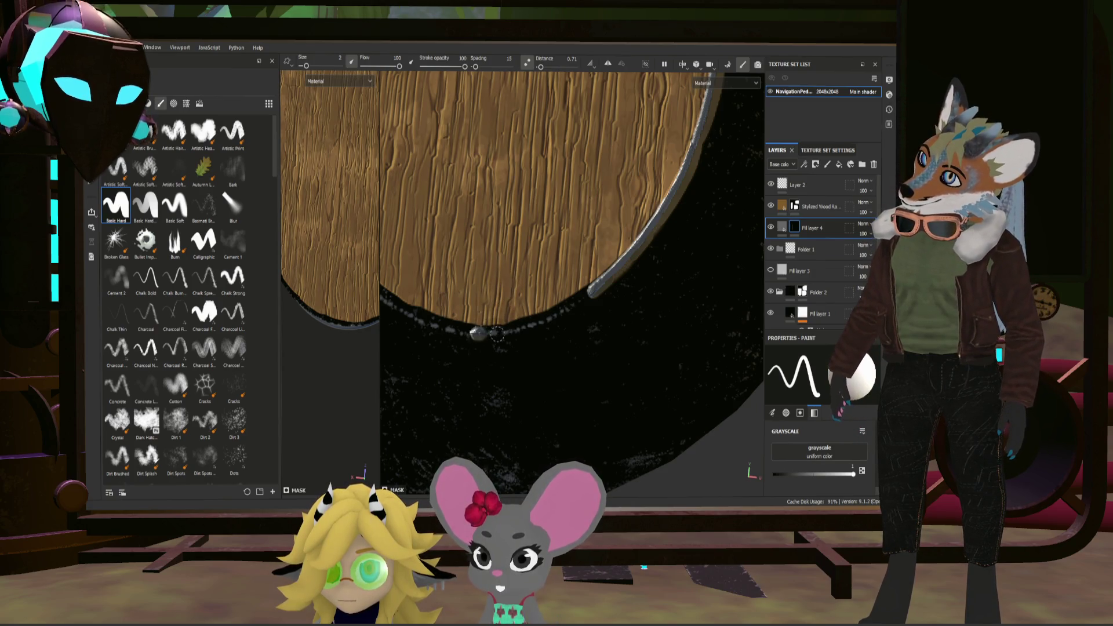
mouse_move(509, 331)
mouse_down()
mouse_move(564, 311)
mouse_move(603, 272)
mouse_up()
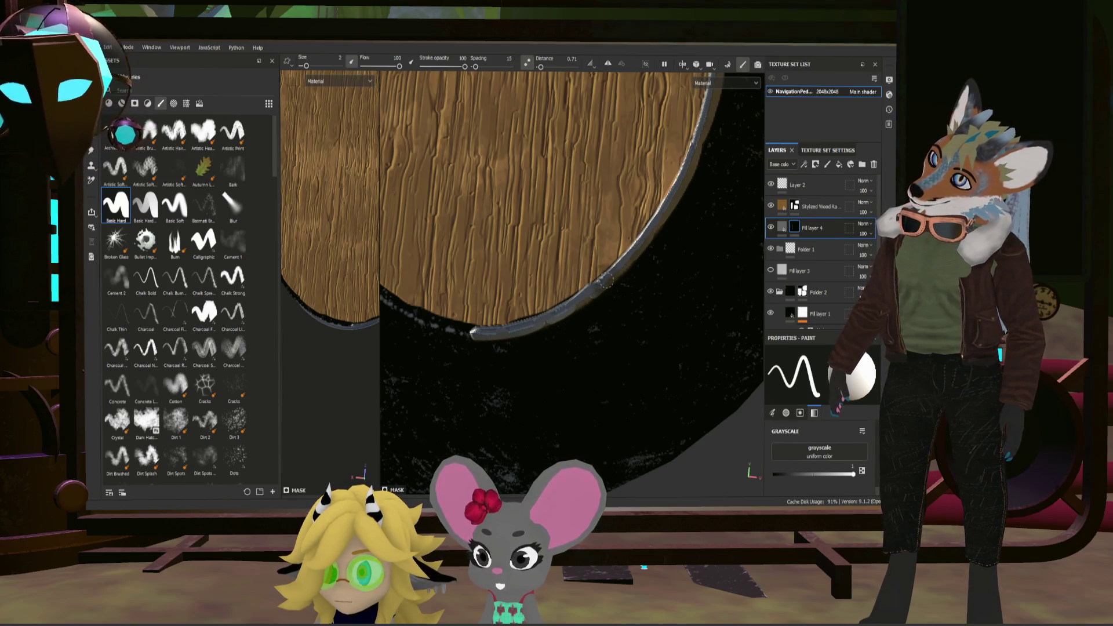
scroll(604, 272, down, 3)
mouse_move(605, 272)
alt+mouse_down()
mouse_move(590, 236)
mouse_move(478, 264)
alt+mouse_up()
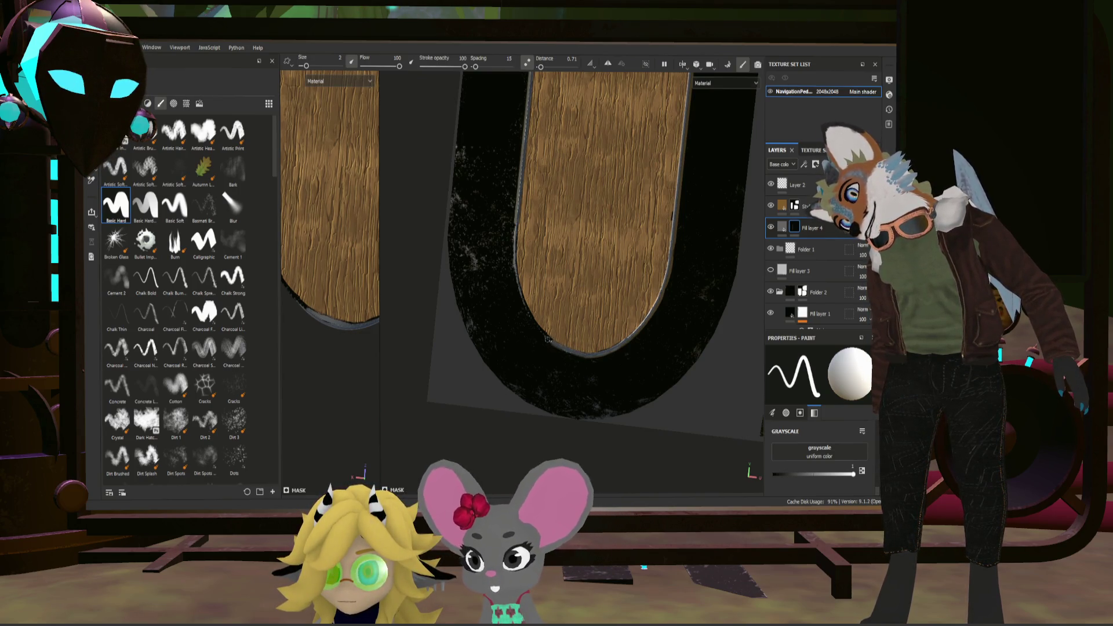
scroll(578, 349, up, 2)
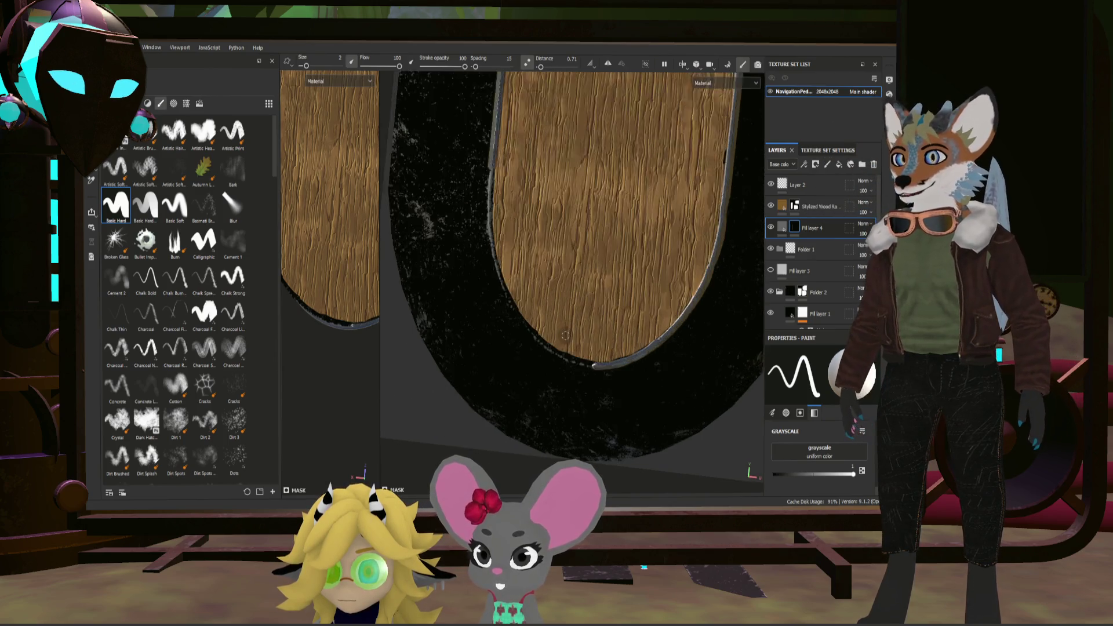
scroll(578, 349, up, 3)
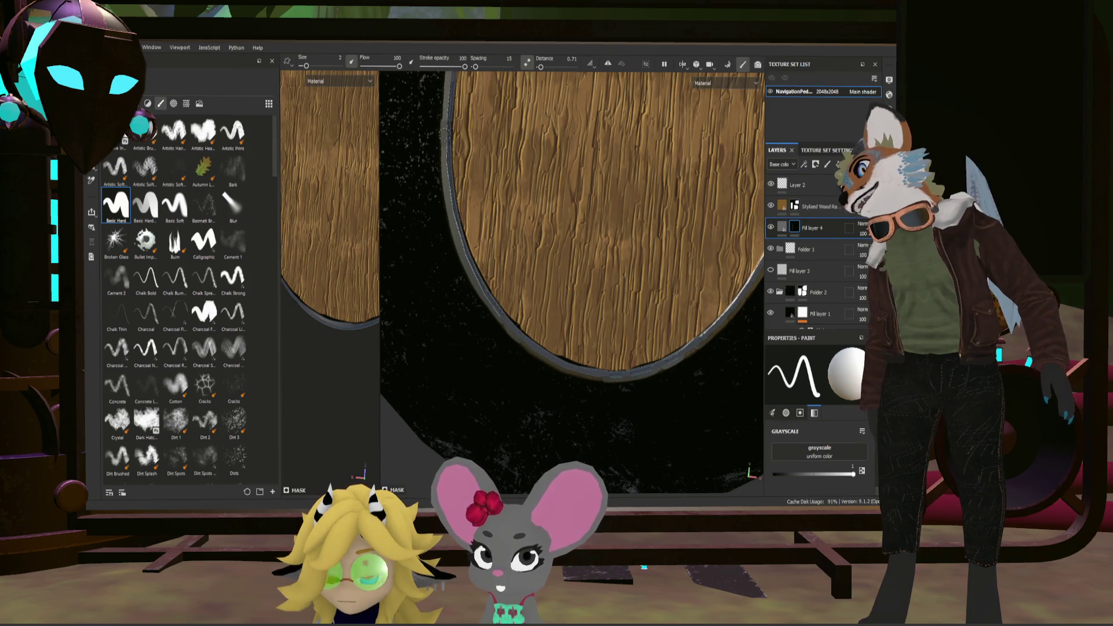
scroll(572, 258, down, 5)
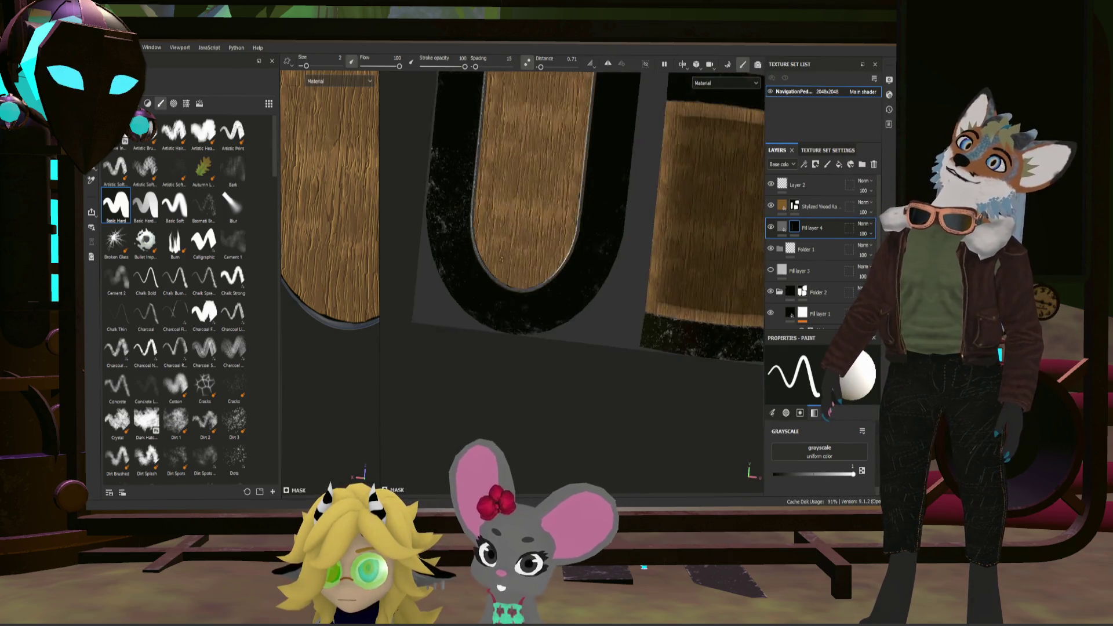
scroll(573, 258, down, 2)
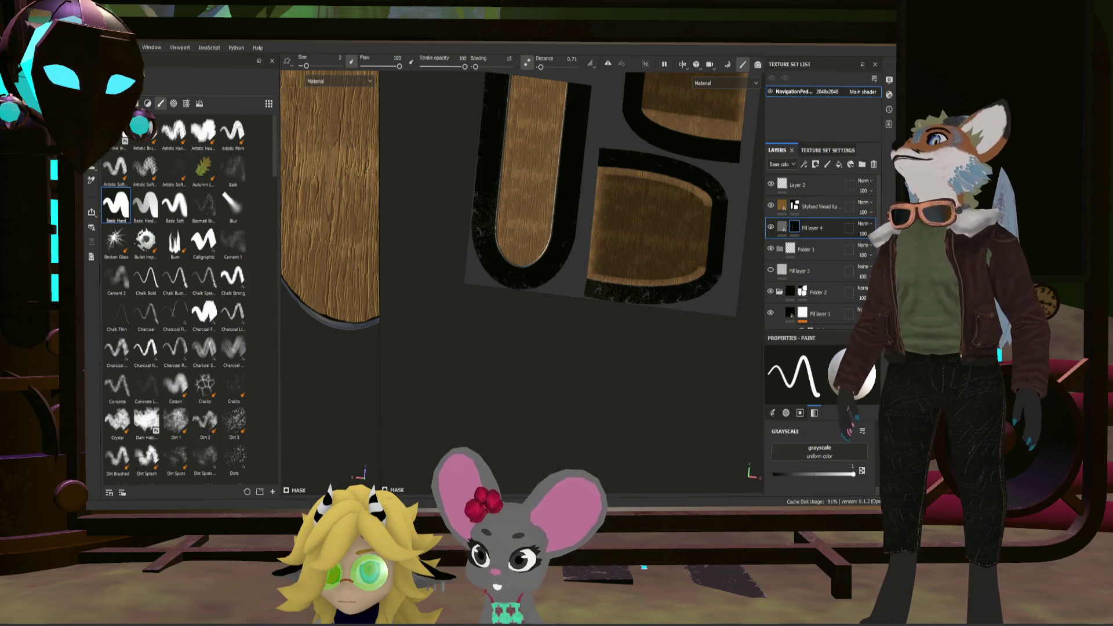
Step: Orbit to a close side view of the pedestal and select the Stylized Wood layer
mouse_move(380, 175)
mouse_down()
mouse_move(589, 174)
mouse_move(511, 183)
mouse_move(589, 204)
mouse_move(443, 189)
mouse_move(506, 177)
mouse_move(480, 247)
mouse_move(565, 307)
mouse_up()
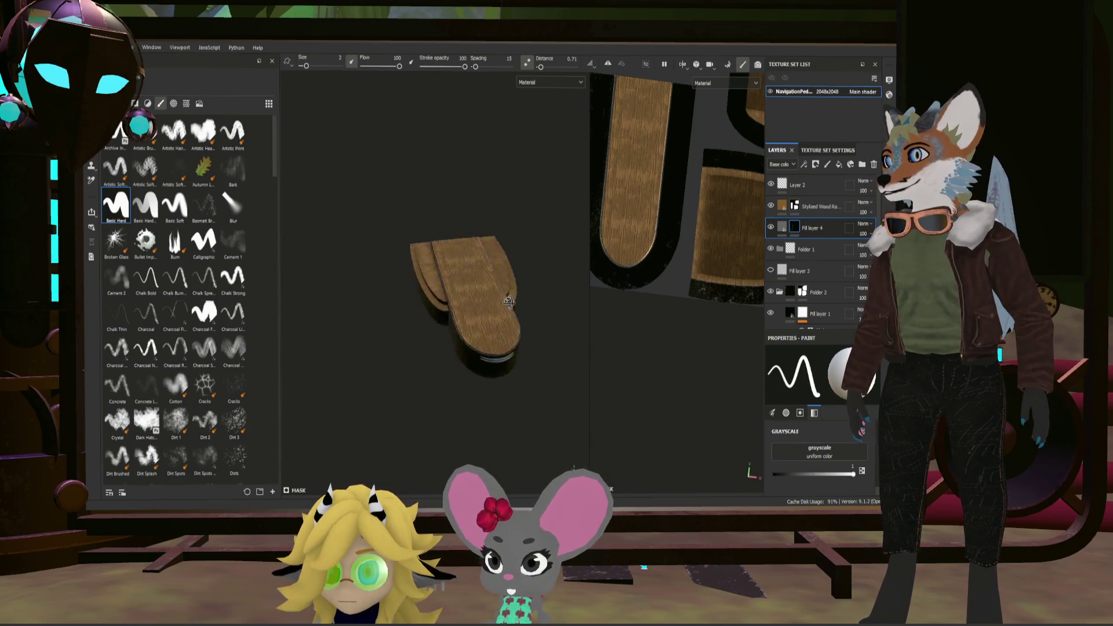
alt+drag(565, 307, 487, 287)
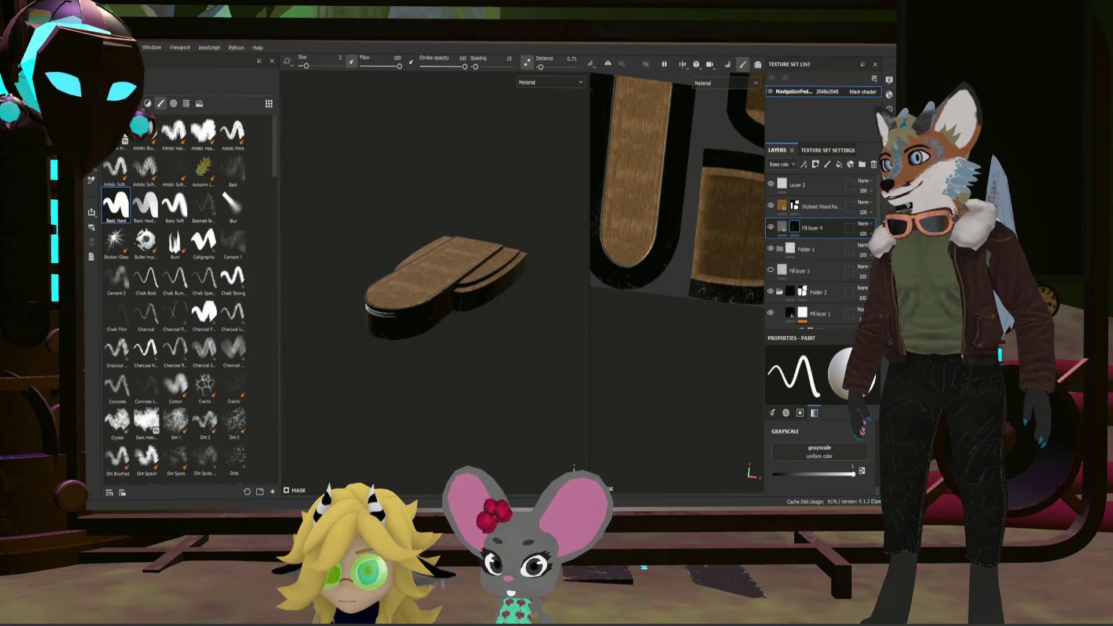
scroll(435, 322, up, 5)
mouse_move(389, 342)
alt+mouse_down()
mouse_move(380, 356)
mouse_move(481, 308)
mouse_move(480, 291)
mouse_move(431, 291)
alt+mouse_up()
scroll(479, 291, down, 5)
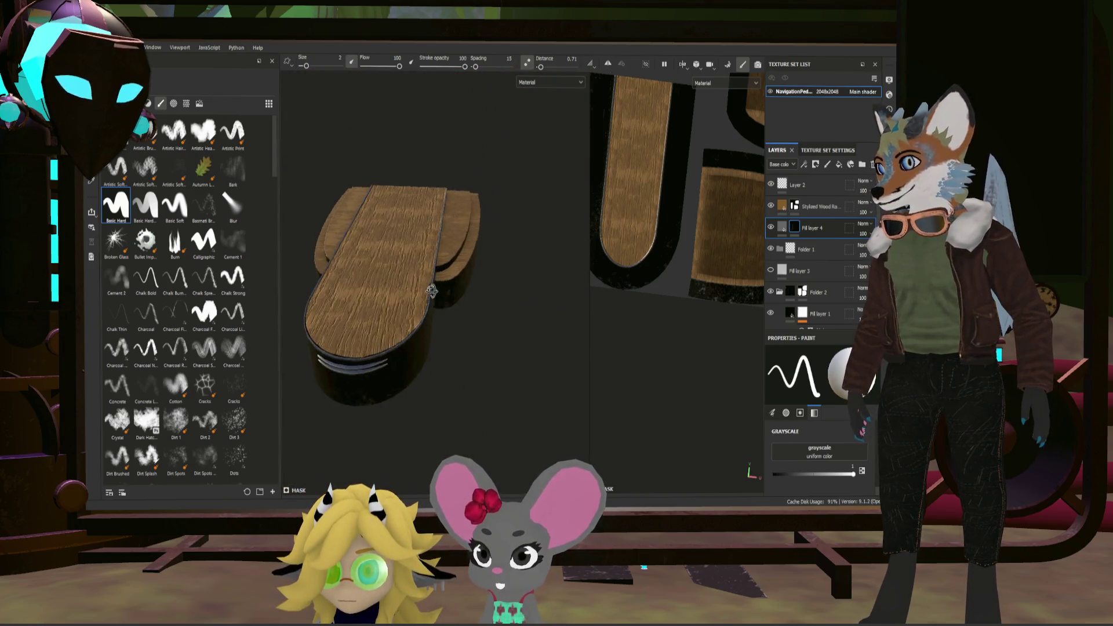
scroll(695, 218, up, 3)
scroll(734, 204, up, 3)
click(794, 206)
scroll(629, 191, up, 2)
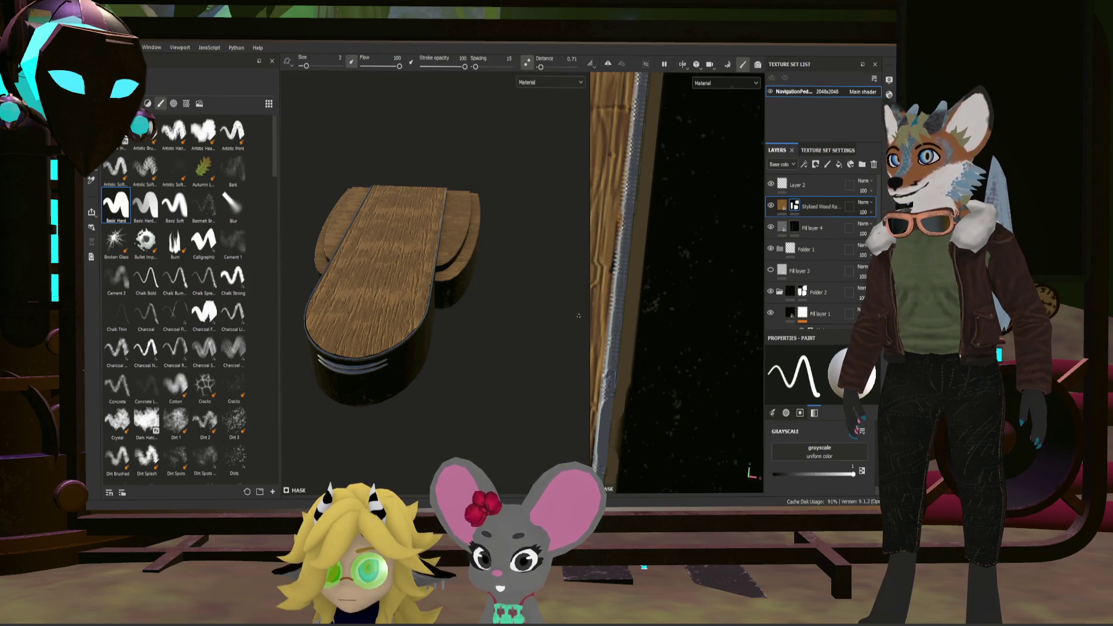
scroll(676, 286, down, 2)
scroll(676, 286, down, 2)
scroll(676, 286, down, 2)
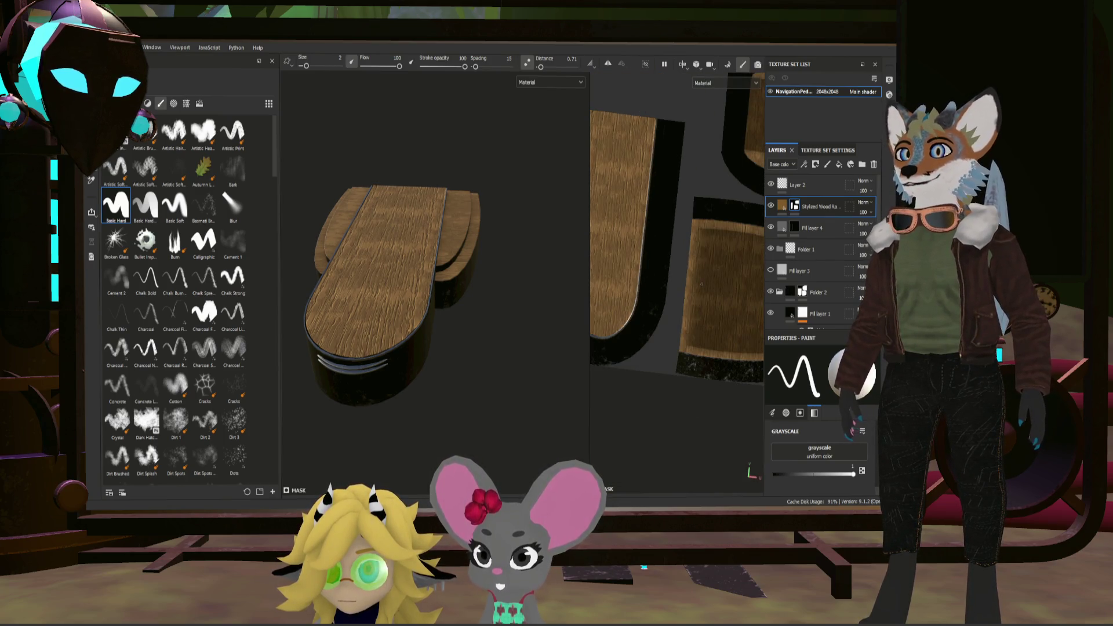
Step: Inspect the board's edge and expand then collapse the wood layer's effects
mouse_move(480, 279)
alt+mouse_down()
mouse_move(541, 257)
mouse_move(567, 274)
mouse_move(472, 310)
mouse_move(529, 305)
alt+mouse_up()
scroll(471, 280, up, 2)
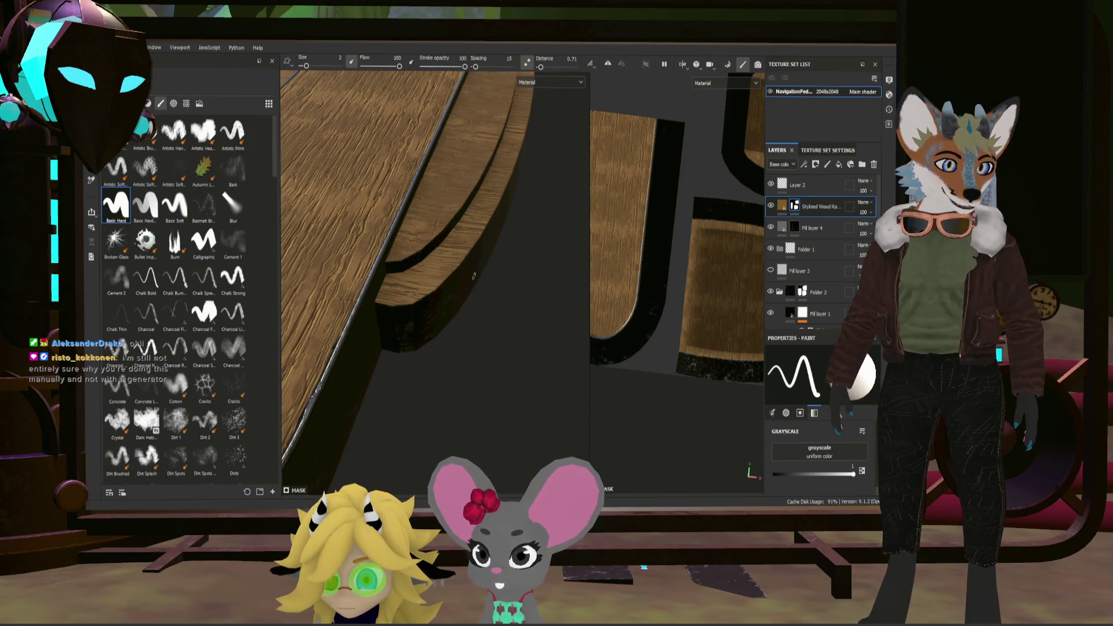
scroll(409, 279, down, 3)
scroll(408, 279, down, 3)
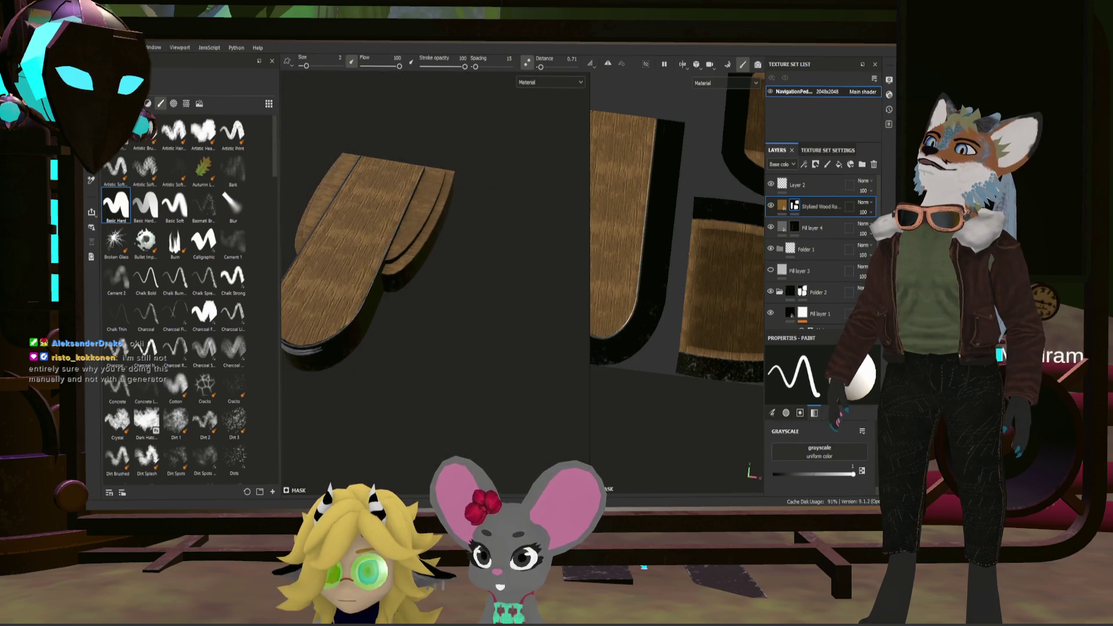
scroll(409, 278, down, 2)
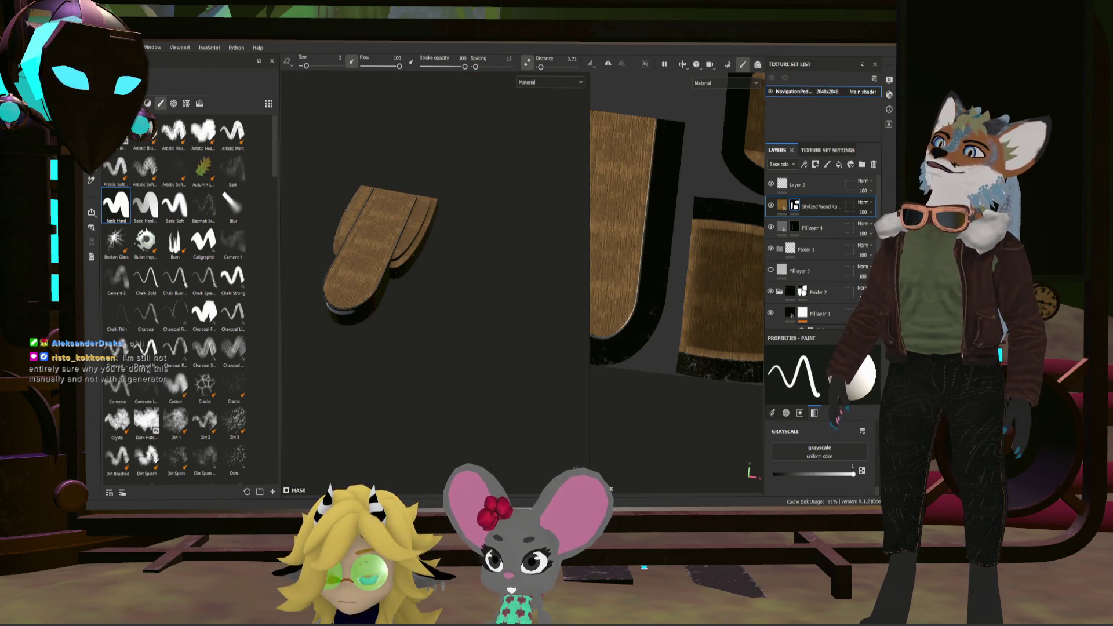
scroll(409, 279, up, 2)
scroll(410, 278, up, 3)
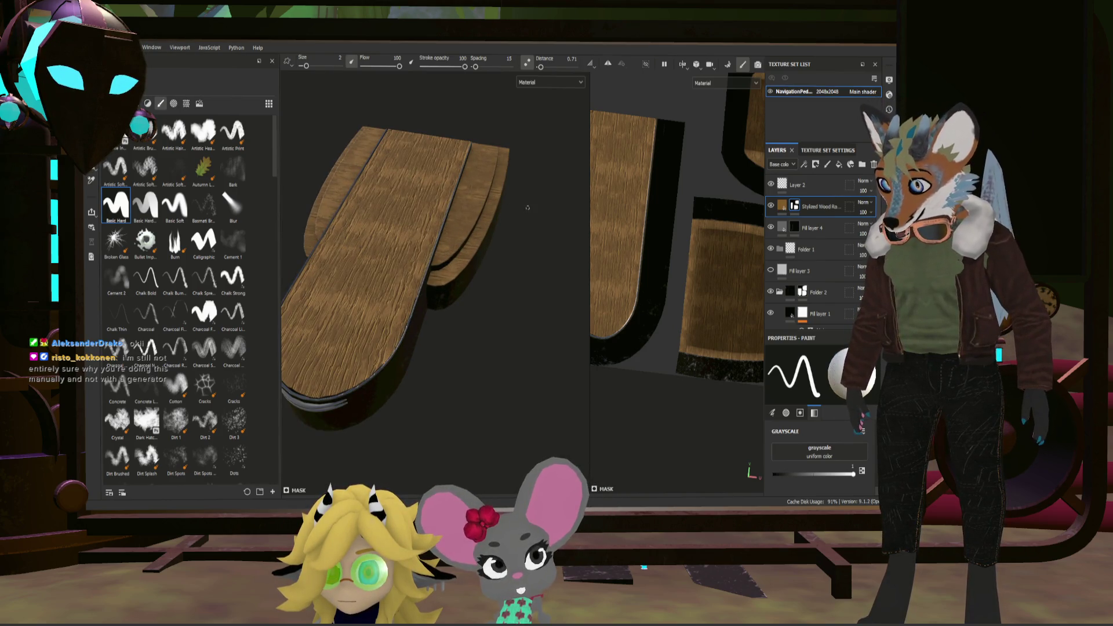
scroll(528, 208, down, 4)
scroll(422, 261, up, 3)
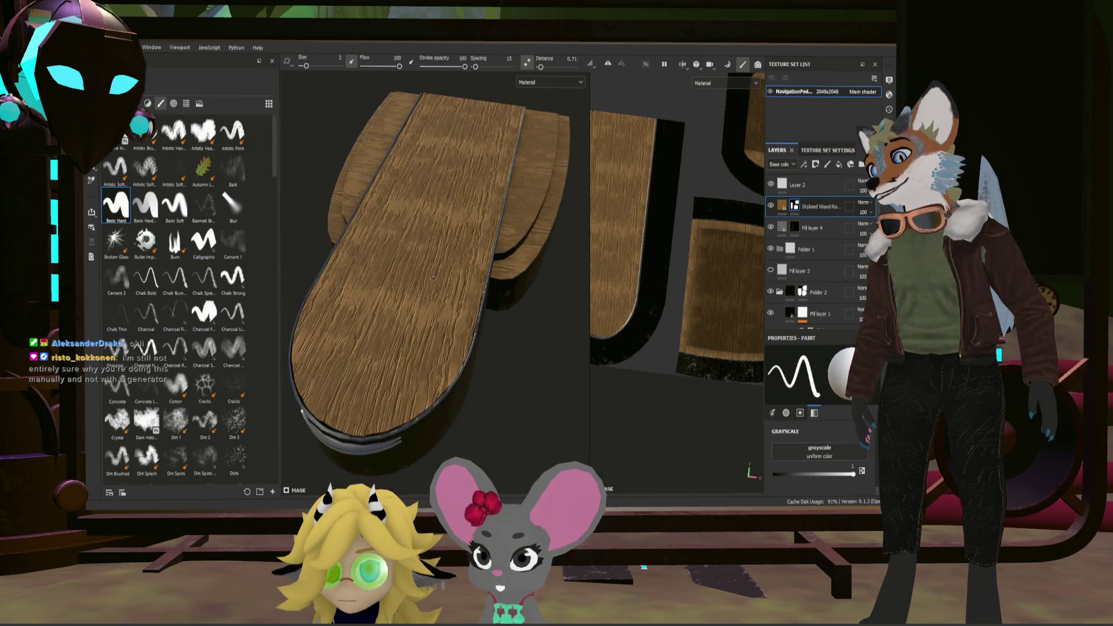
scroll(421, 261, up, 2)
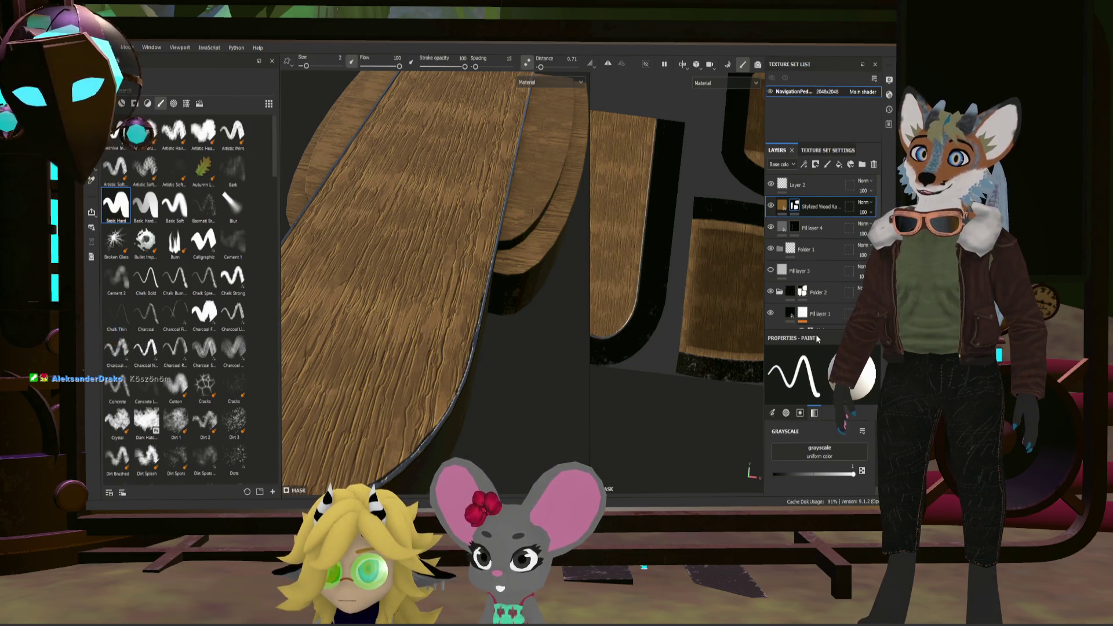
click(786, 206)
click(811, 228)
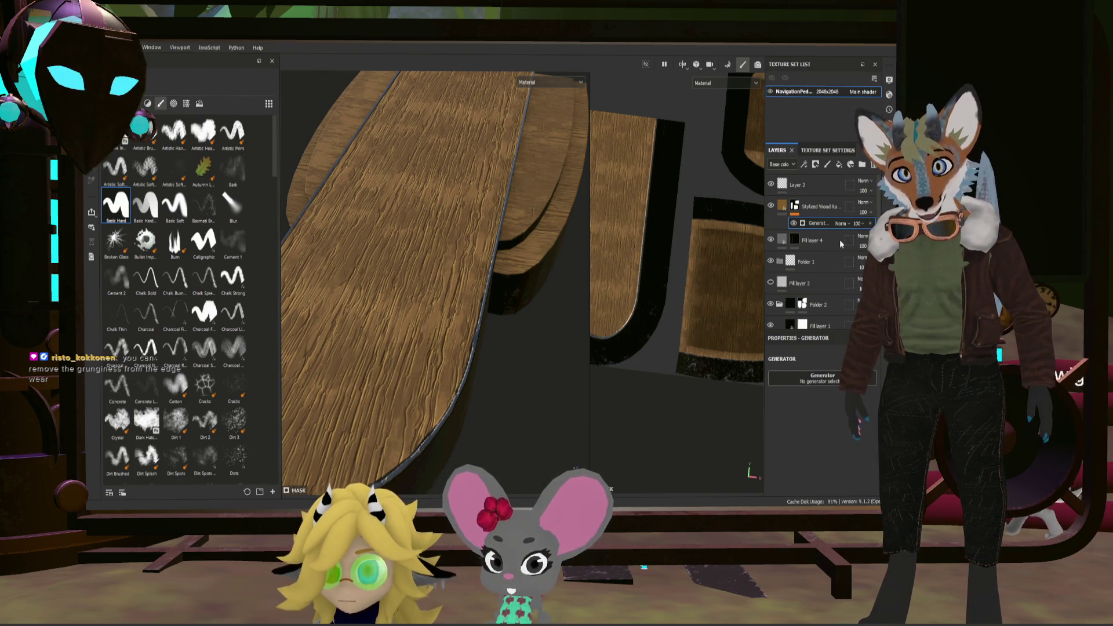
Step: Duplicate the Stylized Wood layer with Ctrl+D and select the original's generator effect
click(816, 203)
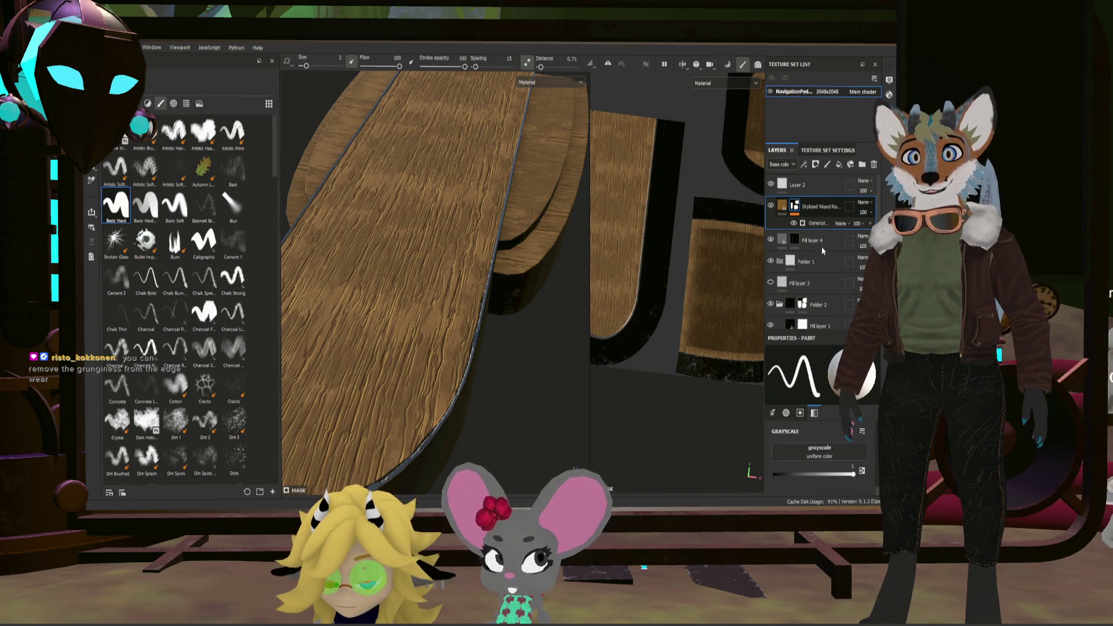
key(ctrl+d)
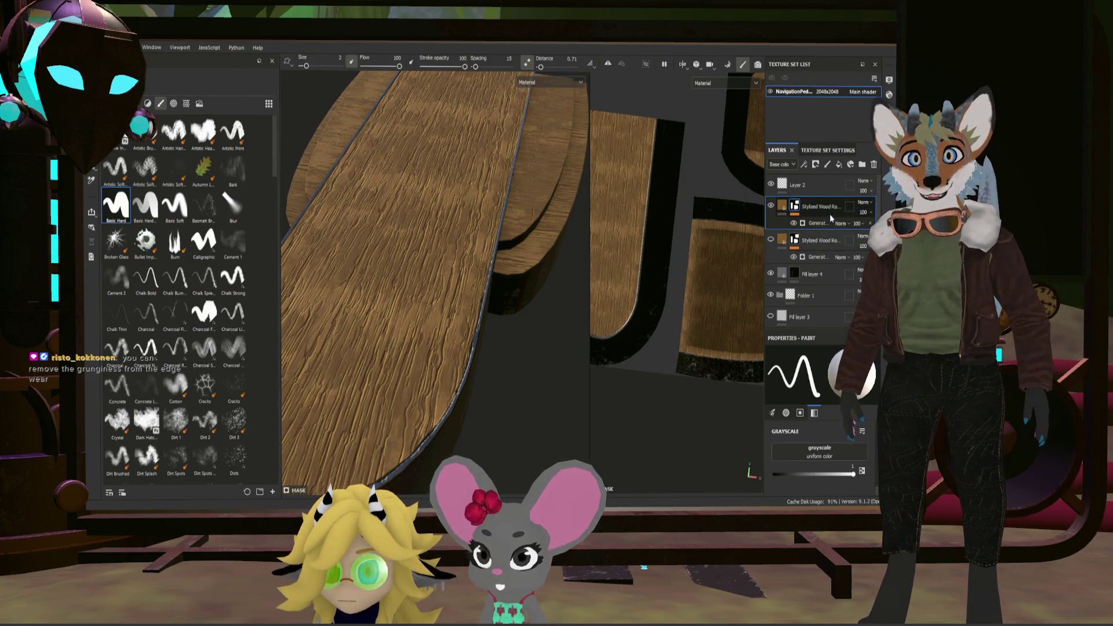
click(817, 223)
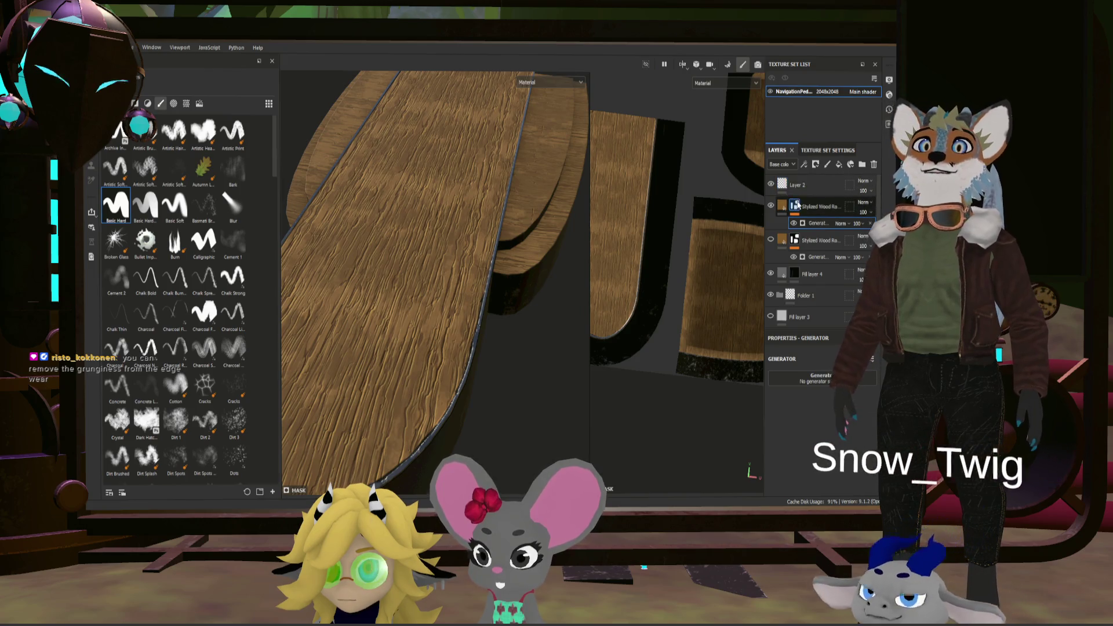
Step: Strip the generator from the top wood copy and add a fresh generator to its mask
click(809, 209)
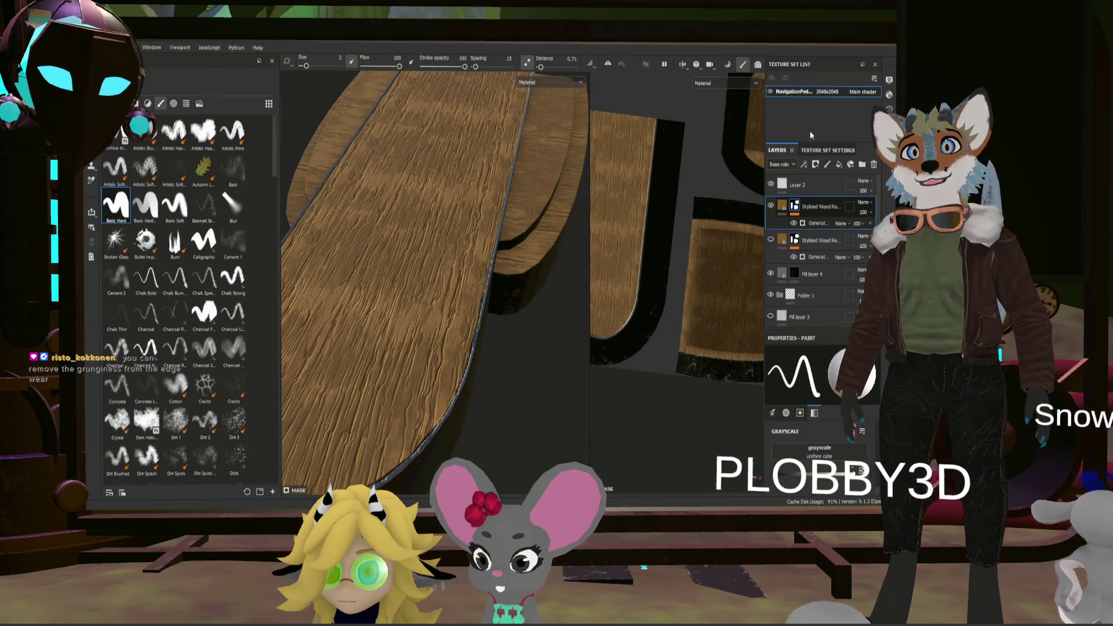
click(792, 209)
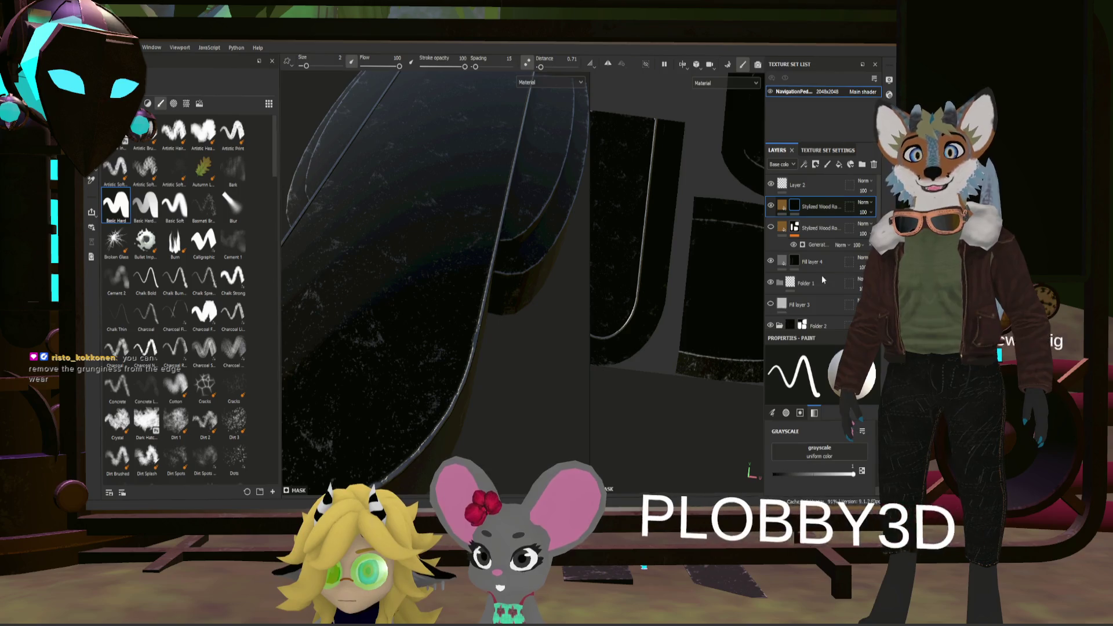
key(ctrl+v)
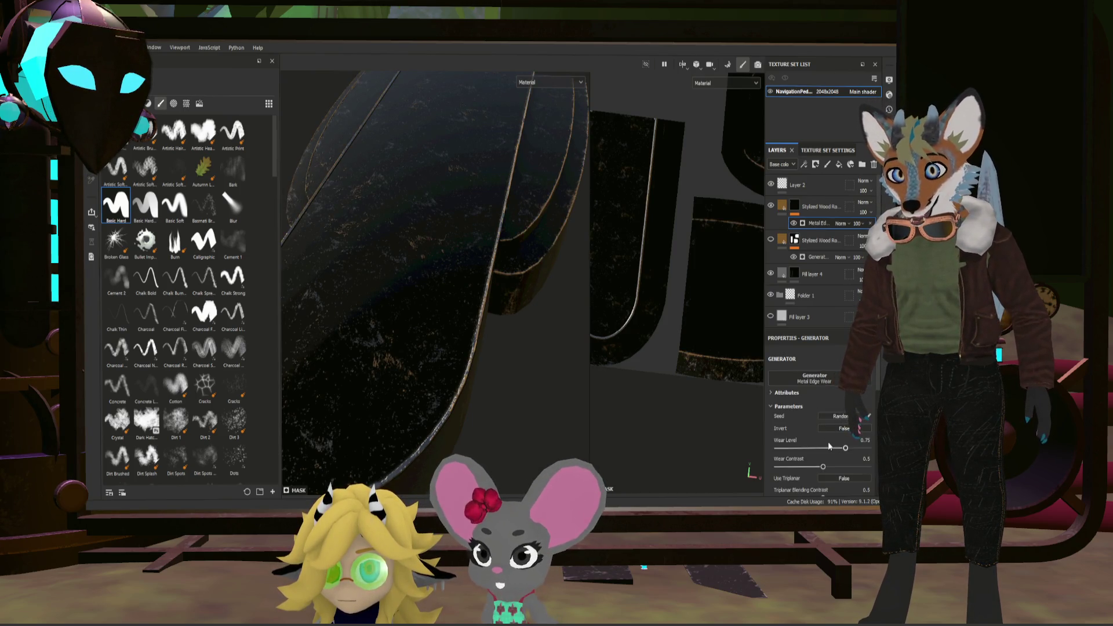
scroll(829, 447, down, 1)
drag(841, 420, 734, 423)
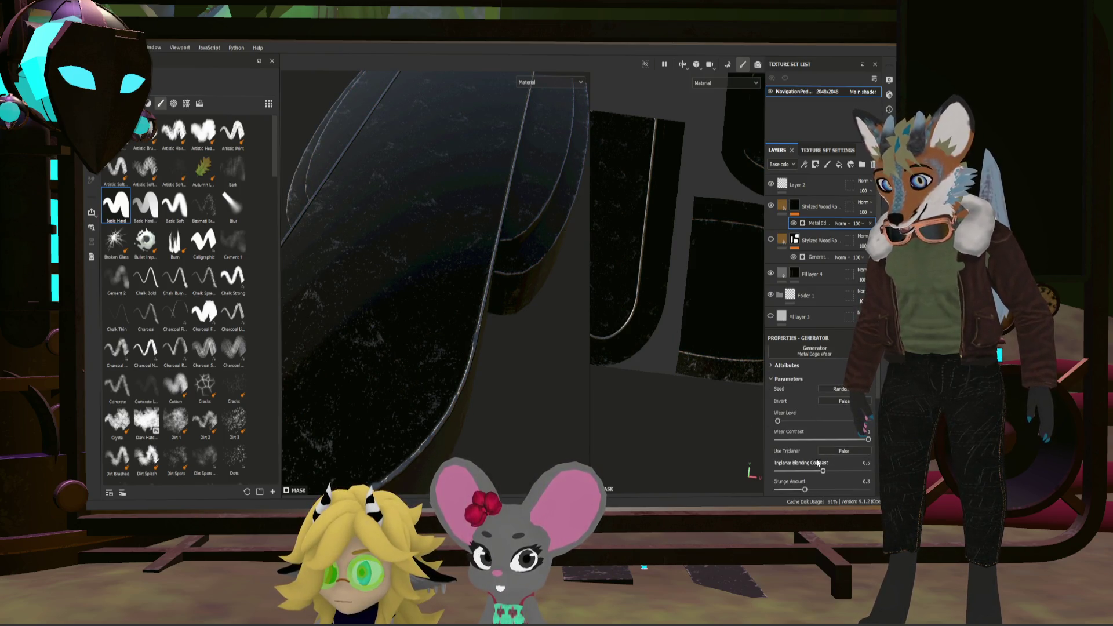
Step: Set the Metal Edge Wear grunge amount and wear contrast to 0 and push wear level to maximum
drag(804, 462, 708, 464)
scroll(808, 414, up, 1)
drag(779, 421, 866, 424)
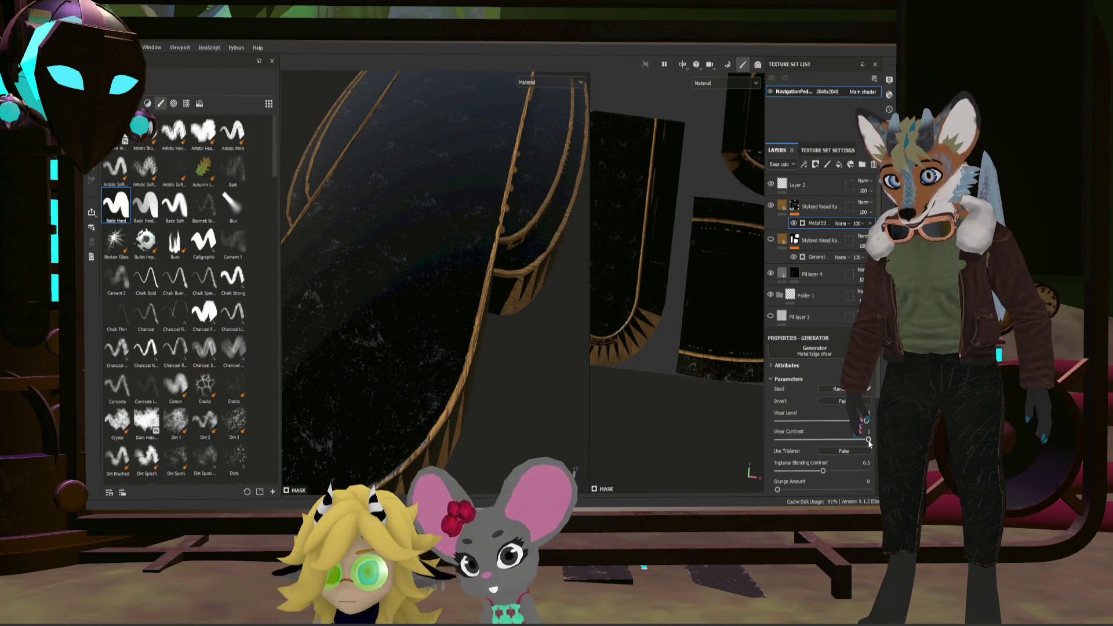
drag(867, 440, 778, 439)
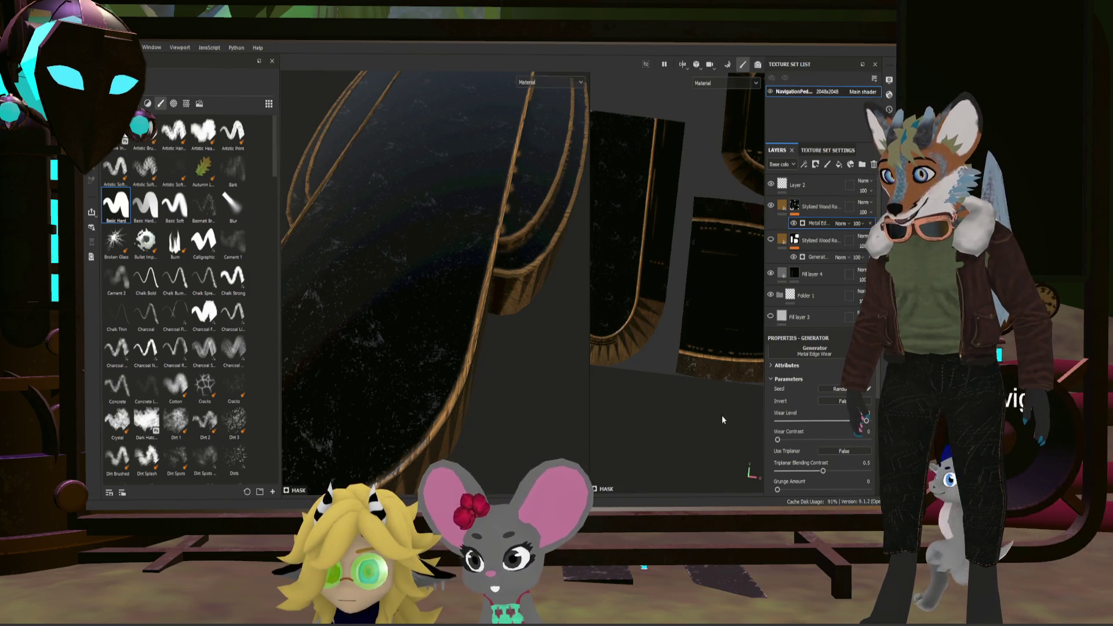
scroll(745, 393, down, 1)
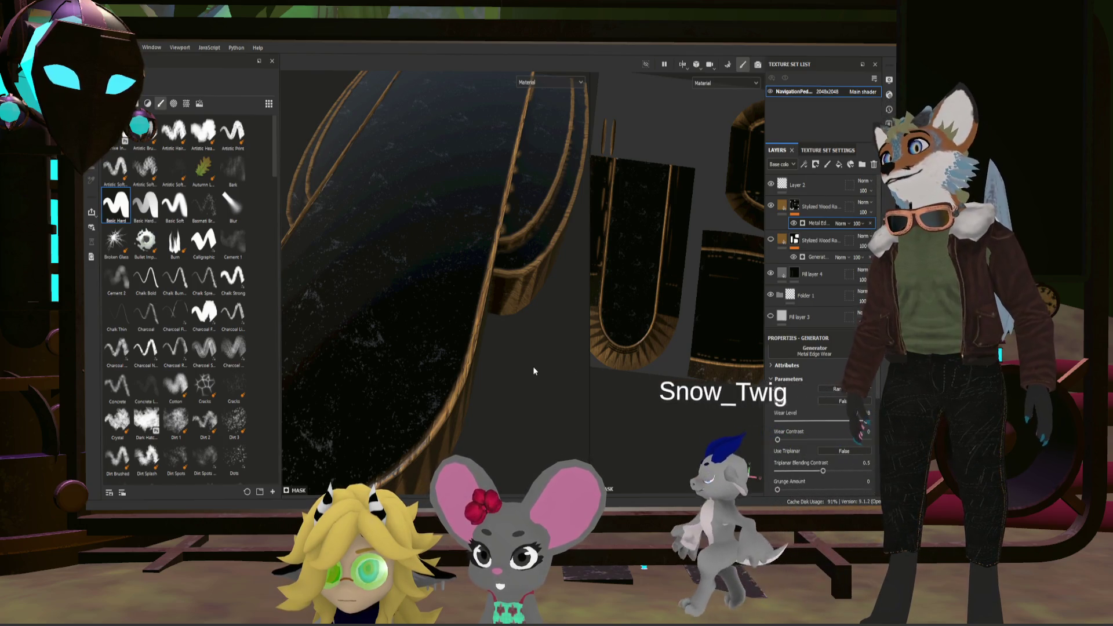
Step: Invert the edge-wear mask so wood covers the surface with dark rims, orbiting to check
mouse_move(533, 366)
alt+mouse_down()
mouse_move(546, 348)
mouse_move(487, 382)
alt+mouse_up()
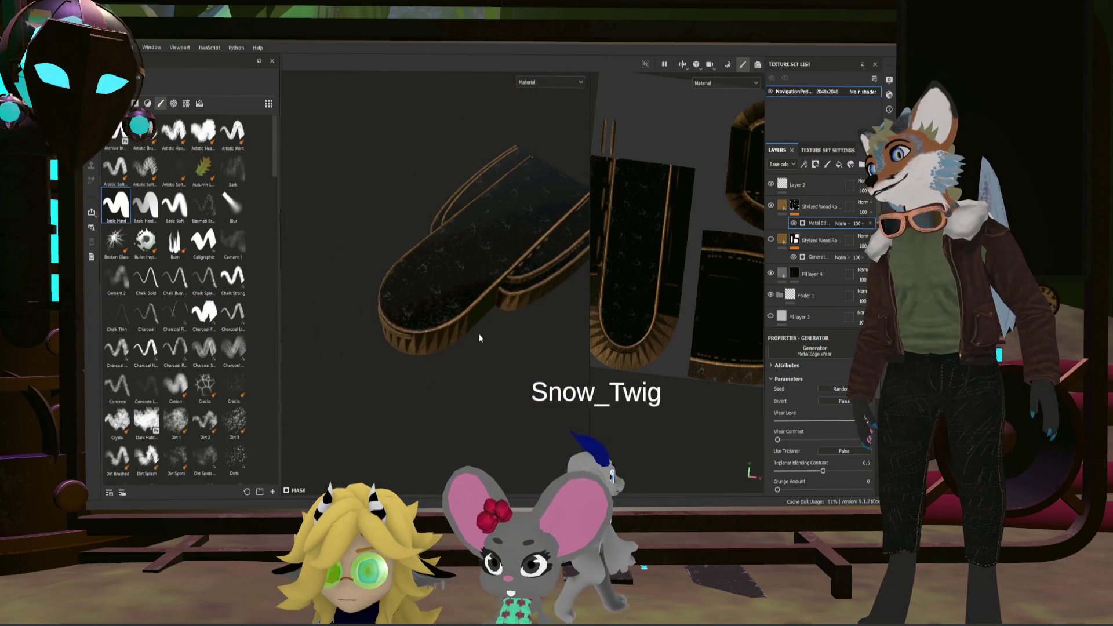
alt+drag(488, 383, 452, 317)
click(826, 402)
mouse_move(676, 378)
alt+mouse_down()
mouse_move(383, 329)
mouse_move(479, 329)
alt+mouse_up()
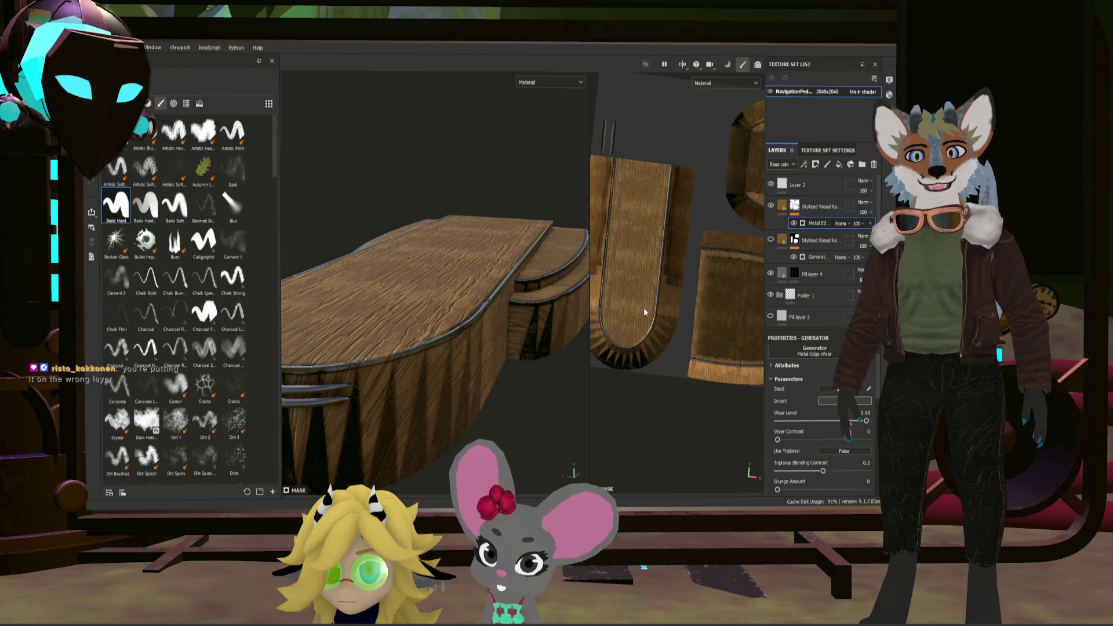
Step: Orbit around the wooden table top, viewing it from high, side and below angles
alt+drag(556, 348, 509, 397)
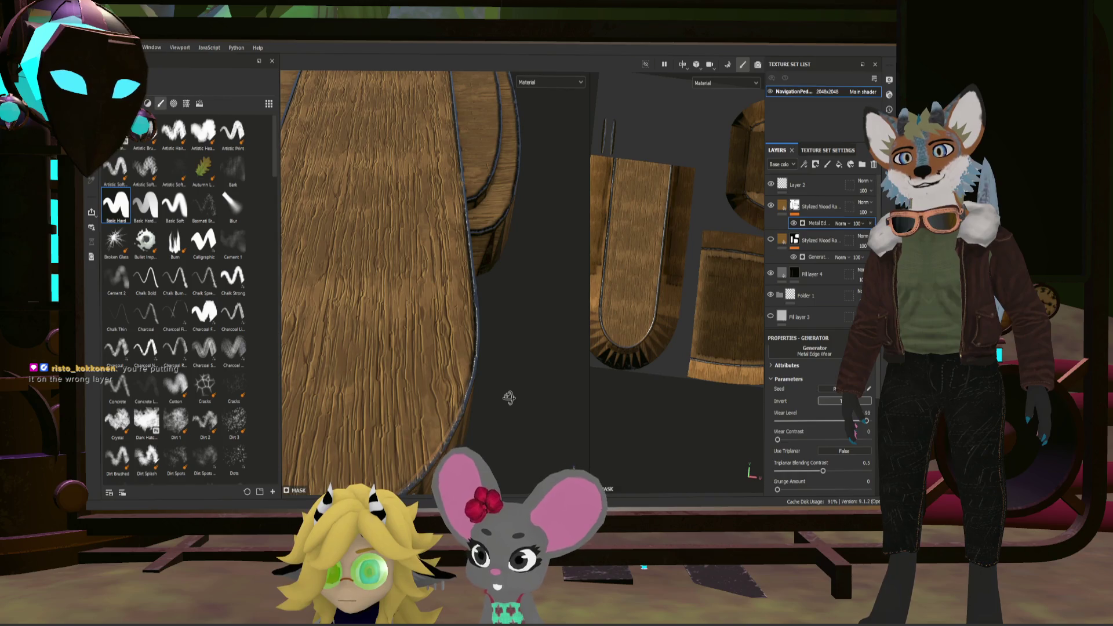
alt+drag(509, 398, 481, 389)
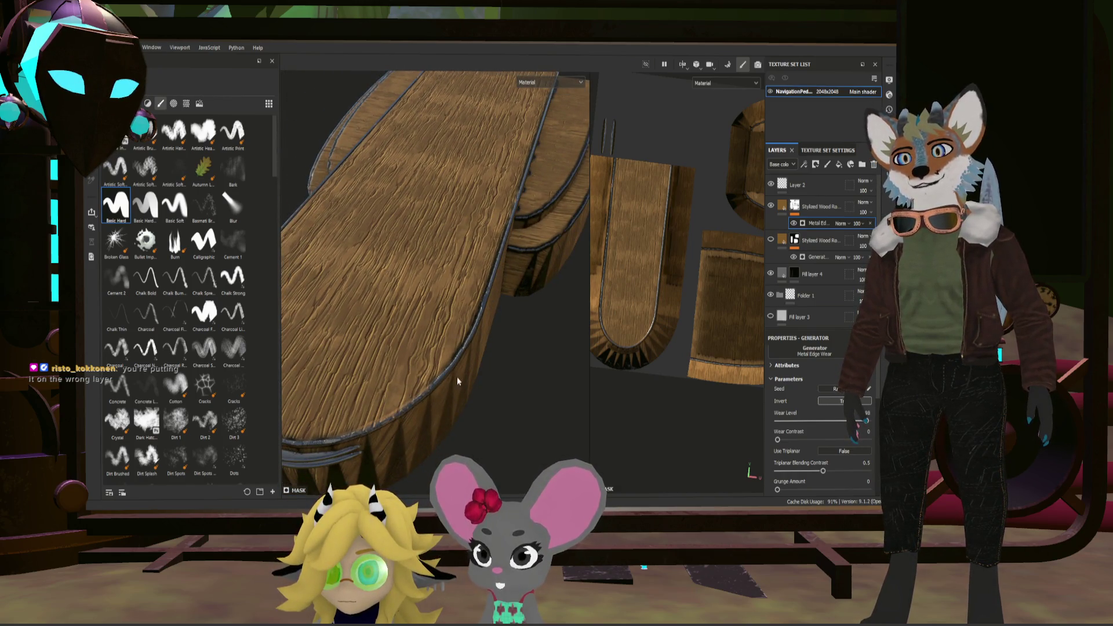
alt+drag(471, 375, 455, 368)
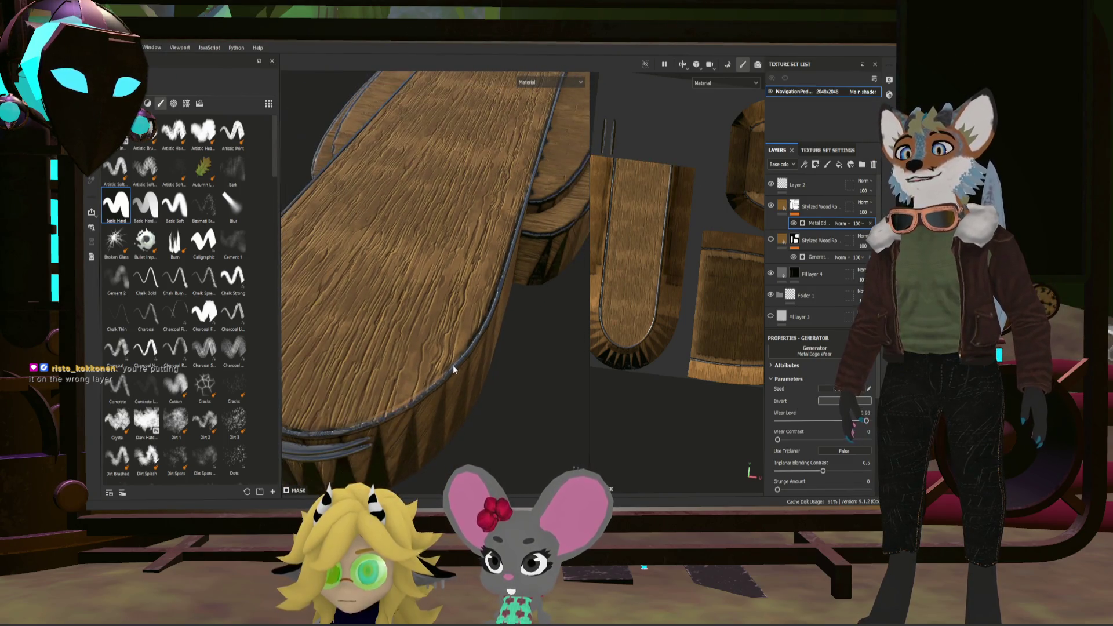
mouse_move(540, 168)
alt+mouse_down()
mouse_move(597, 235)
mouse_move(550, 245)
alt+mouse_up()
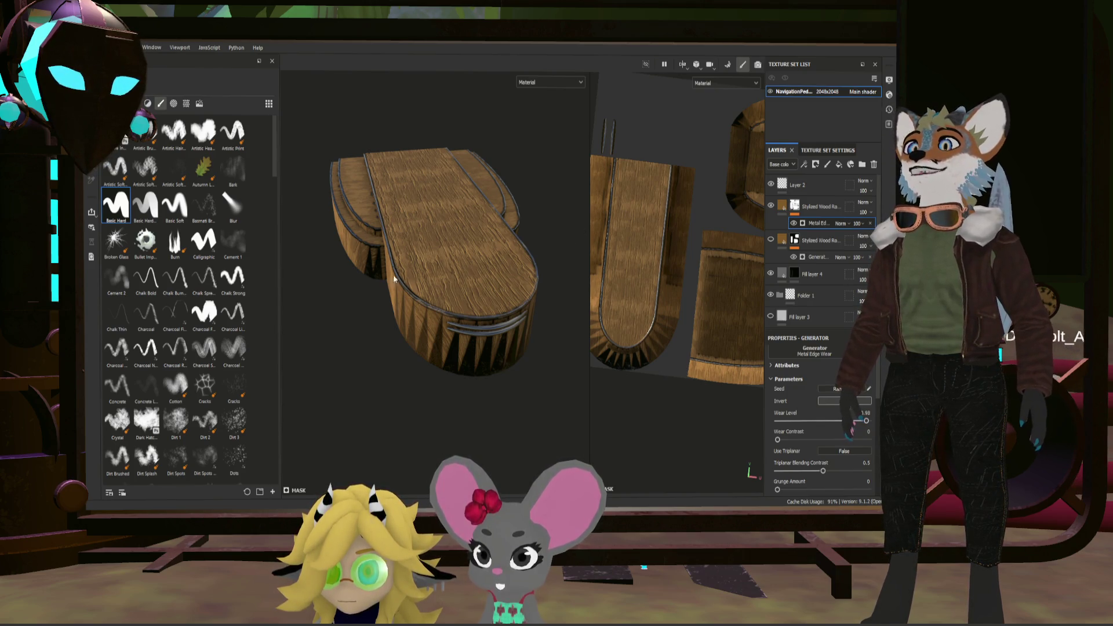
scroll(406, 274, up, 5)
alt+drag(485, 372, 525, 395)
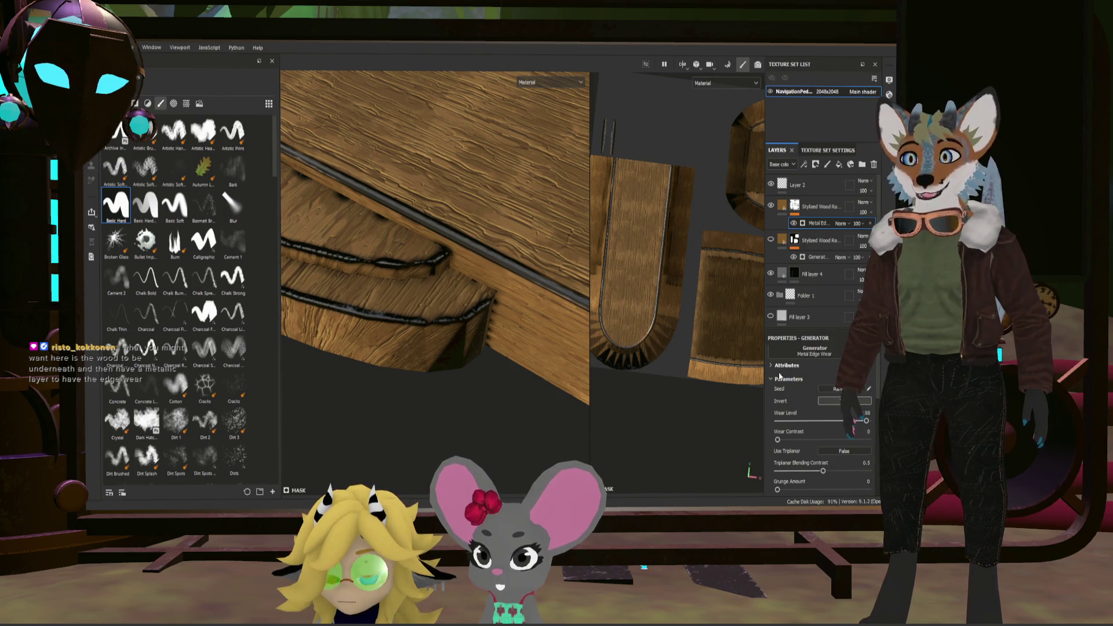
Step: Reframe the view on the whole board with F and orbit closer over it
alt+drag(518, 324, 509, 285)
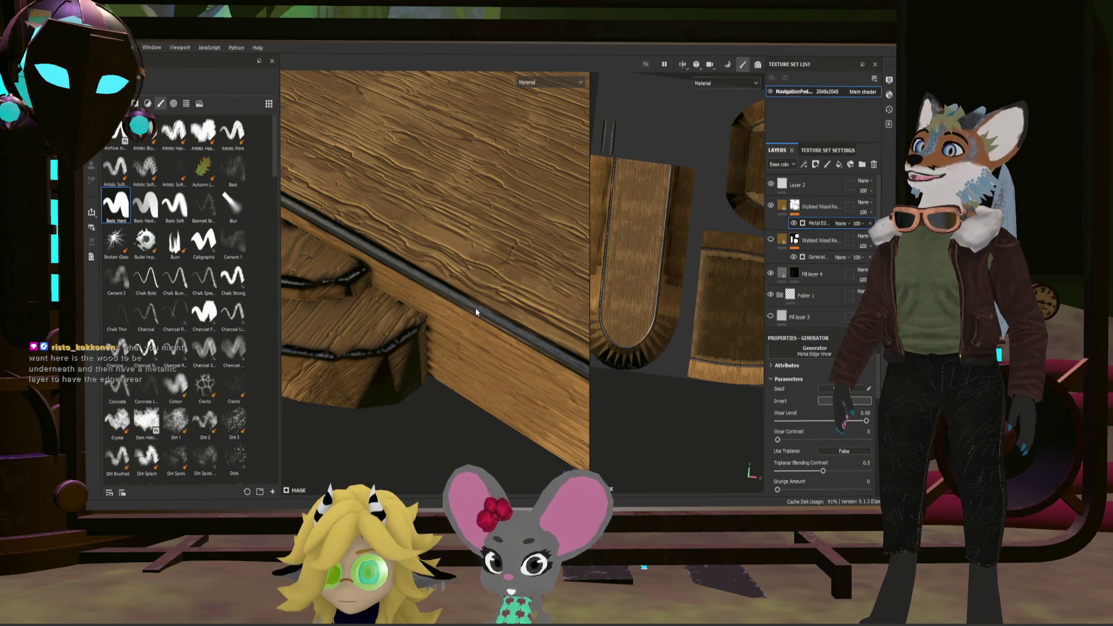
alt+drag(484, 306, 515, 356)
scroll(515, 340, down, 3)
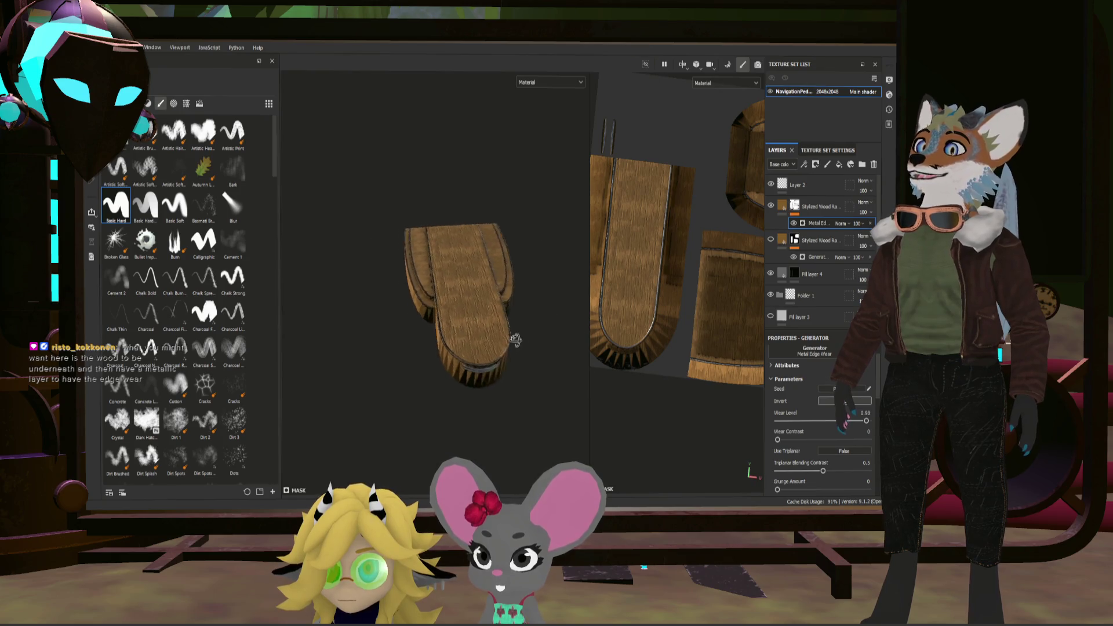
scroll(515, 355, up, 5)
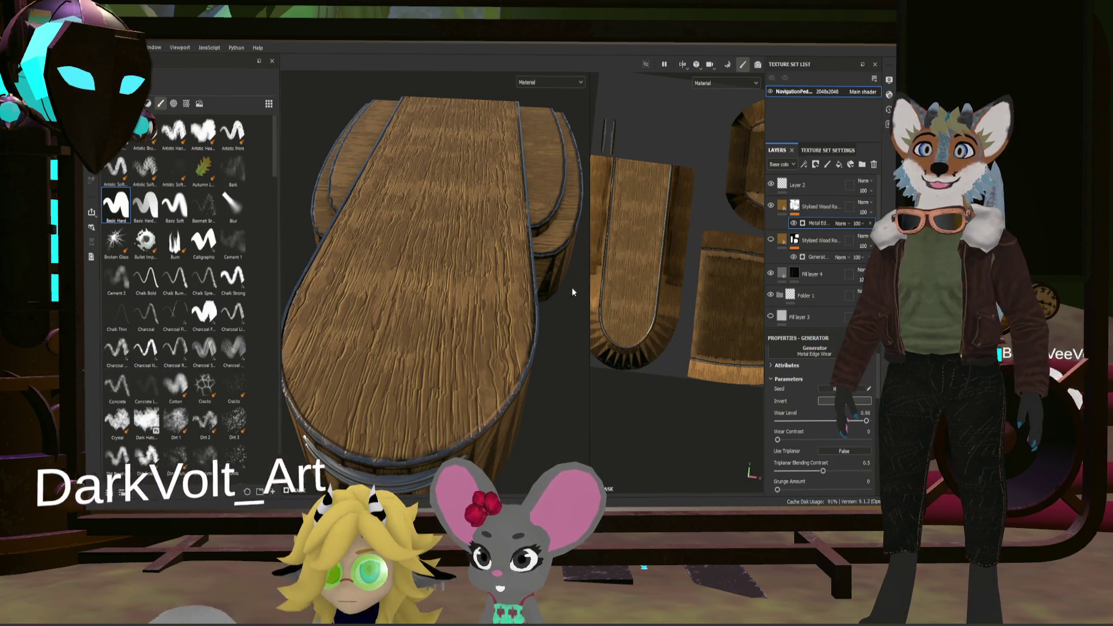
key(f)
alt+drag(504, 305, 487, 312)
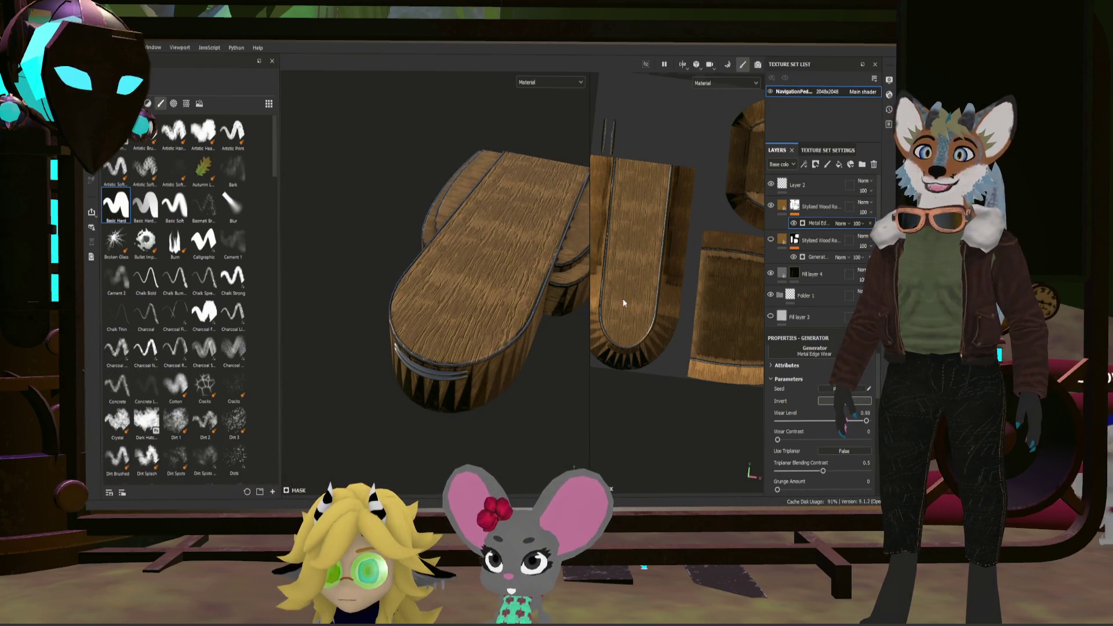
scroll(625, 301, up, 1)
mouse_move(517, 261)
alt+mouse_down()
mouse_move(549, 272)
mouse_move(566, 261)
alt+mouse_up()
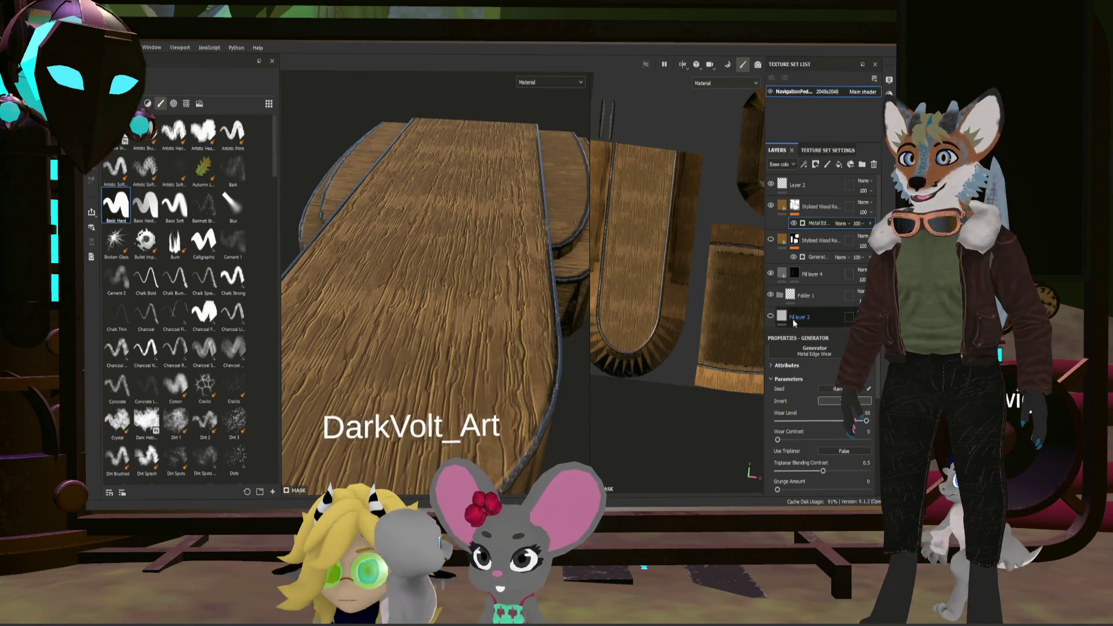
scroll(833, 386, down, 1)
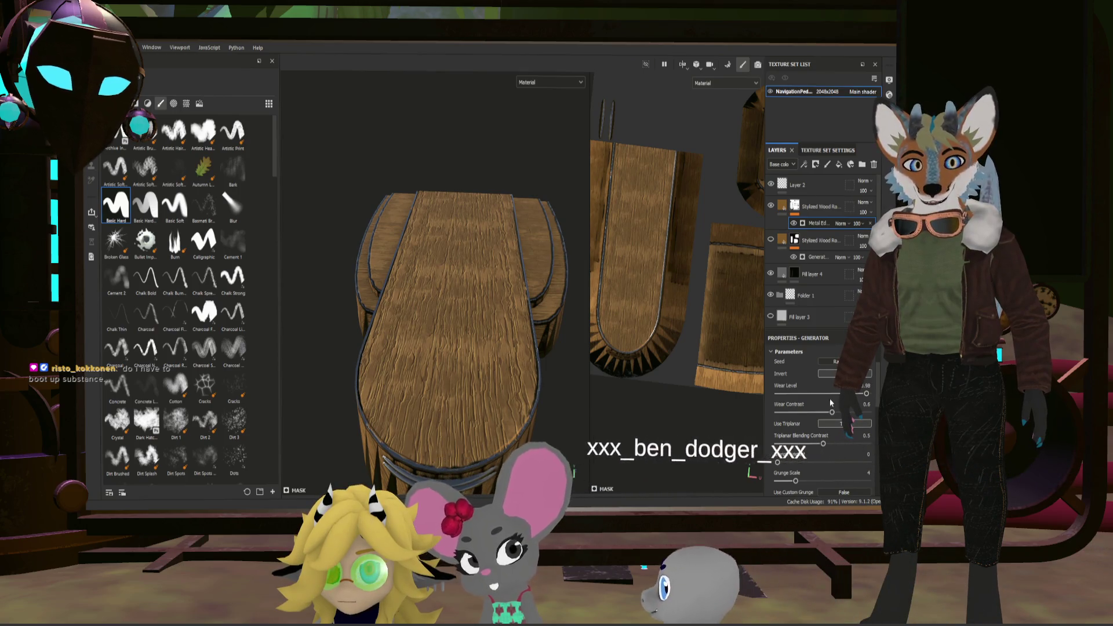
Step: Max the wear level, raise wear contrast to about 0.67 and drop grunge scale to 1
drag(866, 393, 870, 394)
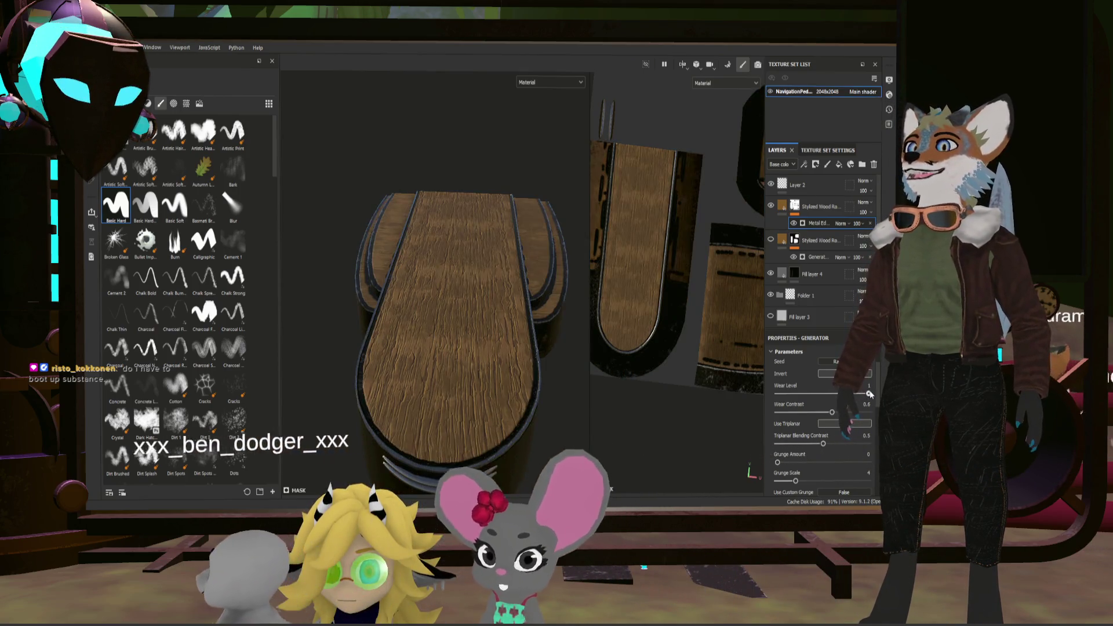
mouse_move(574, 383)
alt+mouse_down()
mouse_move(552, 380)
mouse_move(497, 405)
mouse_move(479, 396)
mouse_move(490, 380)
alt+mouse_up()
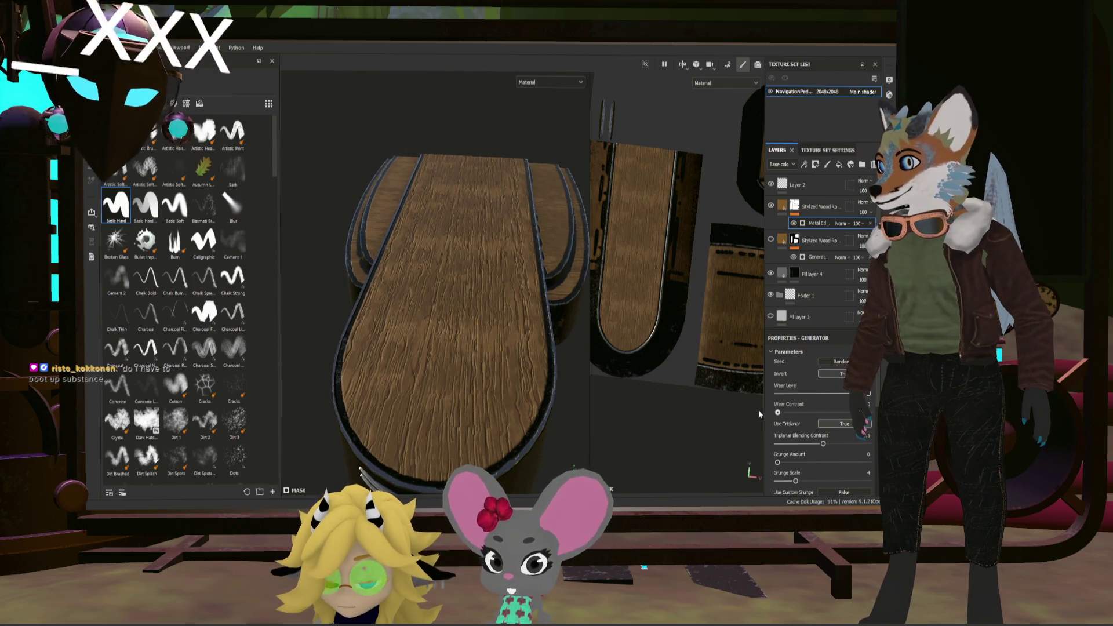
drag(777, 412, 815, 412)
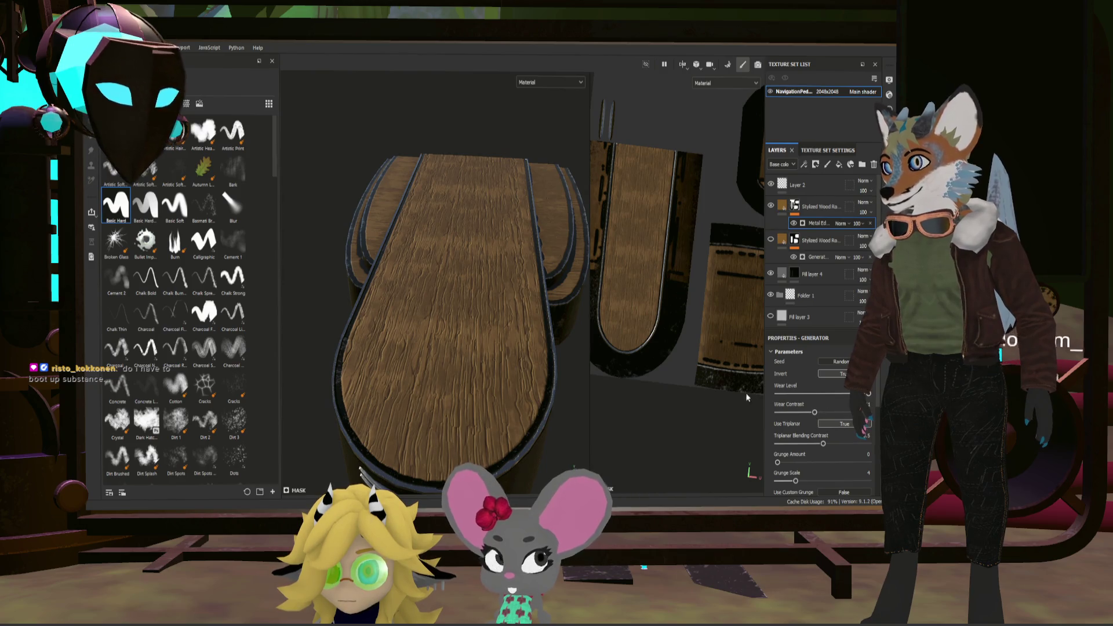
mouse_move(443, 385)
alt+mouse_down()
mouse_move(502, 330)
mouse_move(443, 366)
mouse_move(436, 394)
mouse_move(554, 433)
alt+mouse_up()
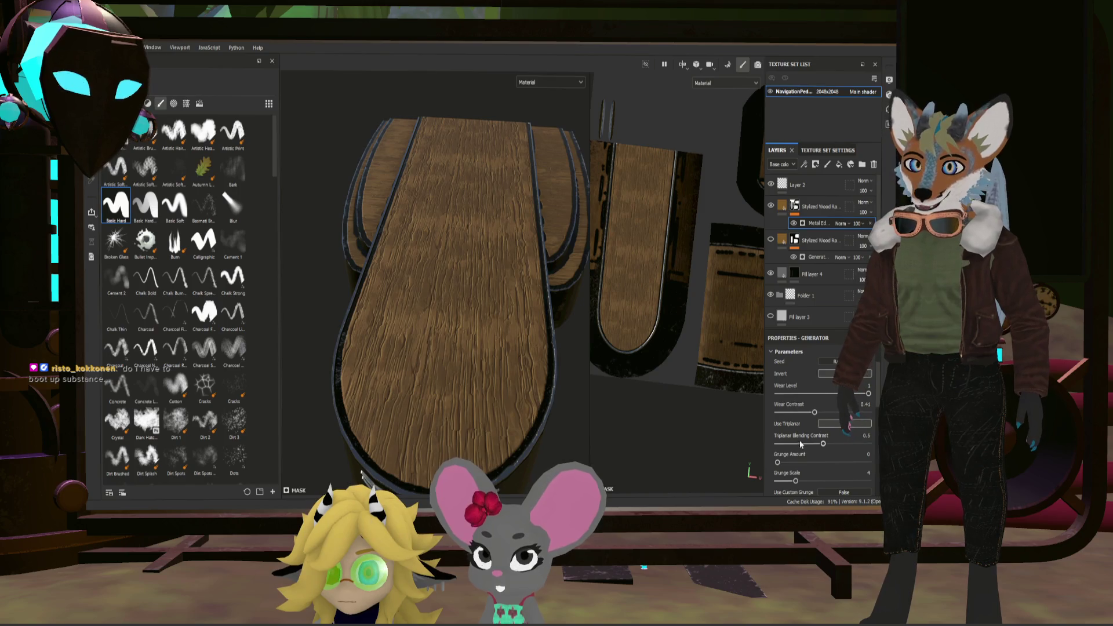
drag(796, 480, 731, 481)
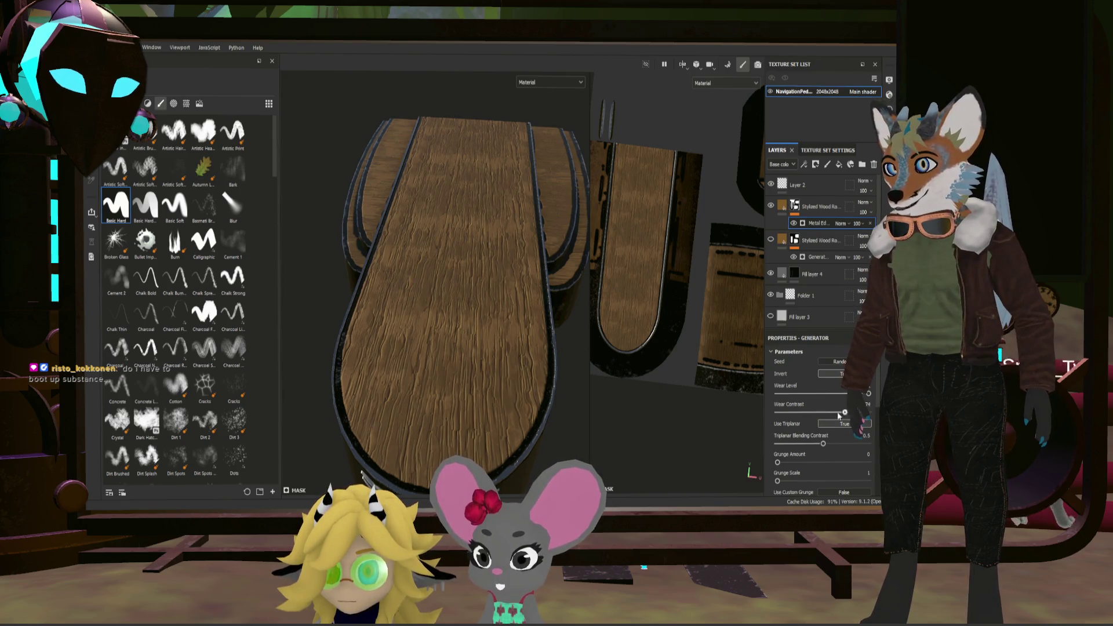
Step: Confirm the wear level stays at maximum and orbit to oblique views of the board
drag(871, 394, 872, 397)
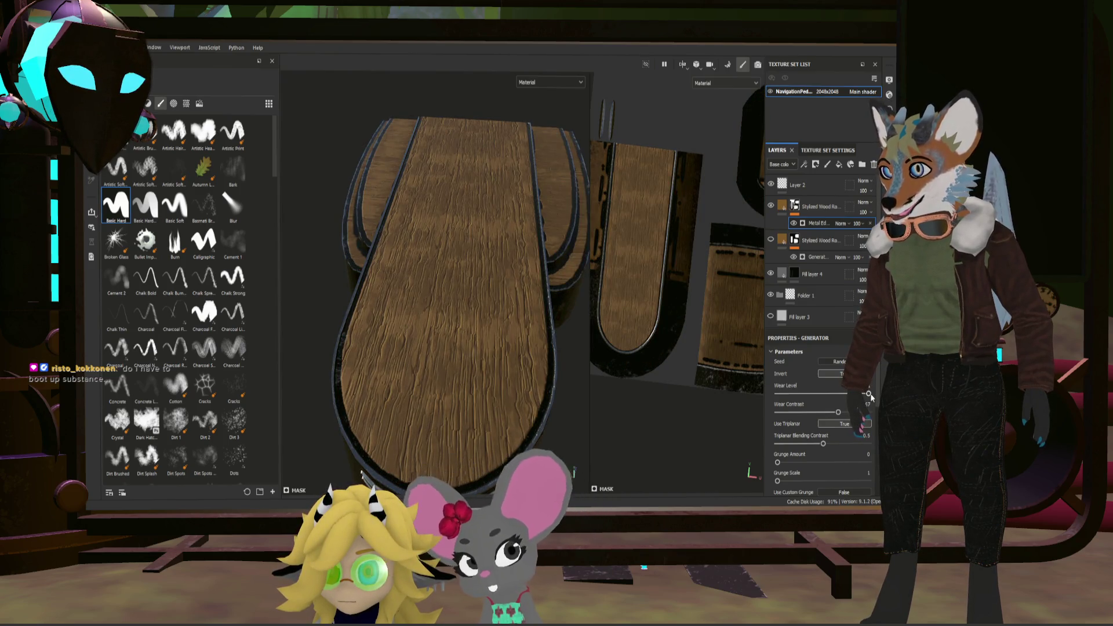
scroll(576, 391, down, 2)
scroll(576, 390, down, 2)
alt+drag(433, 390, 496, 360)
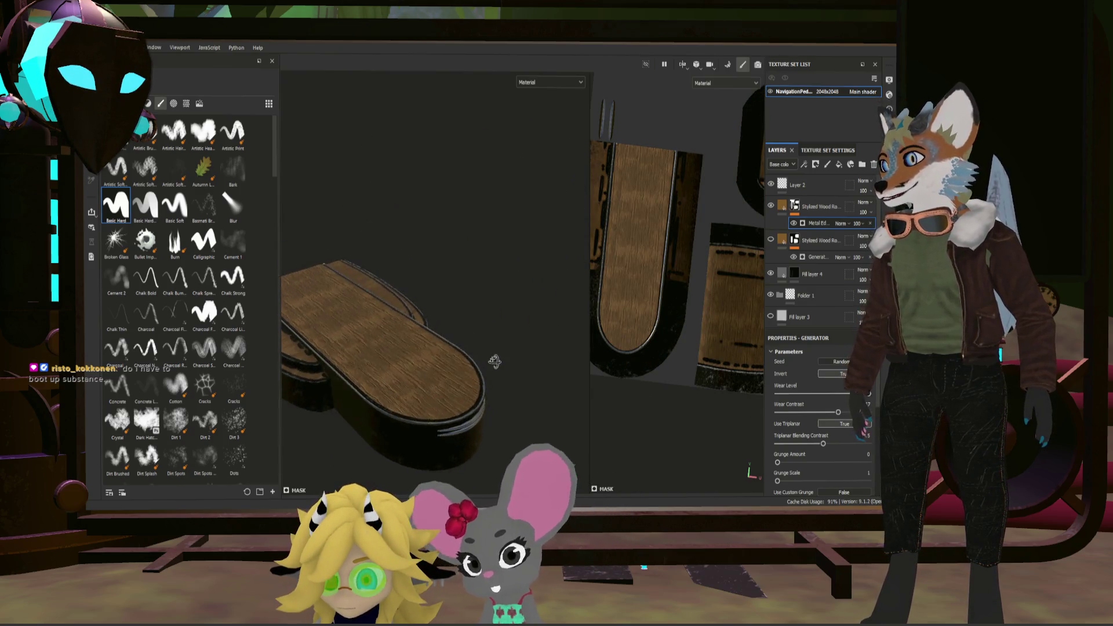
alt+drag(413, 367, 506, 375)
scroll(506, 375, up, 2)
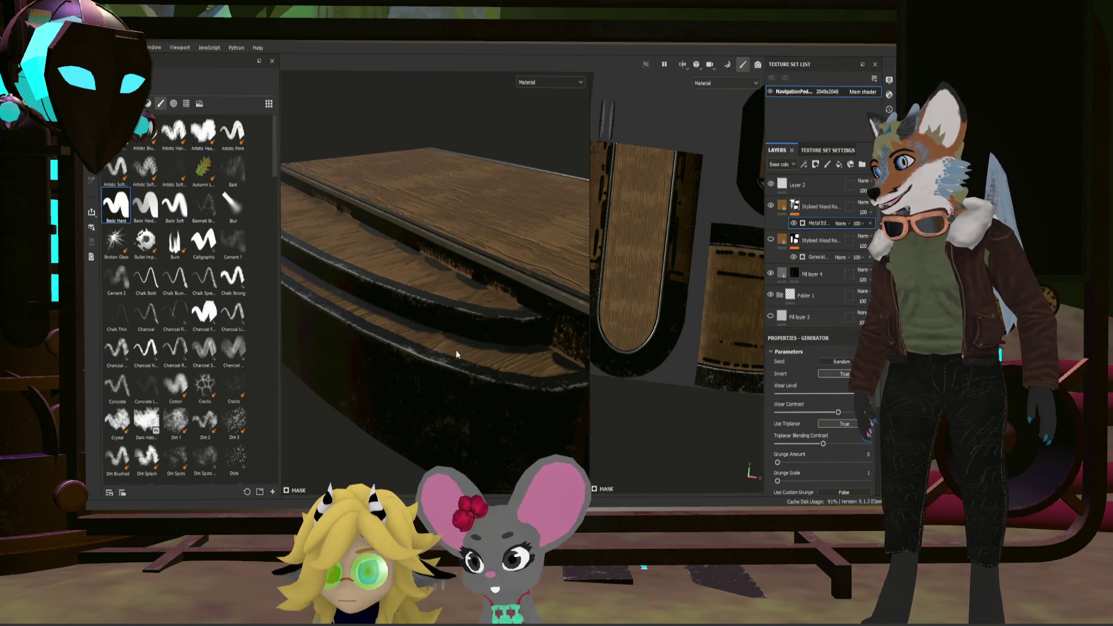
scroll(457, 352, up, 2)
scroll(436, 281, up, 1)
scroll(419, 245, down, 2)
mouse_move(490, 343)
alt+mouse_down()
mouse_move(532, 351)
mouse_move(456, 300)
mouse_move(442, 241)
mouse_move(502, 248)
mouse_move(460, 312)
mouse_move(487, 287)
alt+mouse_up()
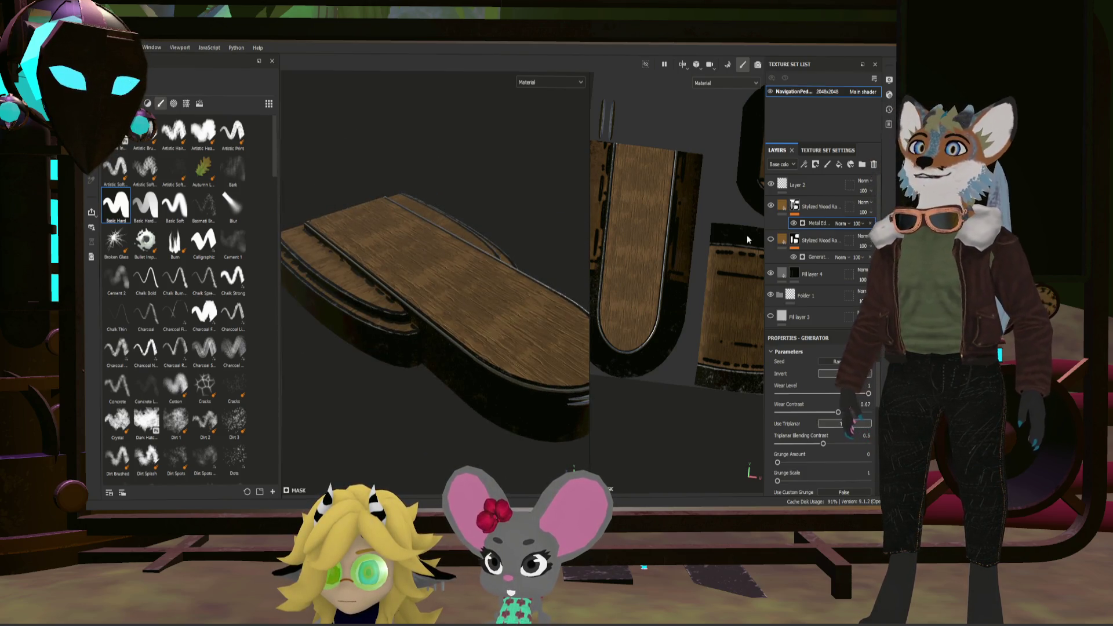
Step: Create a new folder and move the Stylized Wood layer into Folder 3
click(825, 210)
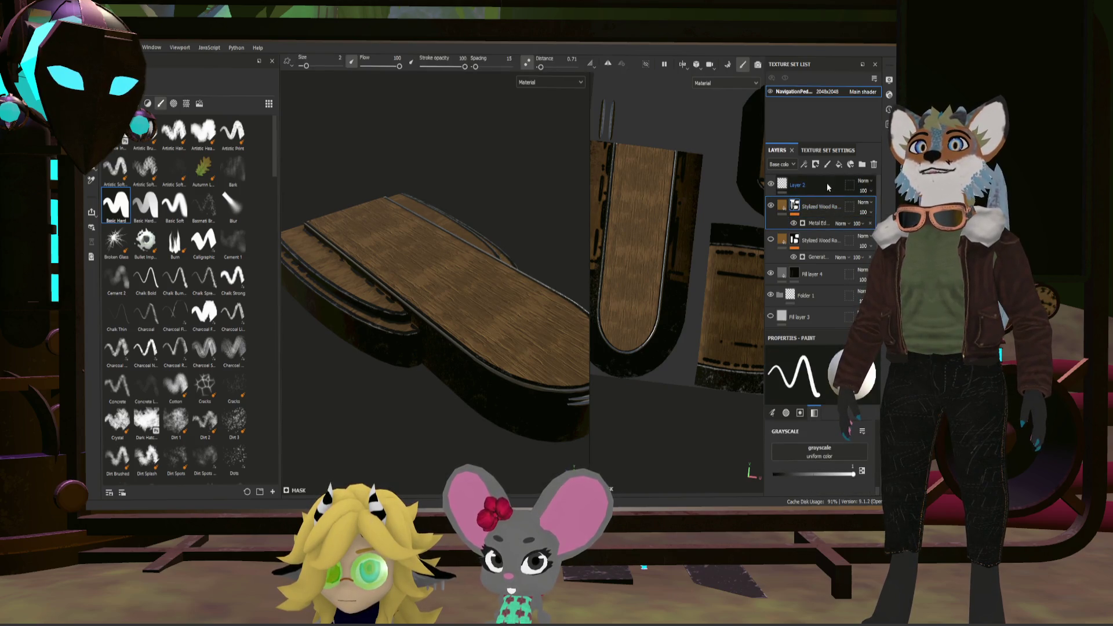
click(828, 185)
click(862, 163)
drag(810, 200, 814, 208)
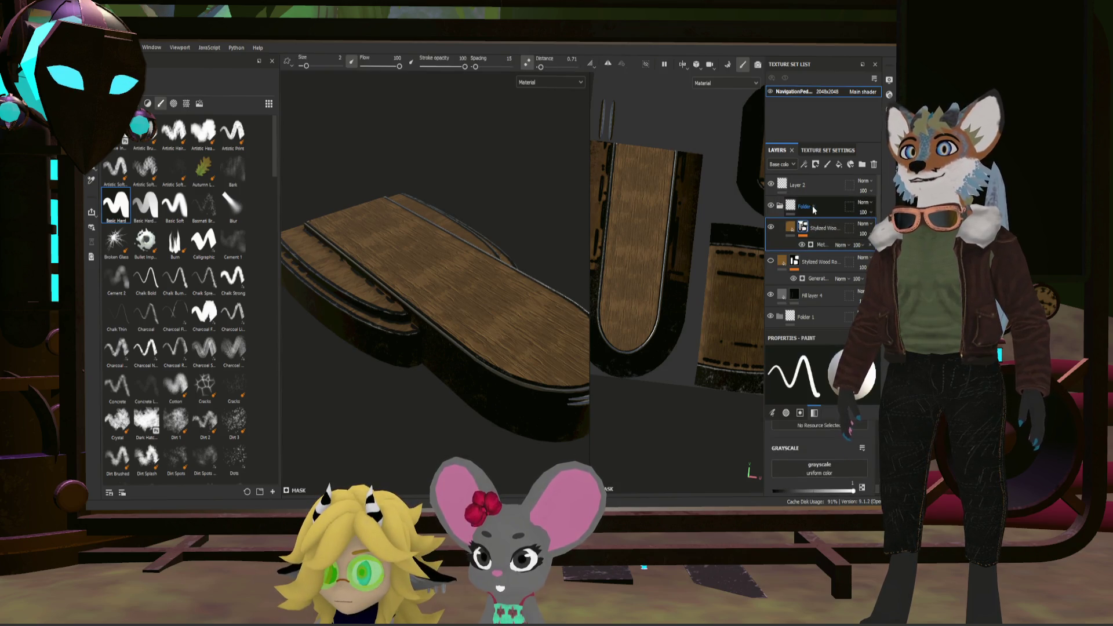
click(799, 206)
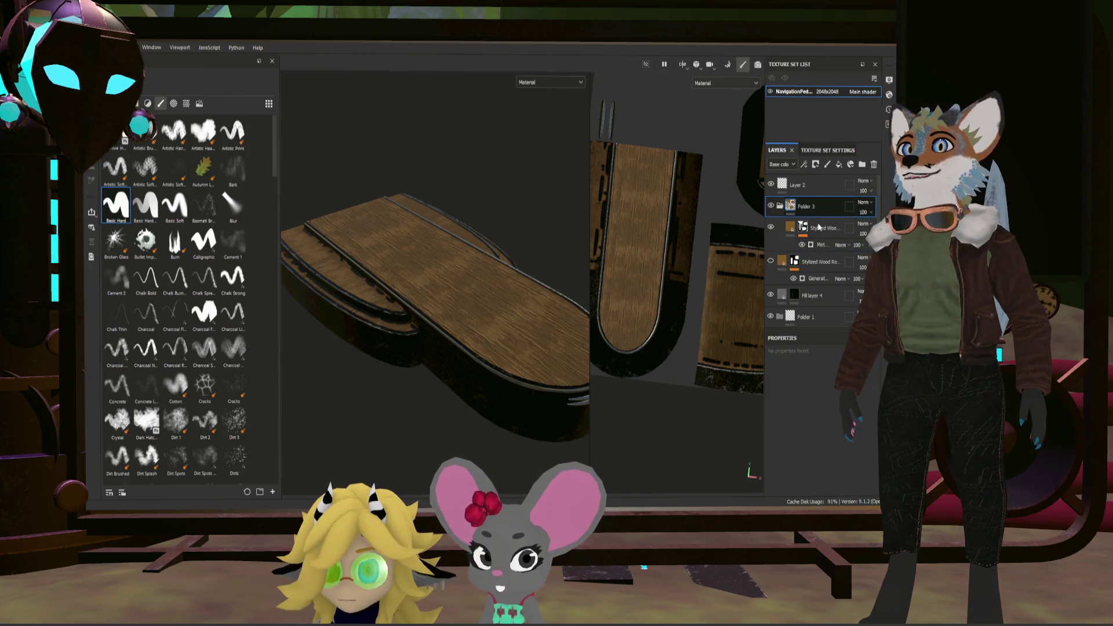
Step: Give Folder 3 a black mask and polygon-fill the board's top face to reveal wood
right_click(818, 225)
click(857, 426)
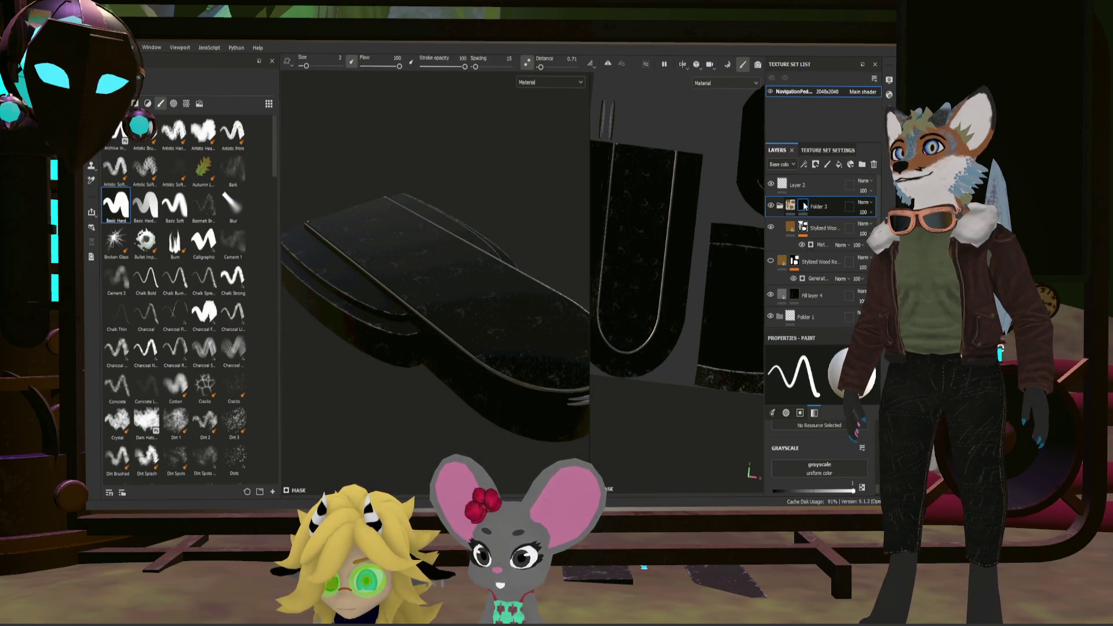
key(4)
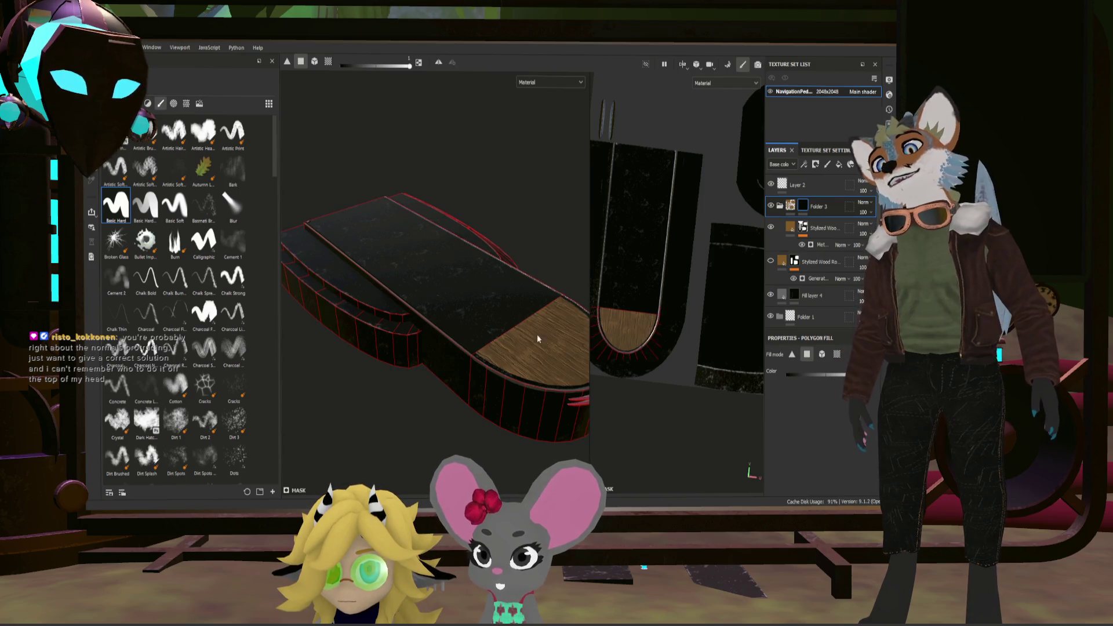
click(470, 304)
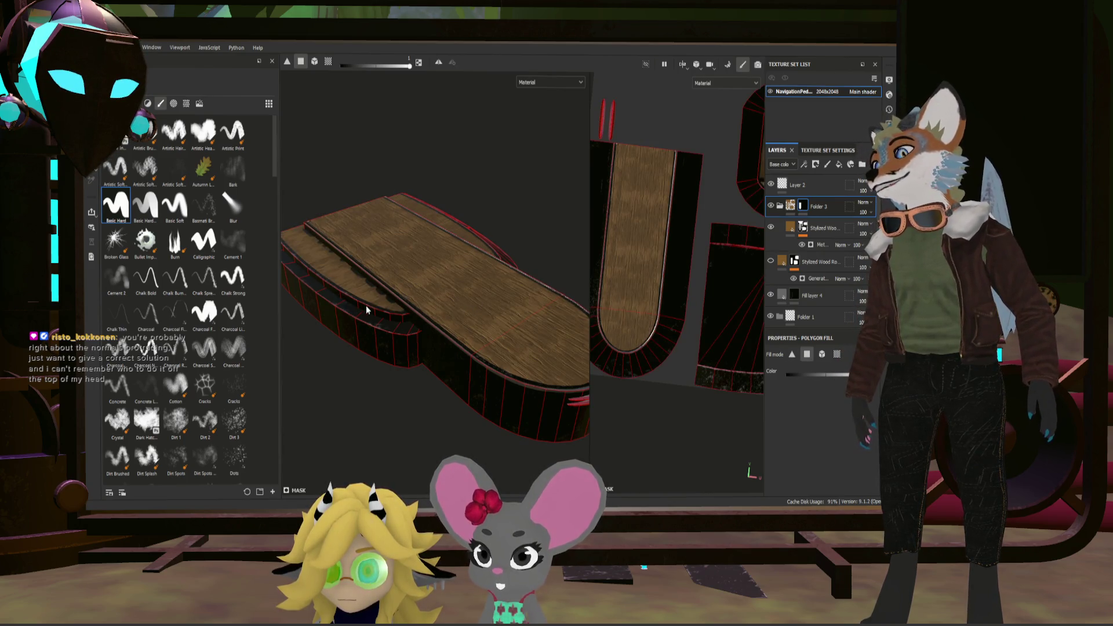
scroll(367, 305, up, 1)
scroll(382, 287, up, 1)
scroll(344, 295, up, 1)
Step: Orbit from top-down to side-on to inspect the wooden board's sides
alt+drag(408, 257, 376, 311)
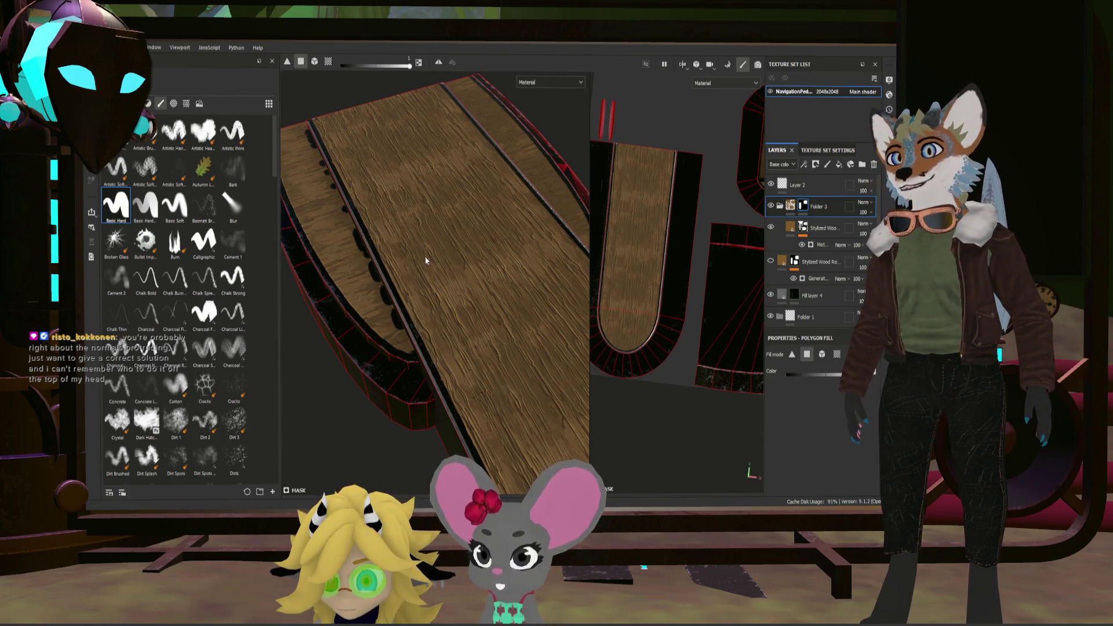
scroll(425, 255, down, 2)
mouse_move(443, 294)
alt+mouse_down()
mouse_move(521, 262)
mouse_move(399, 370)
alt+mouse_up()
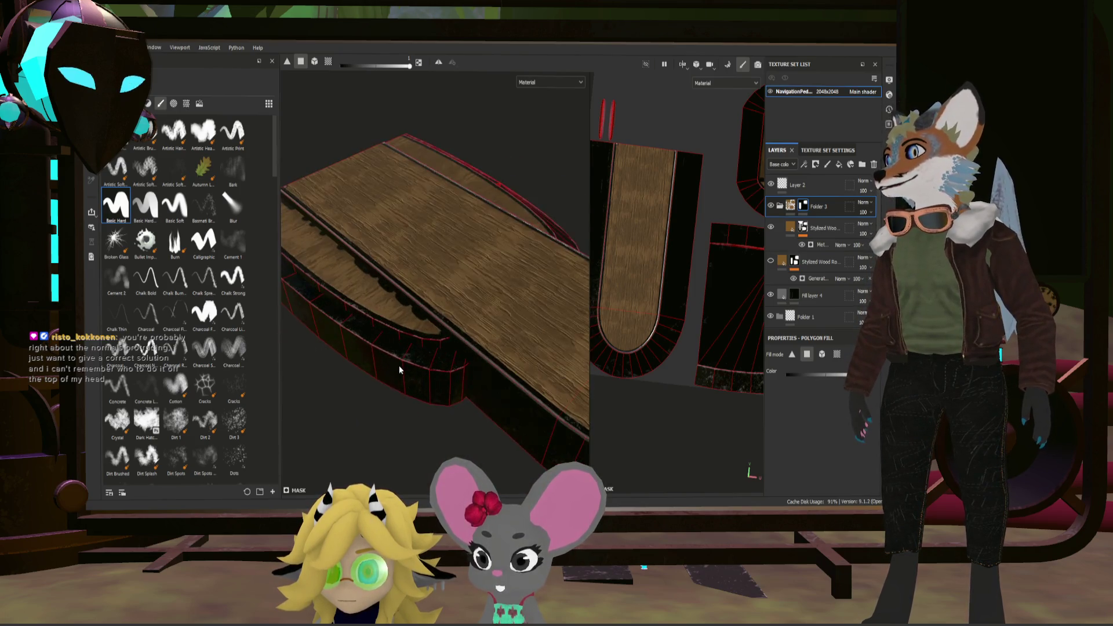
scroll(400, 349, down, 3)
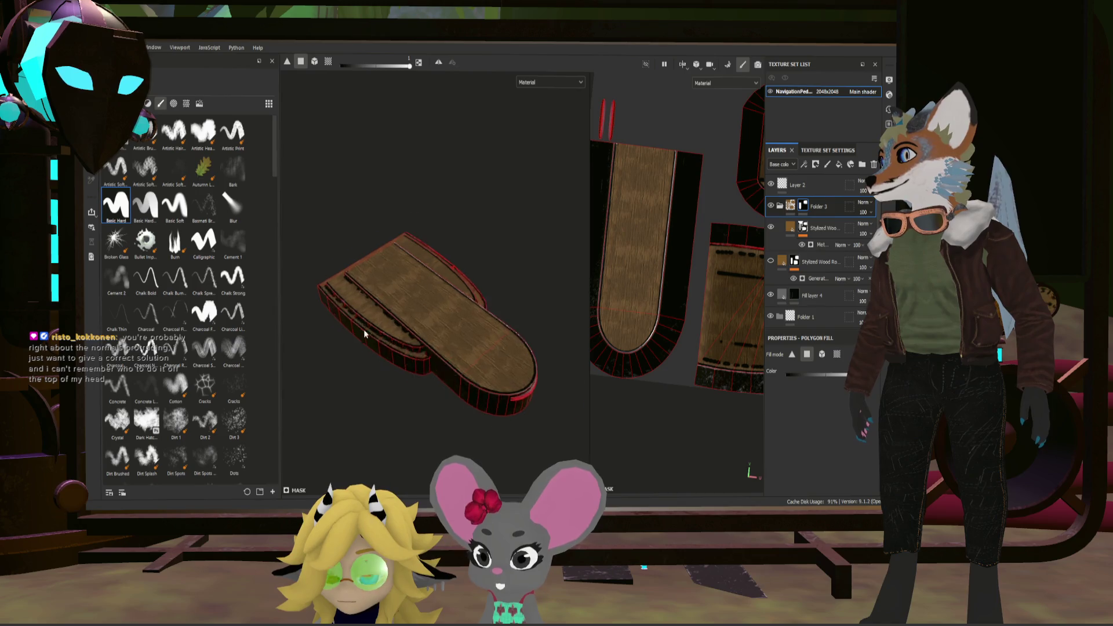
scroll(368, 330, up, 3)
scroll(349, 322, up, 2)
mouse_move(382, 323)
alt+mouse_down()
mouse_move(451, 328)
mouse_move(370, 320)
mouse_move(459, 251)
alt+mouse_up()
mouse_move(399, 234)
alt+mouse_down()
mouse_move(402, 351)
mouse_move(447, 333)
mouse_move(461, 304)
alt+mouse_up()
scroll(434, 338, down, 3)
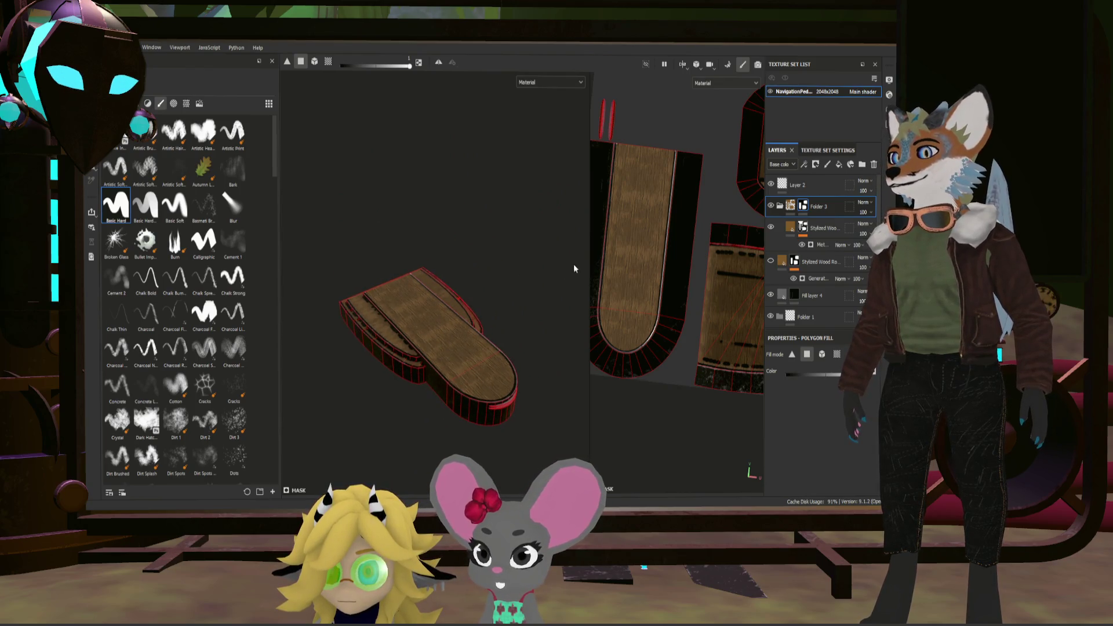
scroll(507, 339, up, 2)
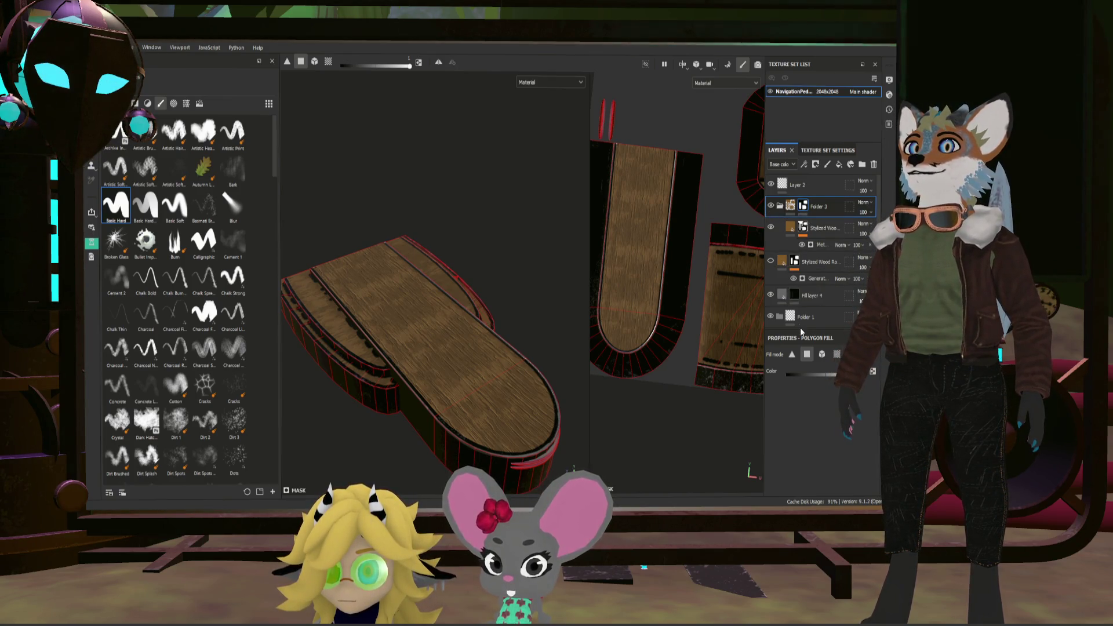
scroll(795, 314, down, 2)
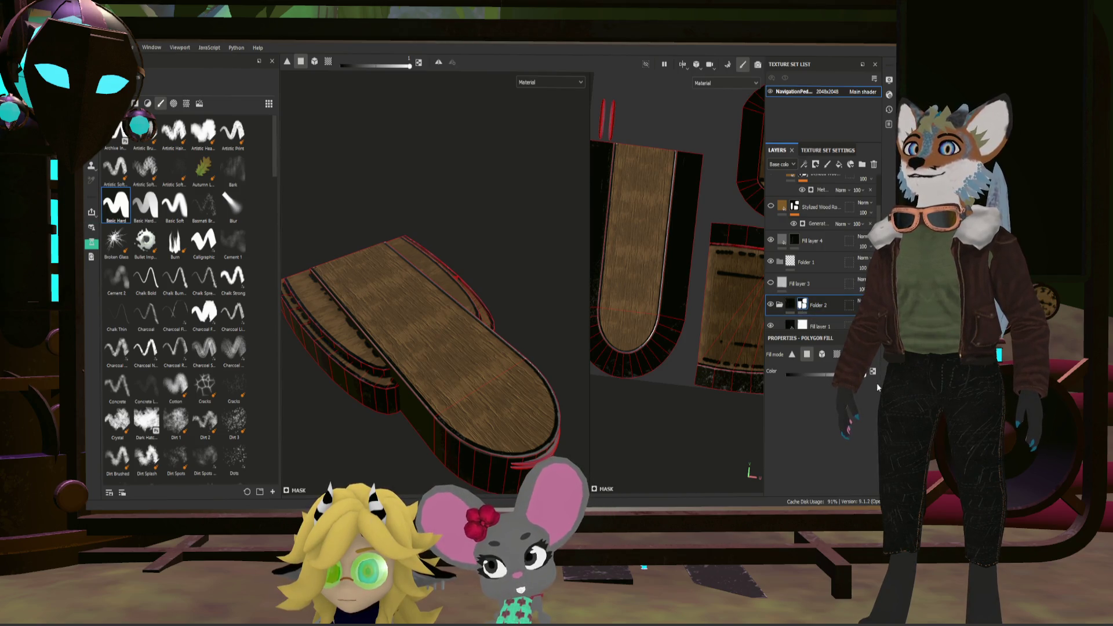
Step: Return to the brush tool and orbit the board to several angles
mouse_move(602, 418)
alt+mouse_down()
mouse_move(411, 440)
mouse_move(462, 399)
mouse_move(446, 373)
mouse_move(505, 372)
mouse_move(404, 404)
mouse_move(513, 283)
mouse_move(485, 362)
mouse_move(453, 353)
mouse_move(499, 328)
mouse_move(580, 379)
mouse_move(534, 384)
mouse_move(501, 360)
mouse_move(427, 367)
mouse_move(504, 279)
mouse_move(511, 286)
alt+mouse_up()
key(1)
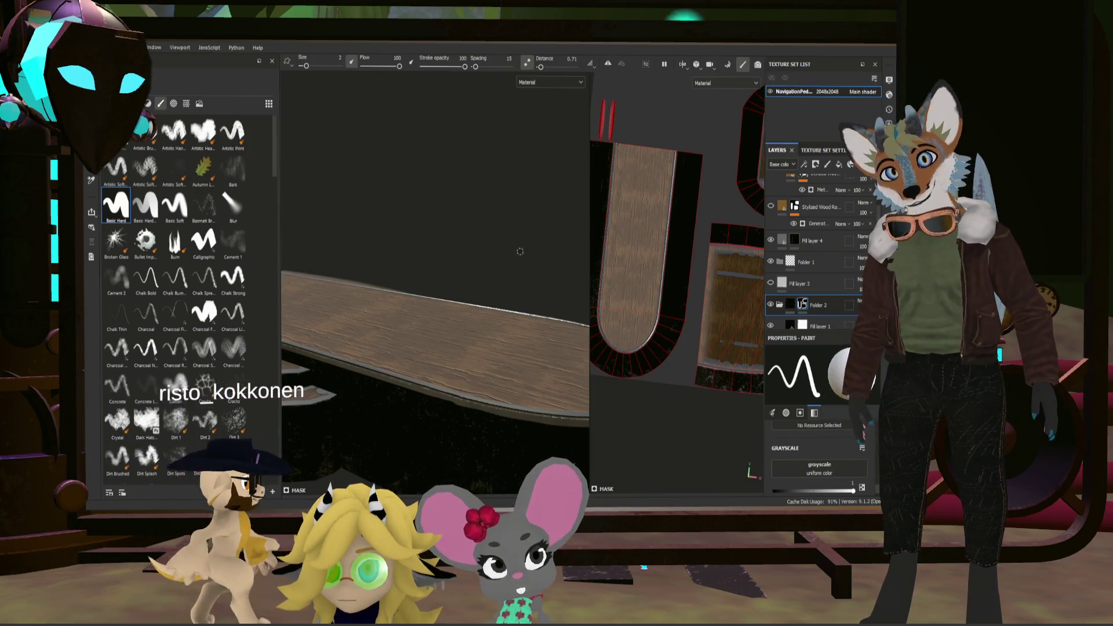
mouse_move(464, 294)
alt+mouse_down()
mouse_move(442, 412)
mouse_move(544, 379)
alt+mouse_up()
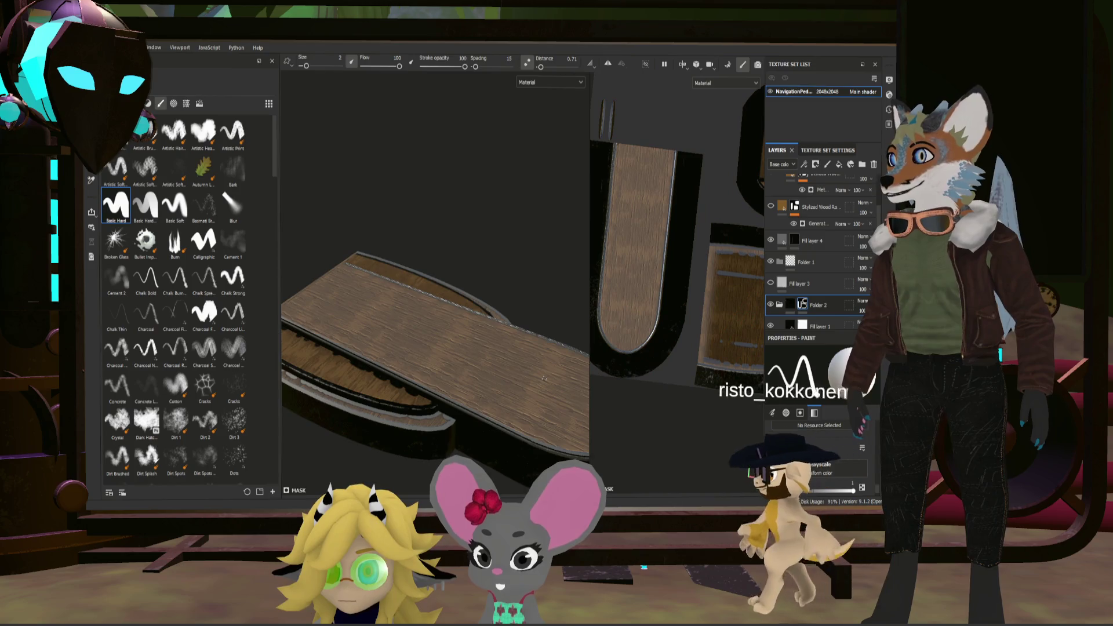
key(ctrl)
alt+drag(453, 366, 435, 348)
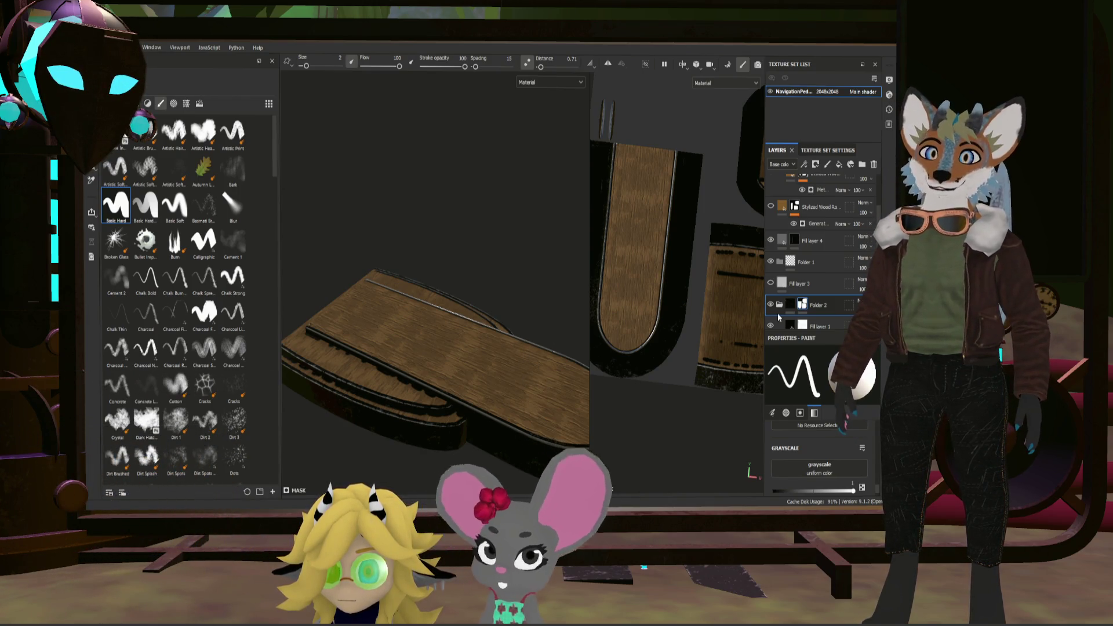
Step: Select Fill layer 4's mask and switch to Polygon Fill mode
click(801, 240)
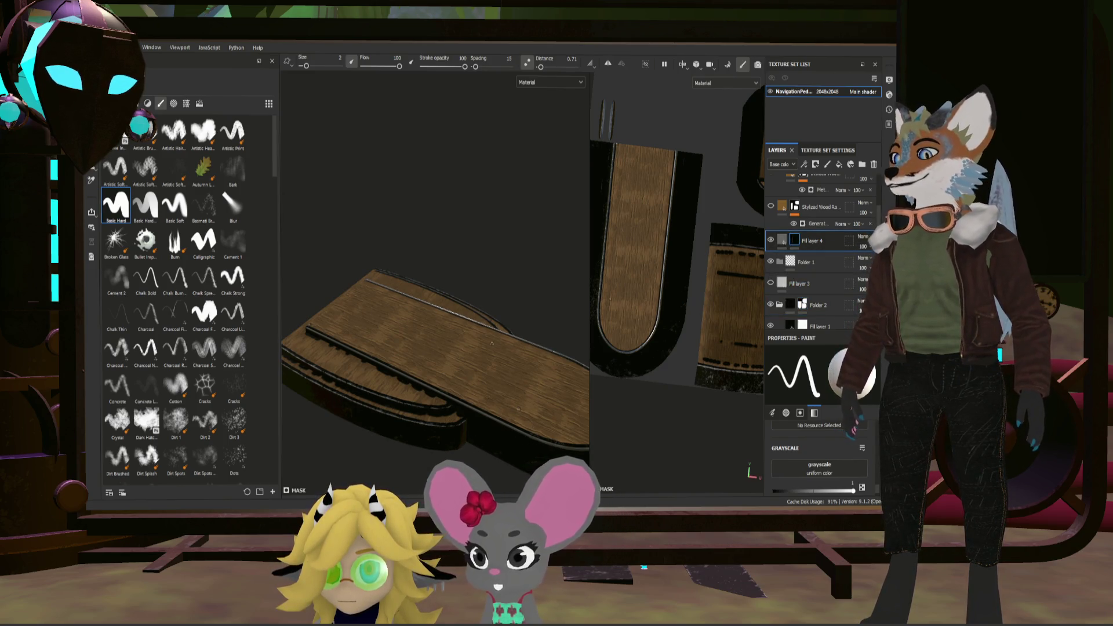
key(4)
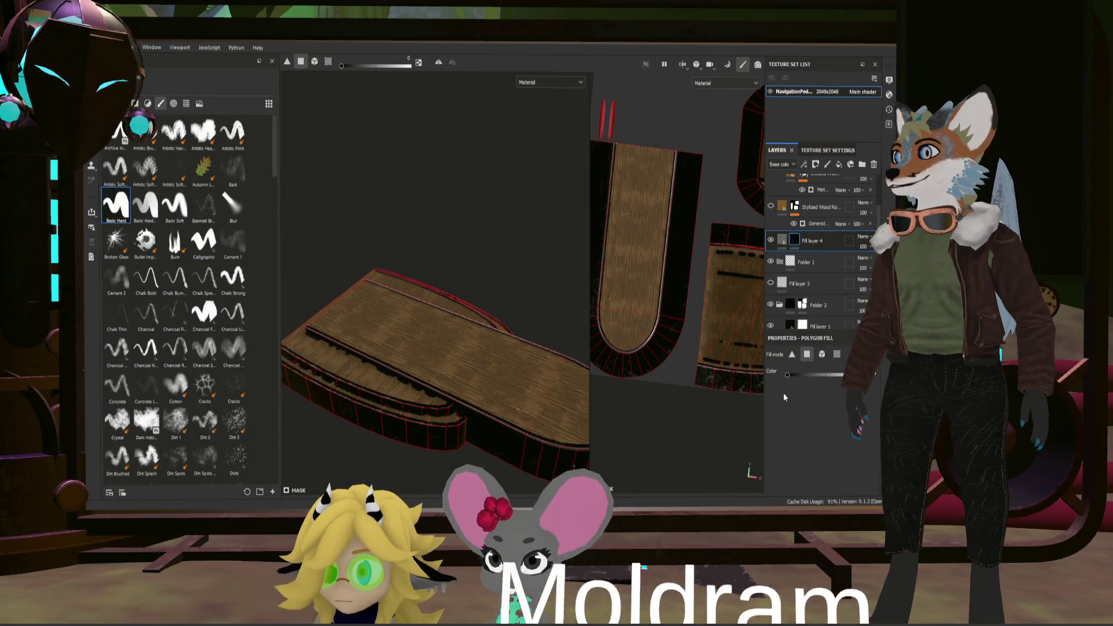
Step: Polygon-fill the plank's long top face, end face, and the lower step's top and side band
click(480, 374)
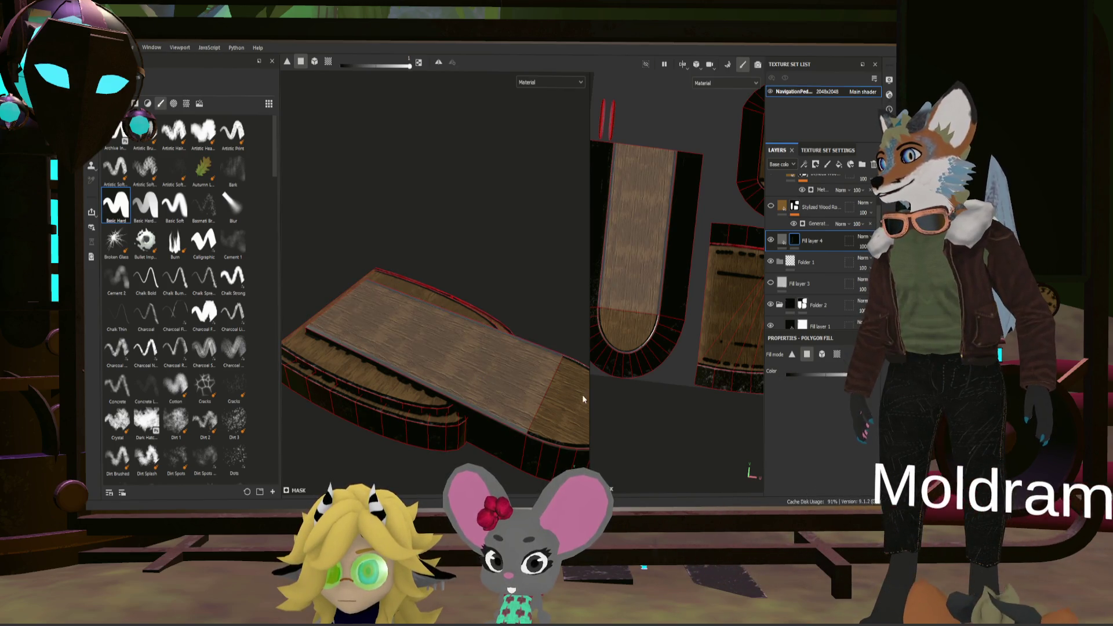
click(542, 421)
click(388, 391)
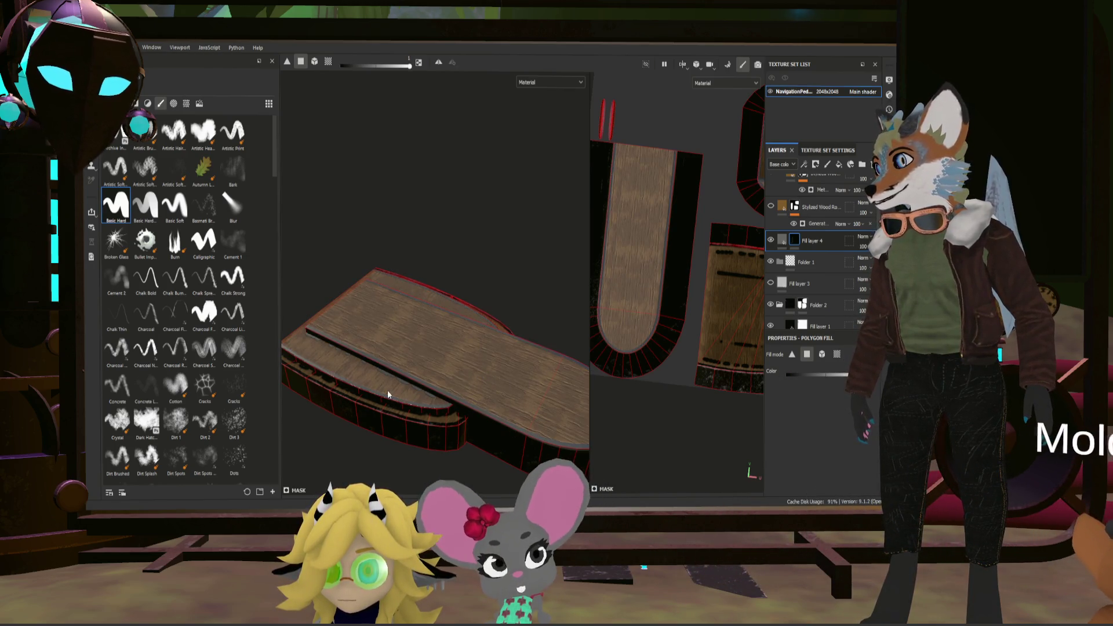
click(396, 411)
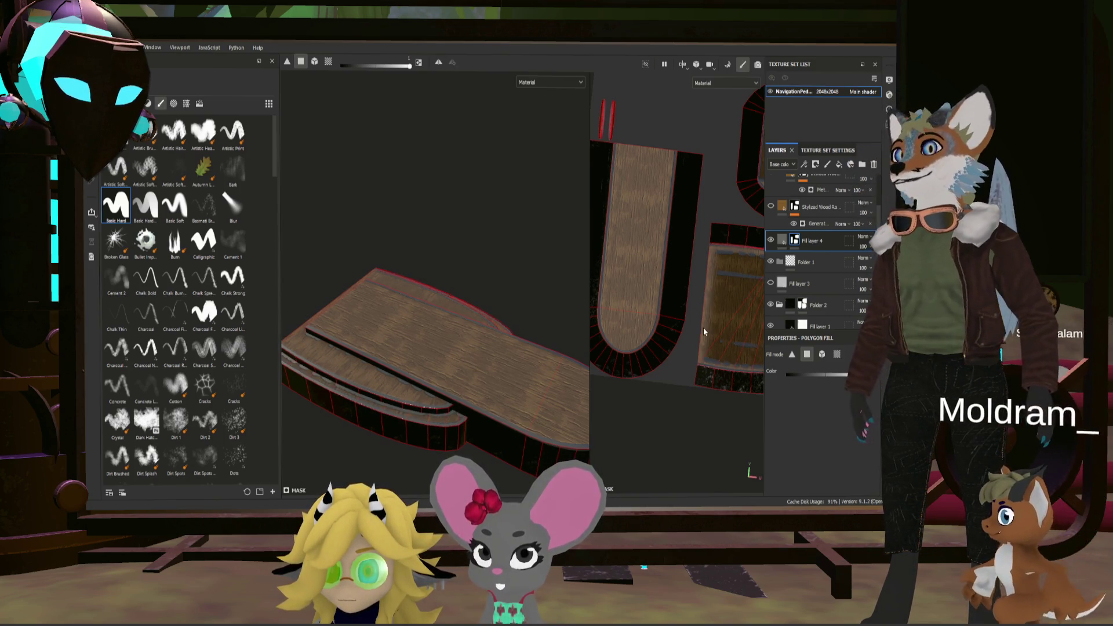
Step: Orbit the planks to a new angle and select the Stylized Wood fill's material settings
mouse_move(523, 414)
alt+mouse_down()
mouse_move(535, 413)
mouse_move(526, 437)
mouse_move(556, 409)
alt+mouse_up()
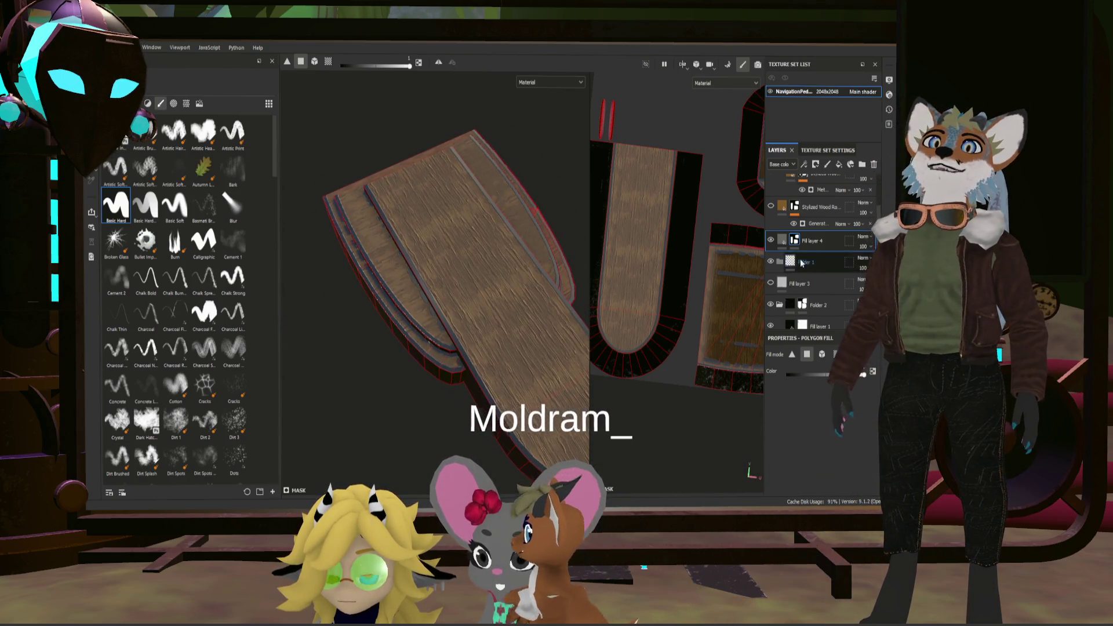
scroll(816, 224, up, 3)
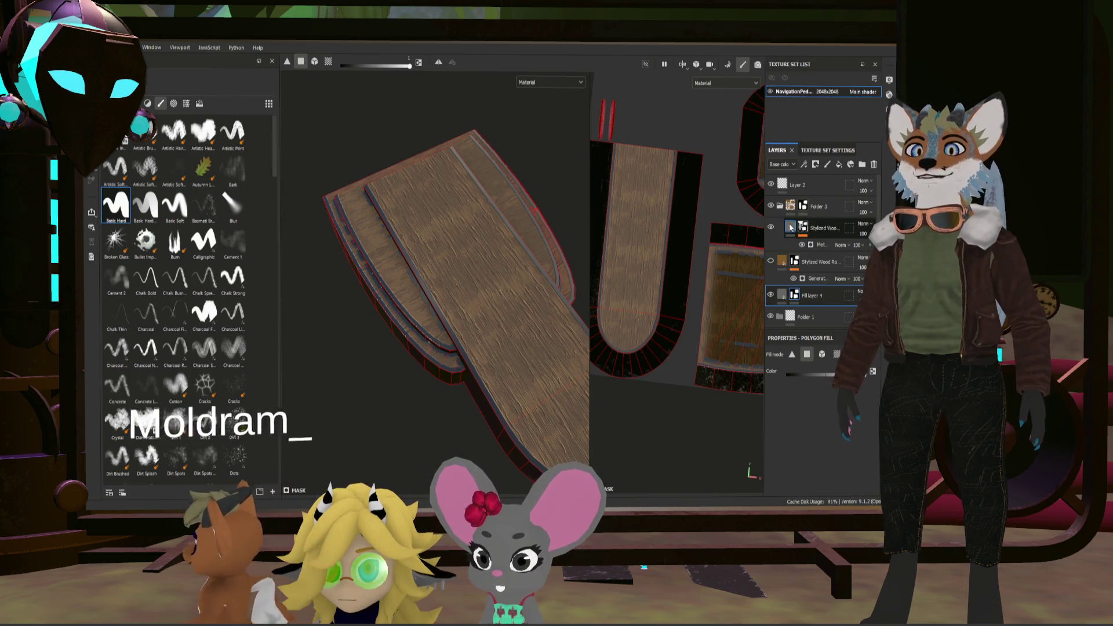
click(814, 227)
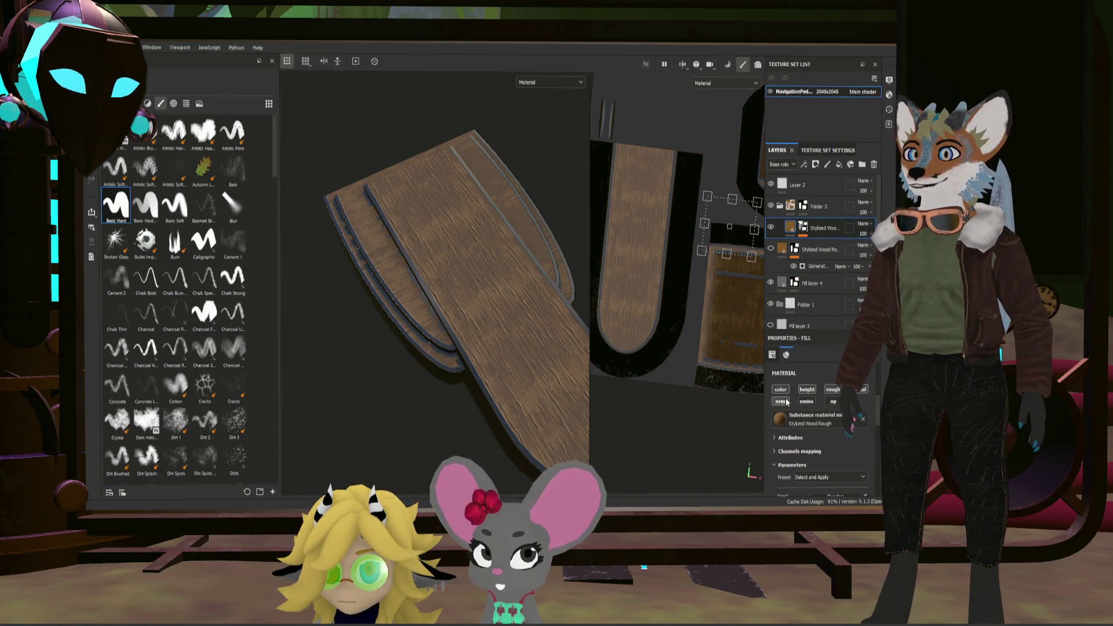
Step: Brighten the stylized wood, set wood knot size to 0.32 and turn fake lighting off
click(833, 402)
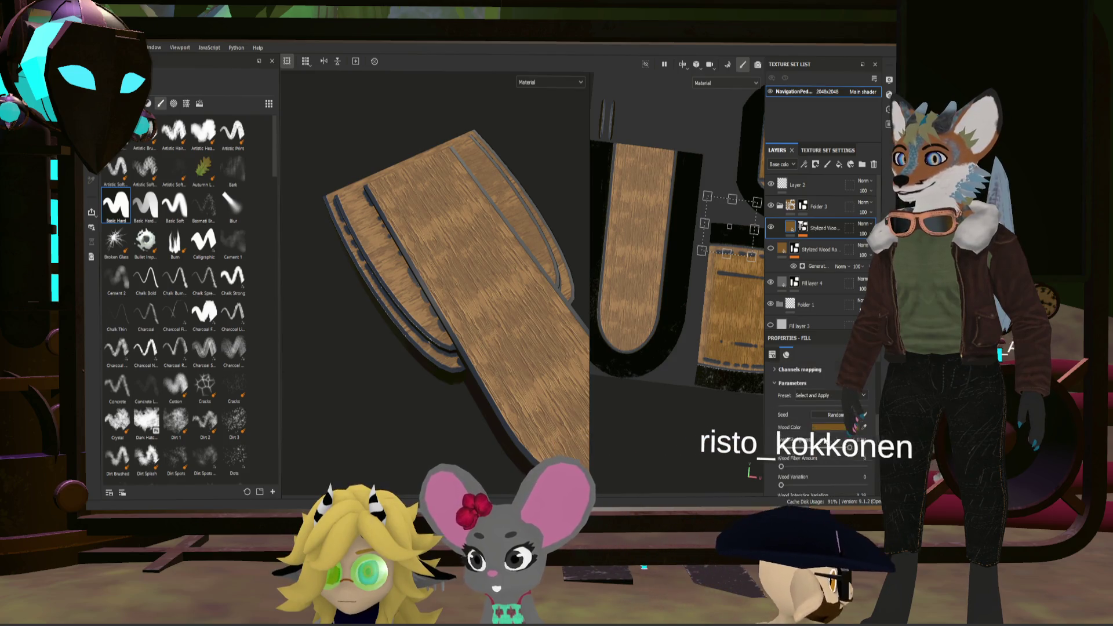
scroll(840, 446, down, 3)
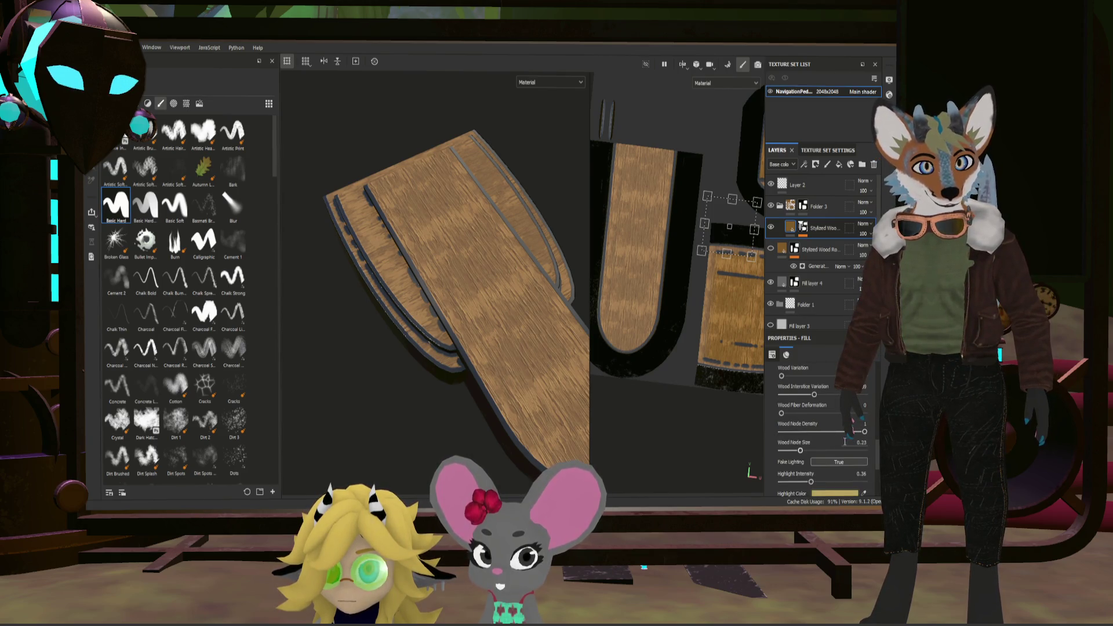
drag(801, 449, 818, 452)
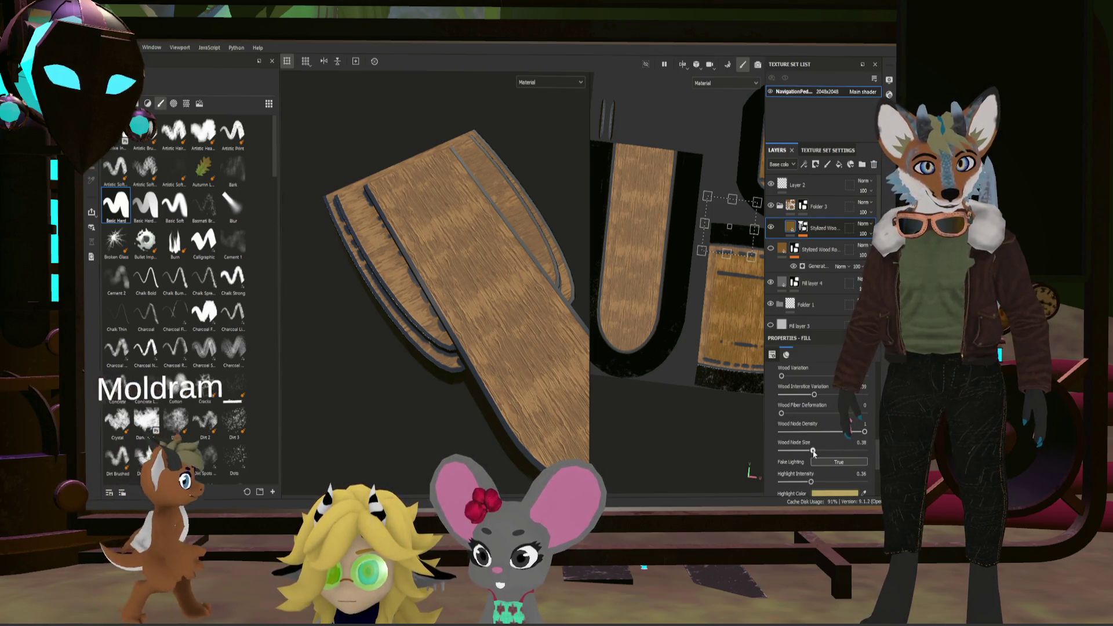
drag(817, 452, 807, 450)
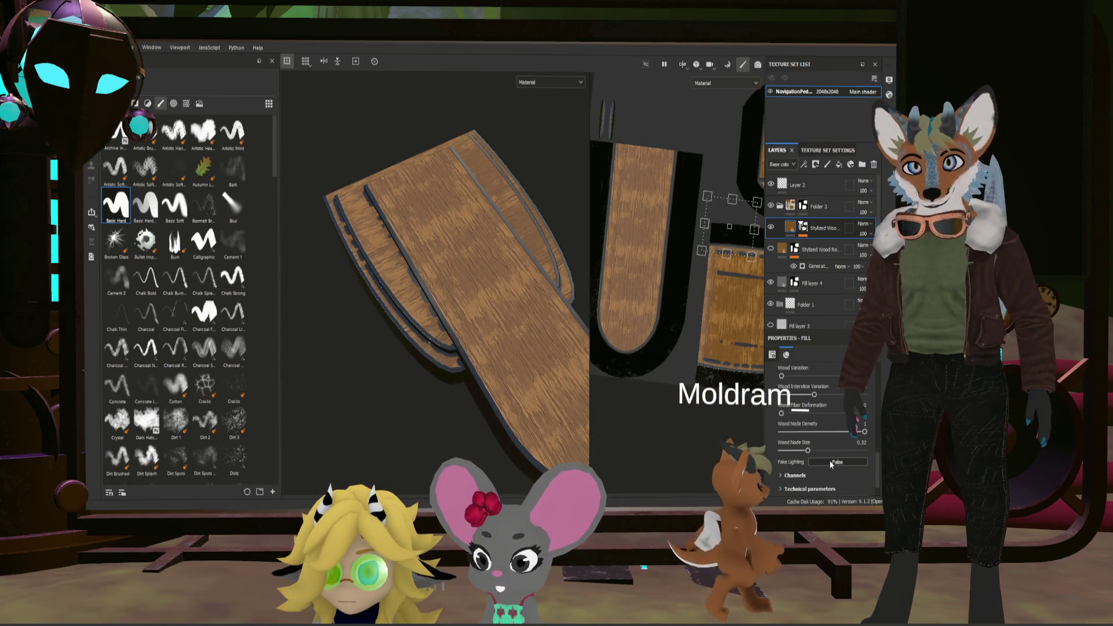
scroll(436, 261, up, 3)
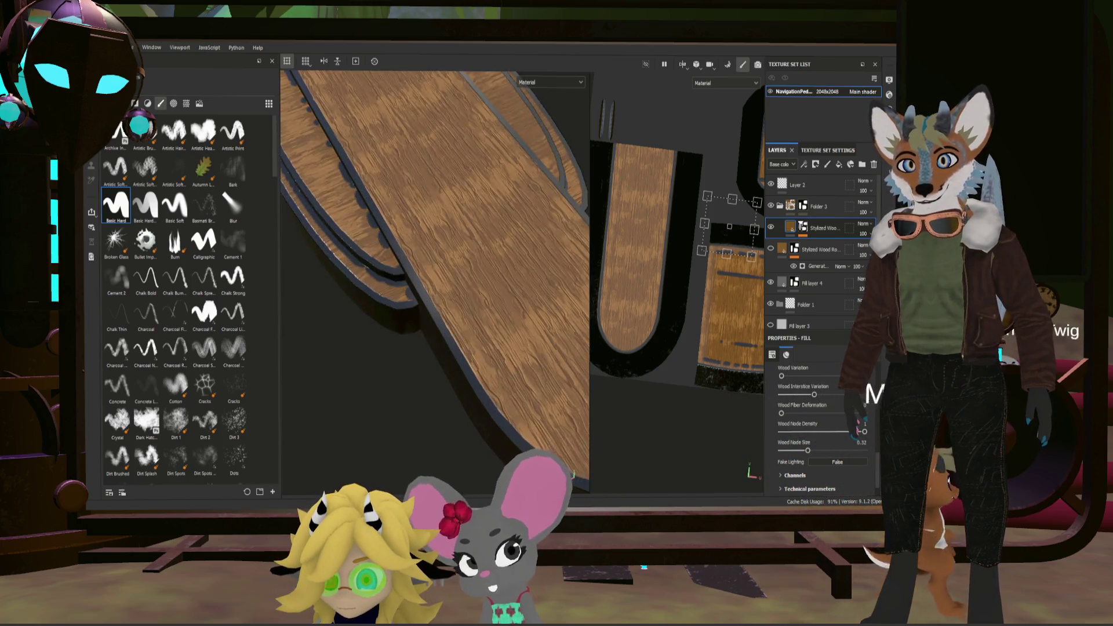
scroll(435, 261, up, 2)
scroll(539, 456, down, 3)
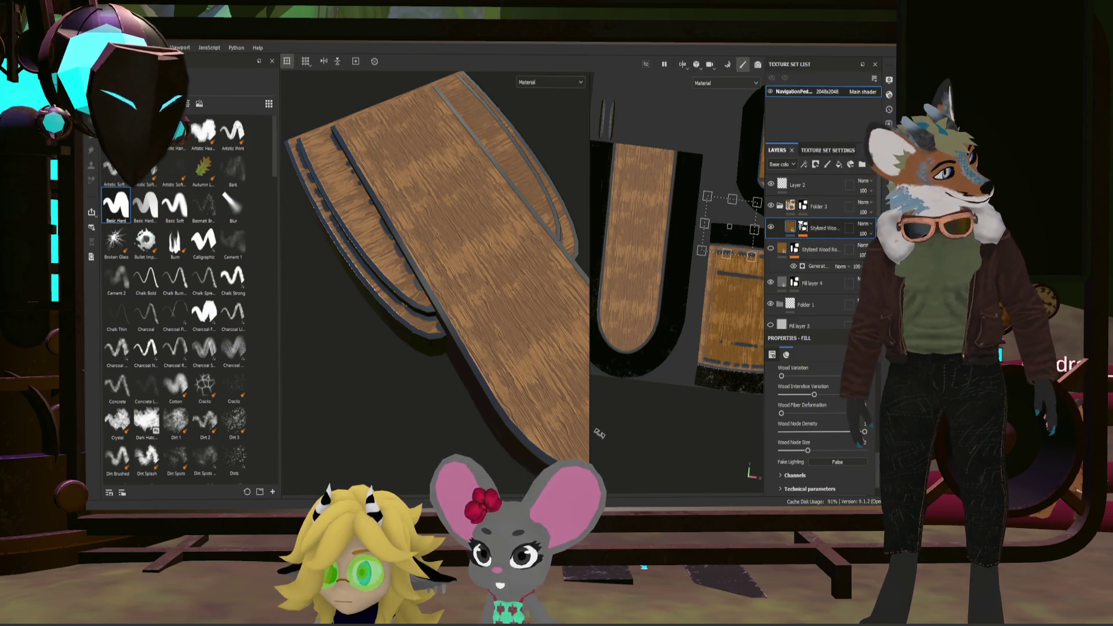
scroll(541, 354, down, 3)
scroll(552, 338, down, 2)
scroll(552, 332, up, 2)
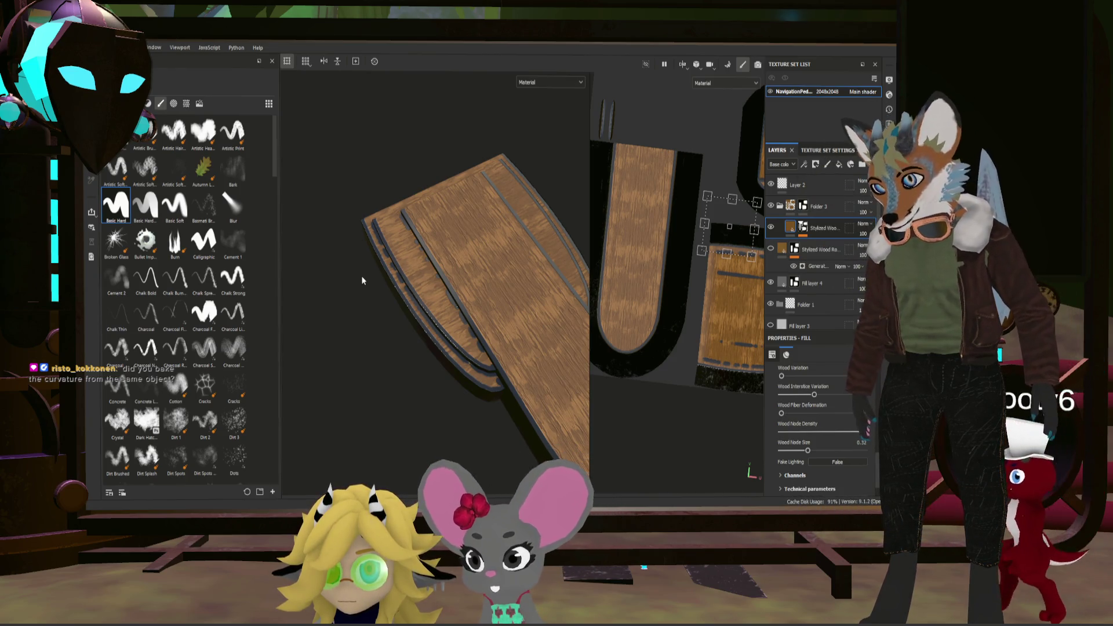
click(771, 249)
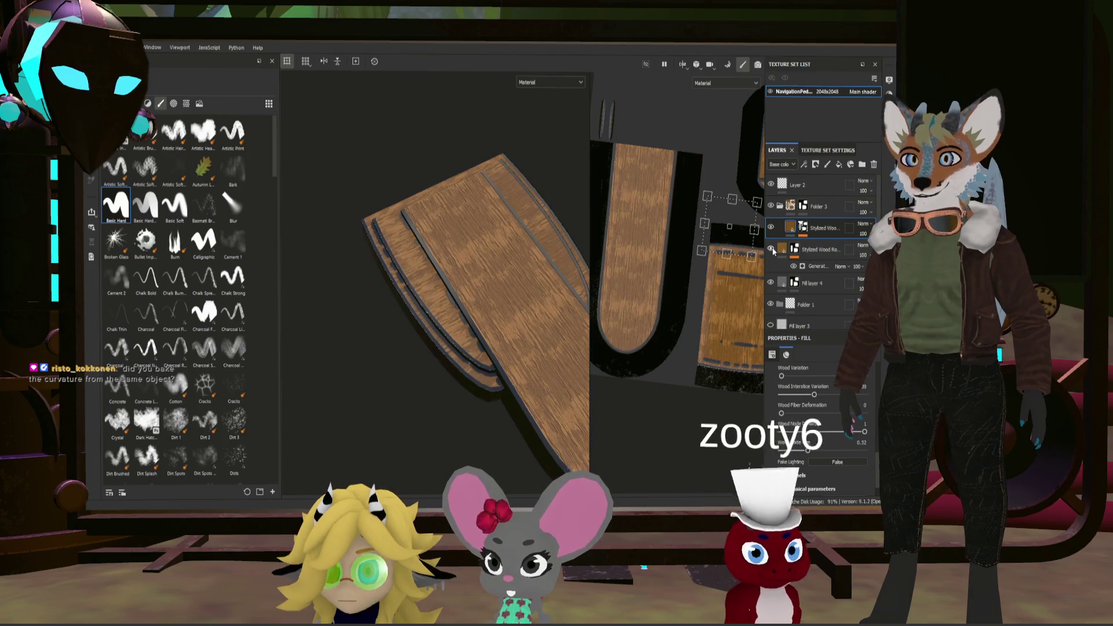
click(813, 266)
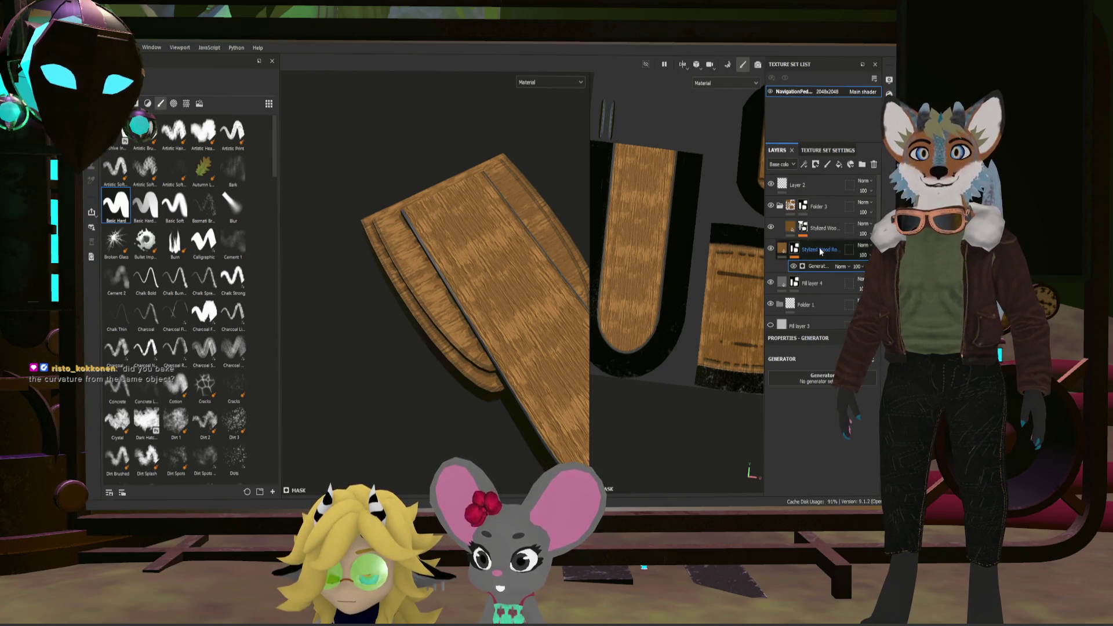
click(827, 206)
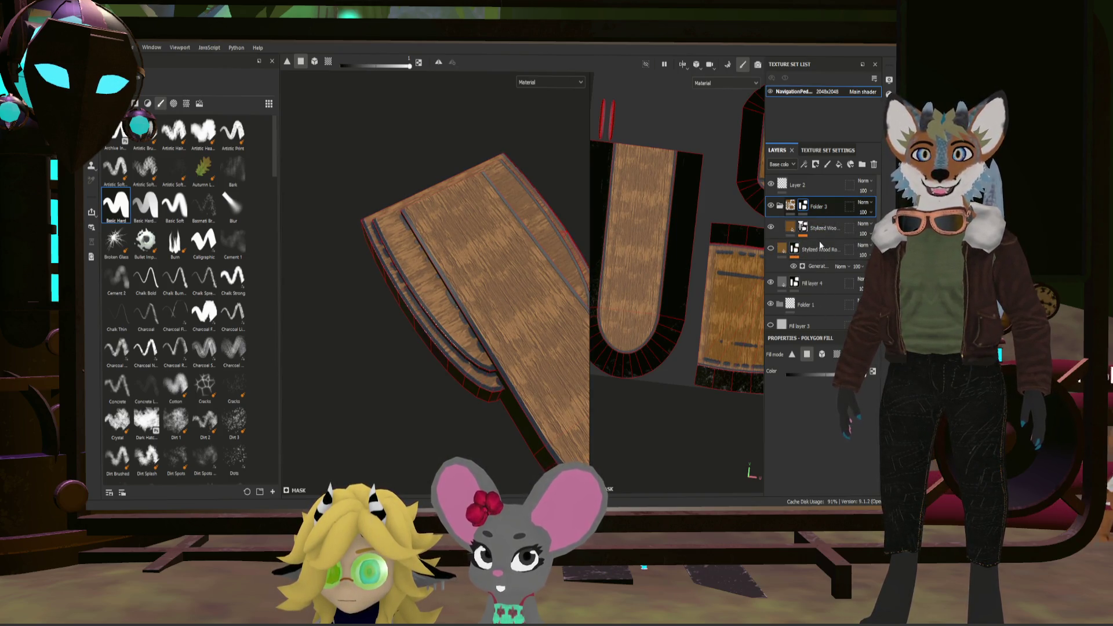
Step: Duplicate Folder 3 with Ctrl+D and briefly inspect the copied folder's wood fill contents
key(ctrl+d)
scroll(613, 327, up, 3)
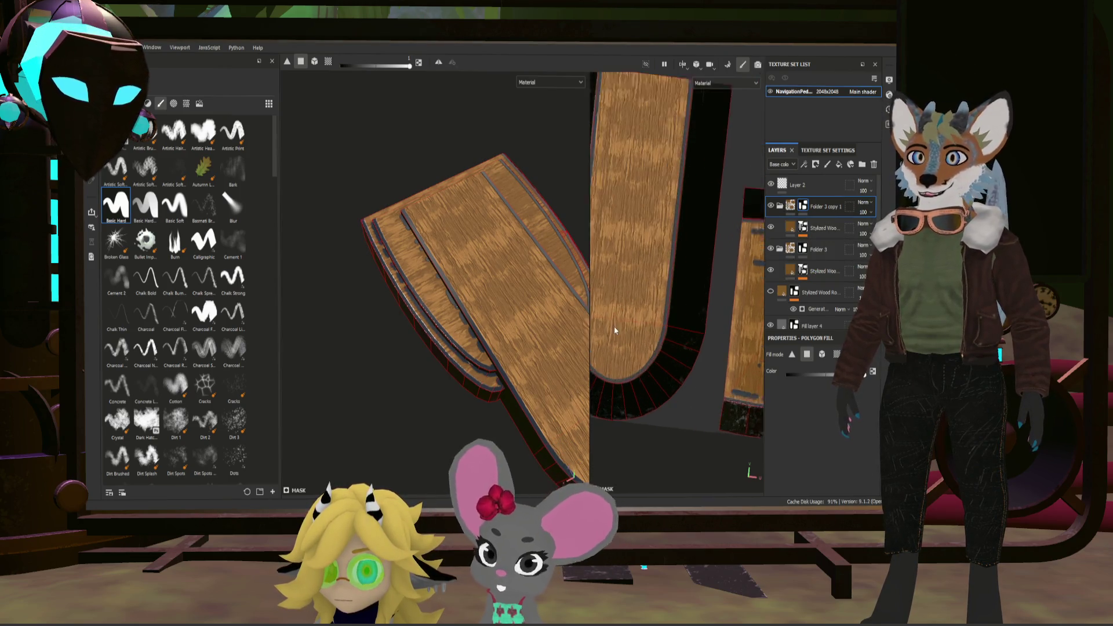
scroll(507, 328, up, 2)
scroll(506, 327, up, 2)
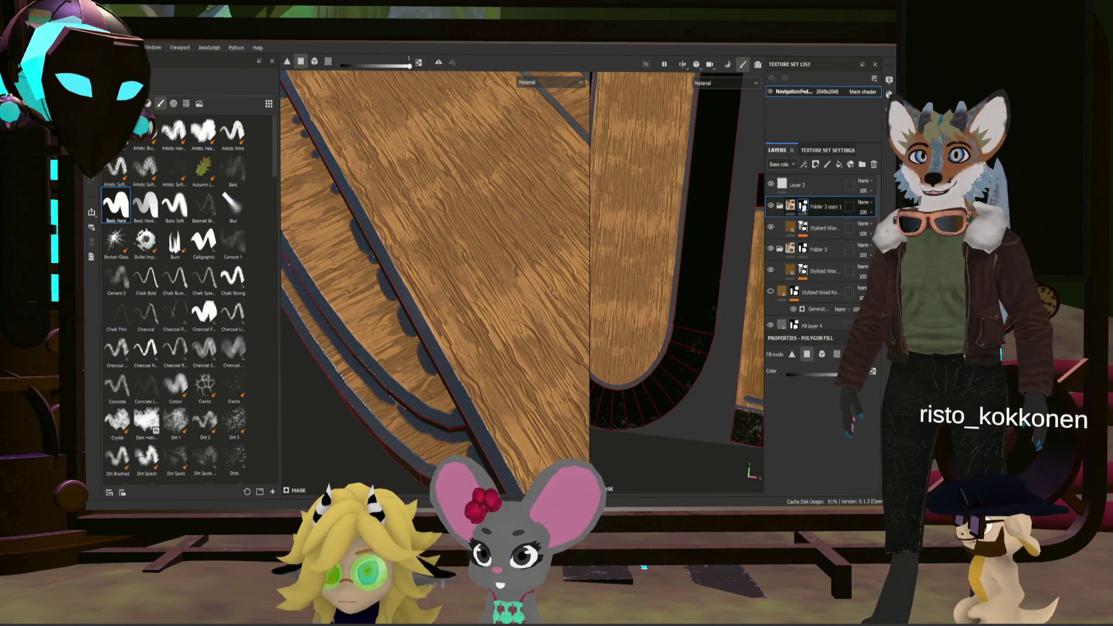
click(804, 228)
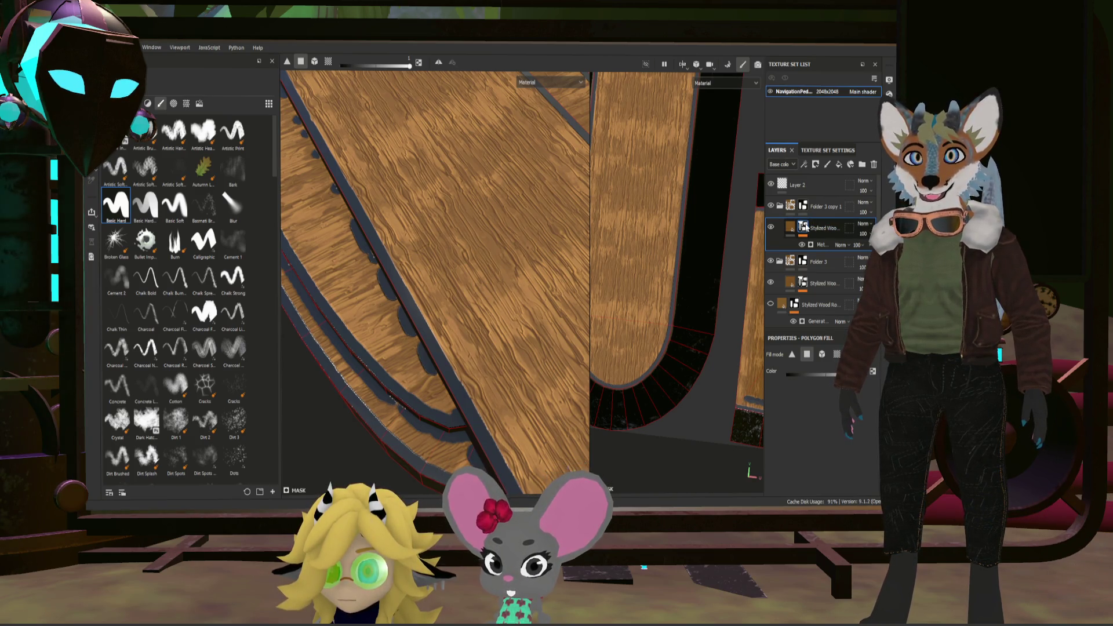
click(815, 261)
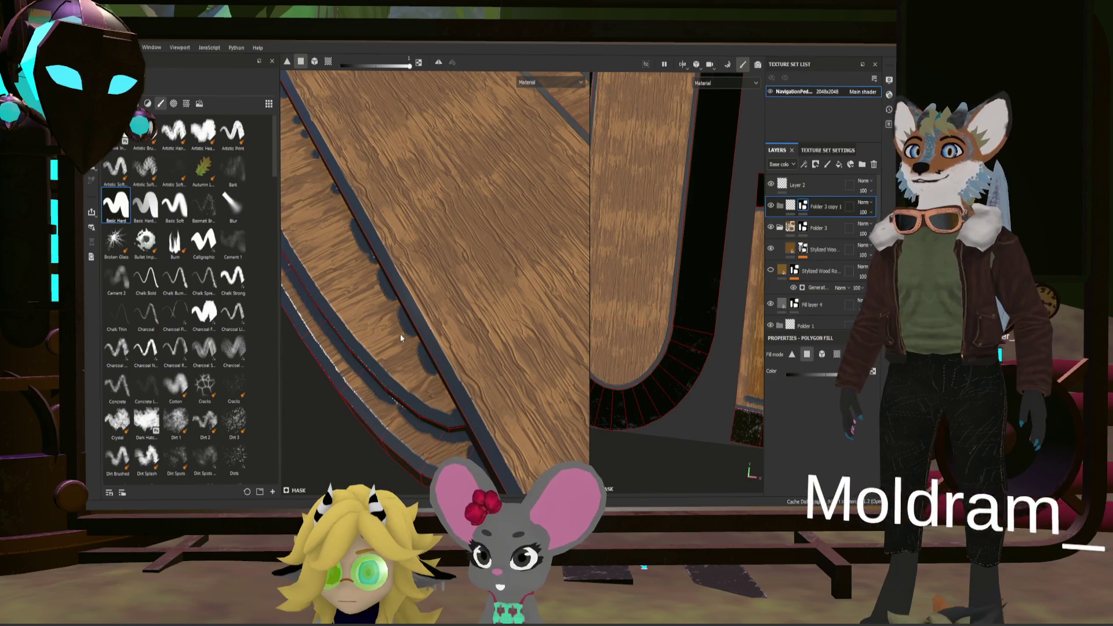
key(3)
Step: Undo and redo the Folder 3 duplication after a stray rename attempt
key(2)
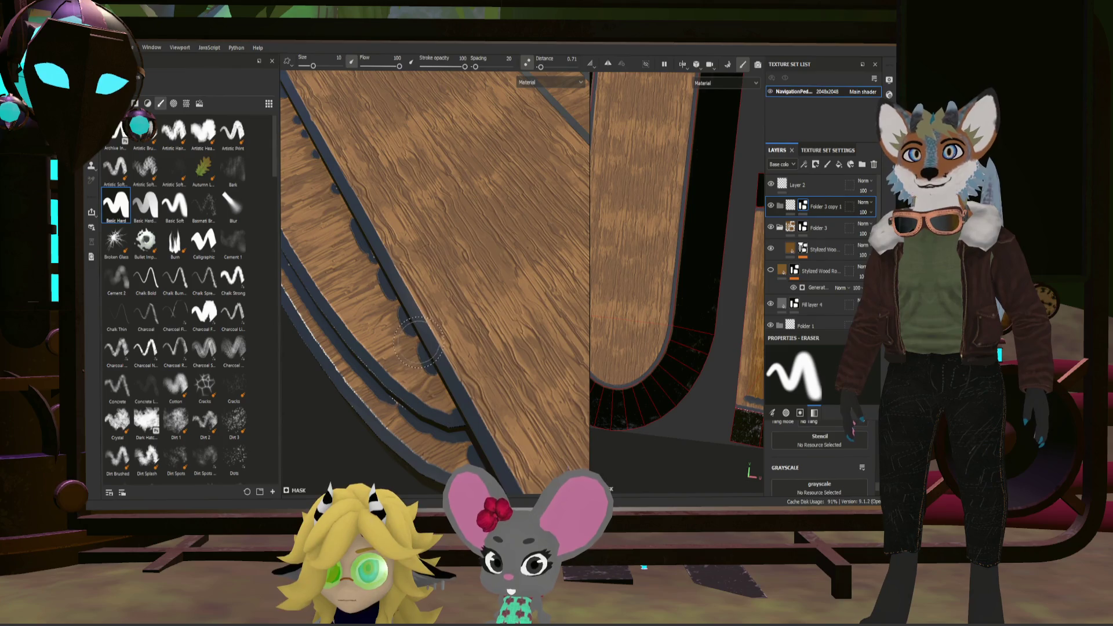
double_click(824, 208)
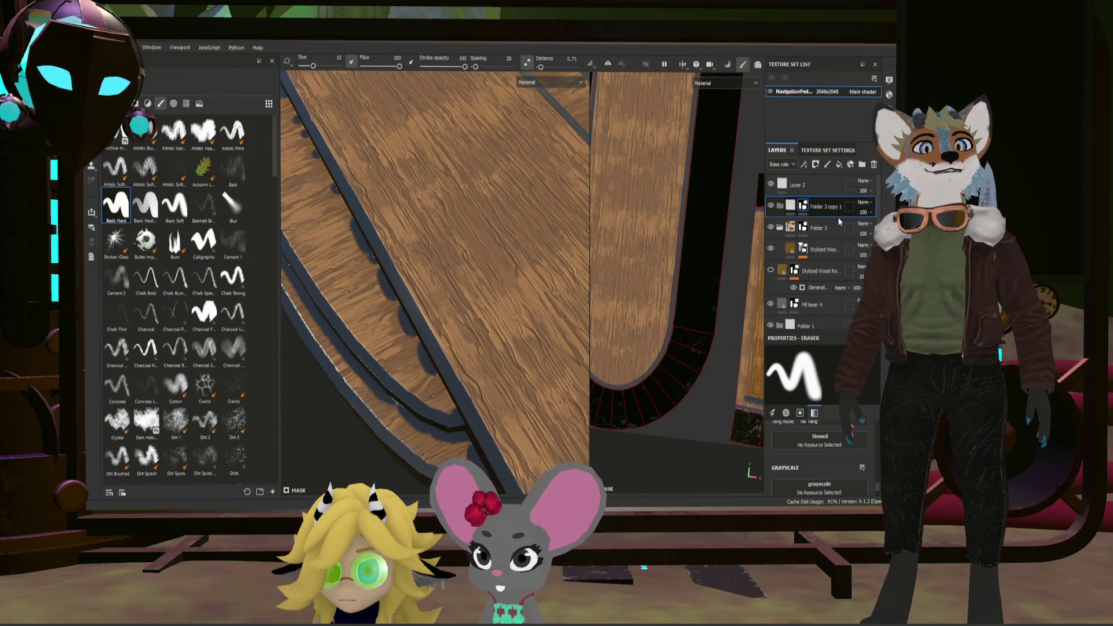
key(Delete)
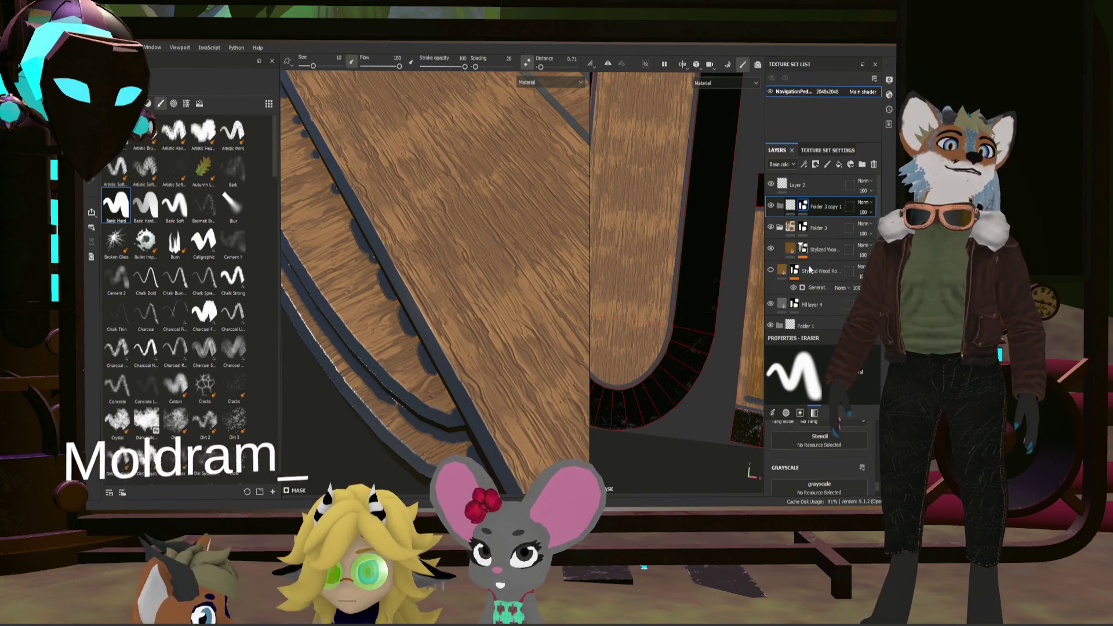
key(ctrl+d)
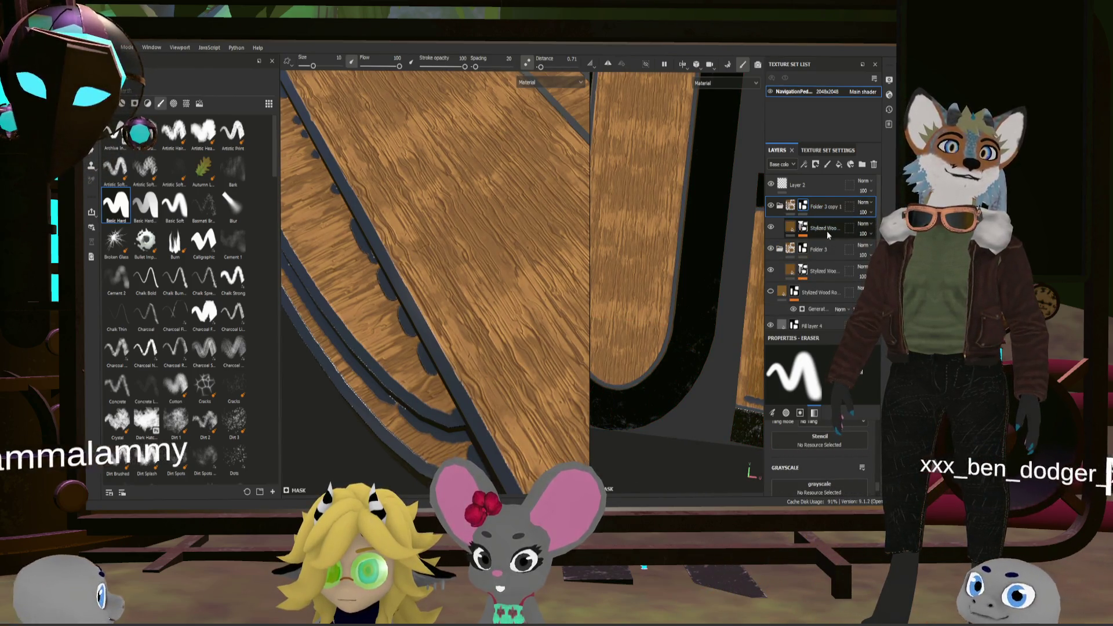
Step: Drag the copied Stylized Wood Rough layer above Folder 3 copy 1
drag(827, 230, 824, 196)
click(824, 226)
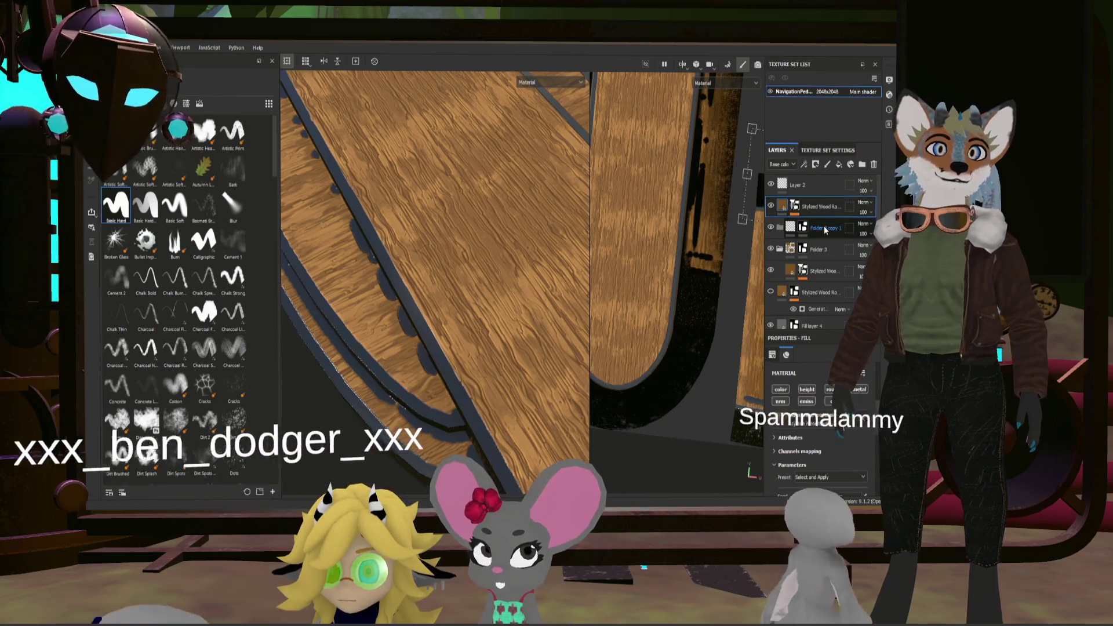
Step: Delete the empty Folder 3 copy 1 and remove the Metal Edge Wear generator from the top wood layer's mask
key(e)
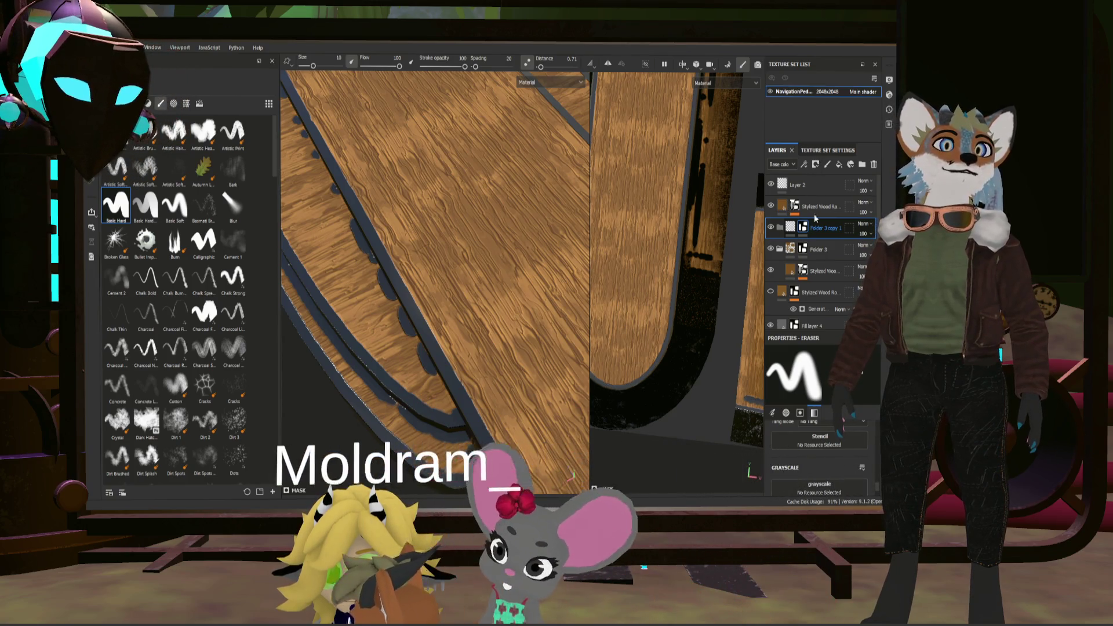
key(Delete)
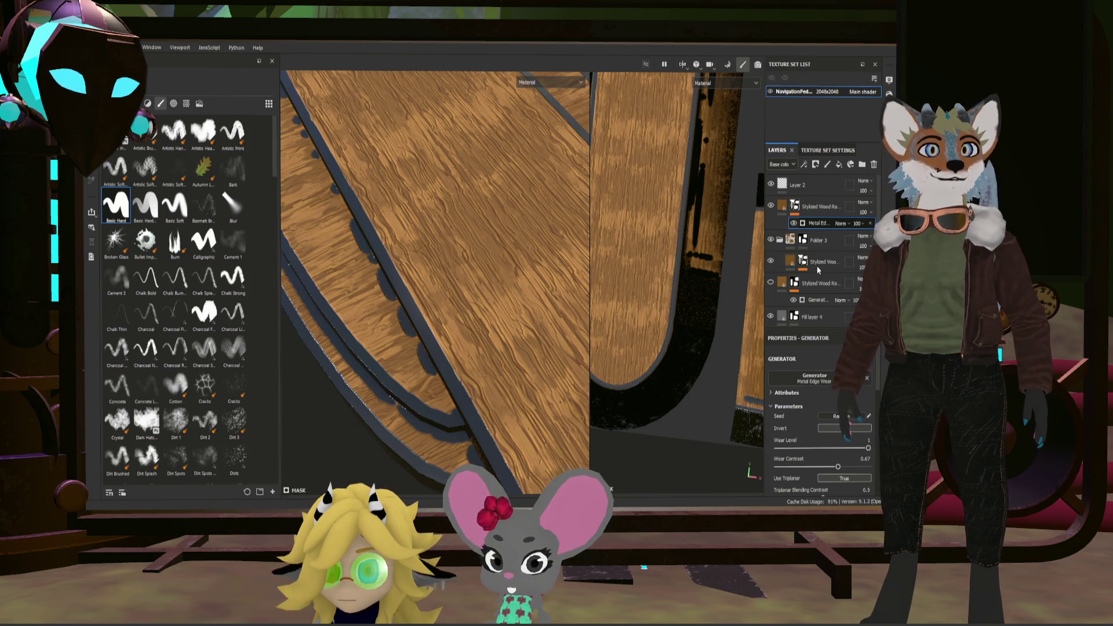
key(Delete)
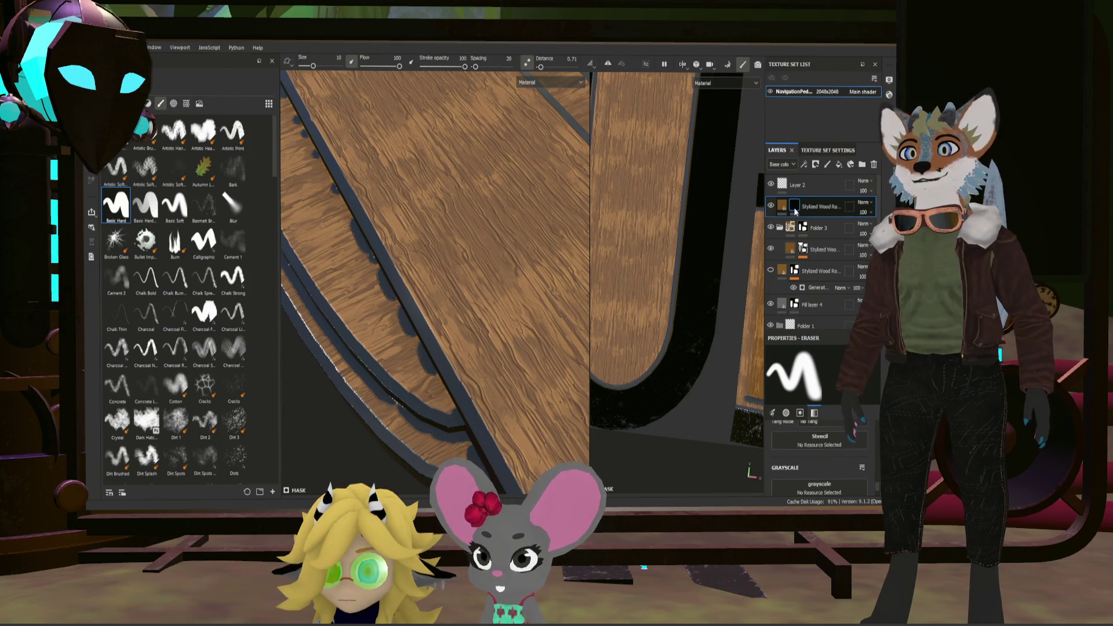
alt+drag(562, 351, 529, 278)
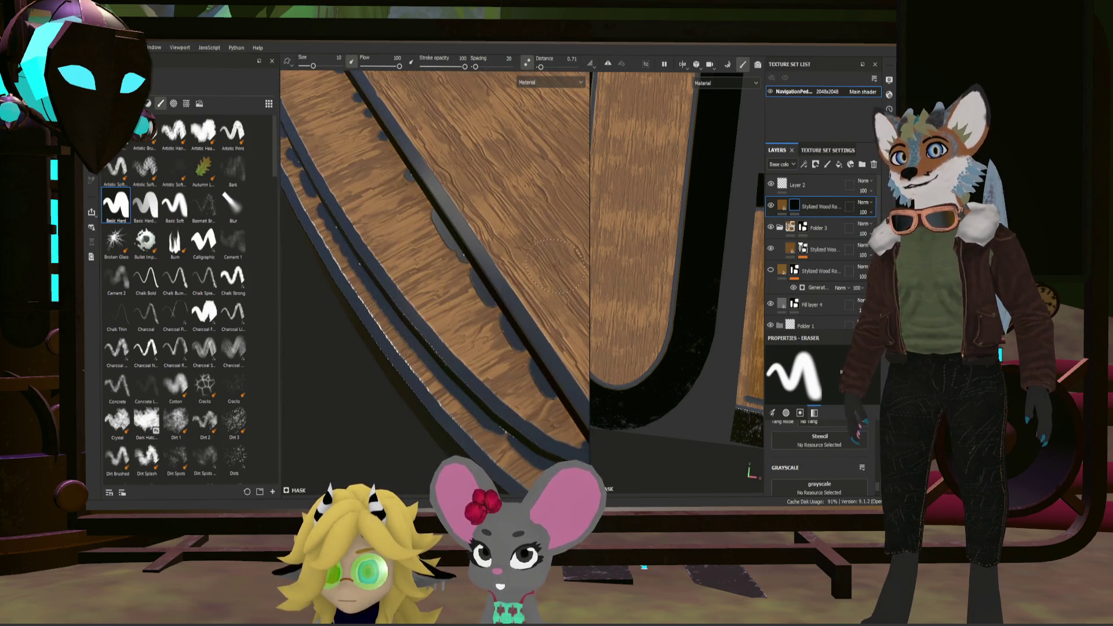
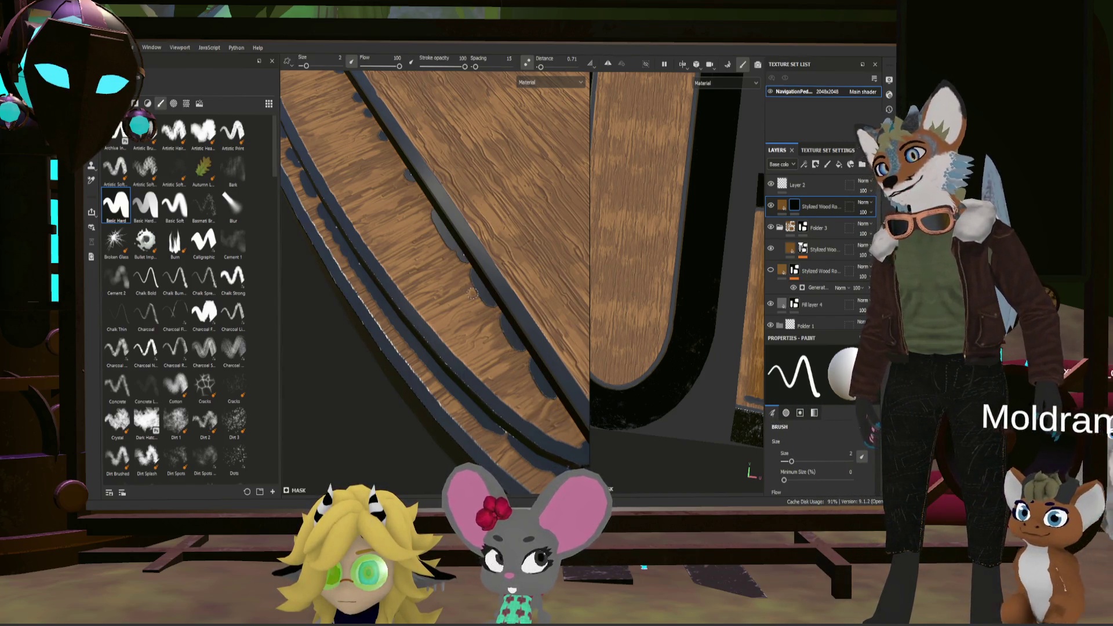
Step: Orbit and zoom around the wooden plank tops to check them from several angles
alt+drag(510, 352, 469, 261)
scroll(470, 261, down, 5)
scroll(470, 262, down, 3)
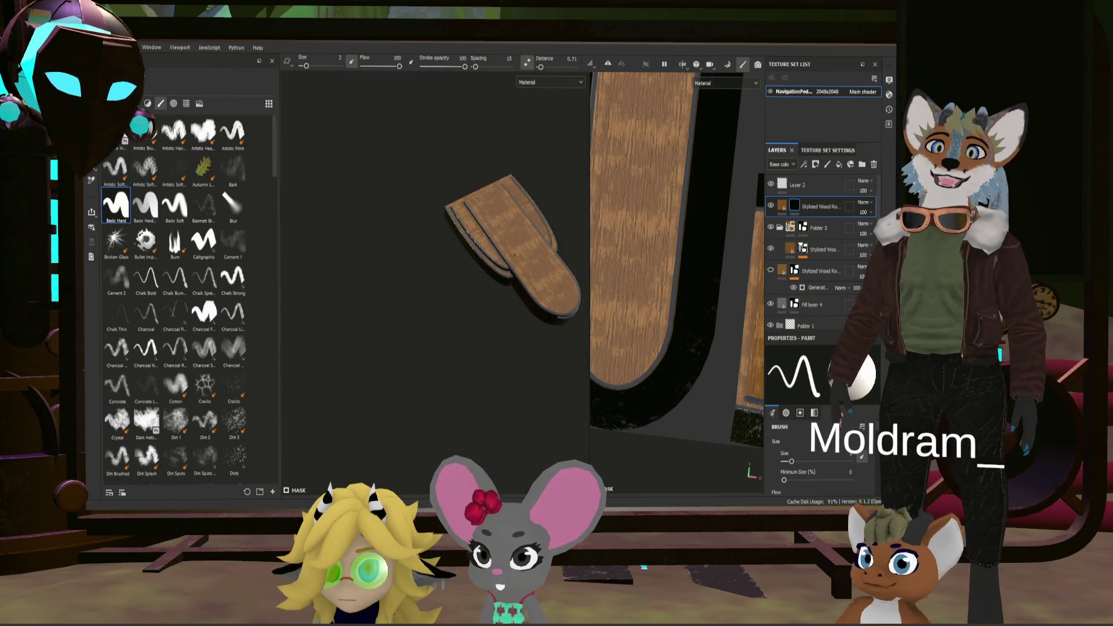
mouse_move(397, 219)
alt+mouse_down()
mouse_move(473, 238)
mouse_move(509, 209)
mouse_move(588, 312)
mouse_move(438, 244)
mouse_move(426, 294)
mouse_move(452, 261)
mouse_move(462, 279)
mouse_move(426, 330)
mouse_move(387, 247)
alt+mouse_up()
scroll(472, 238, up, 3)
scroll(460, 237, up, 2)
scroll(587, 312, up, 2)
scroll(452, 262, up, 3)
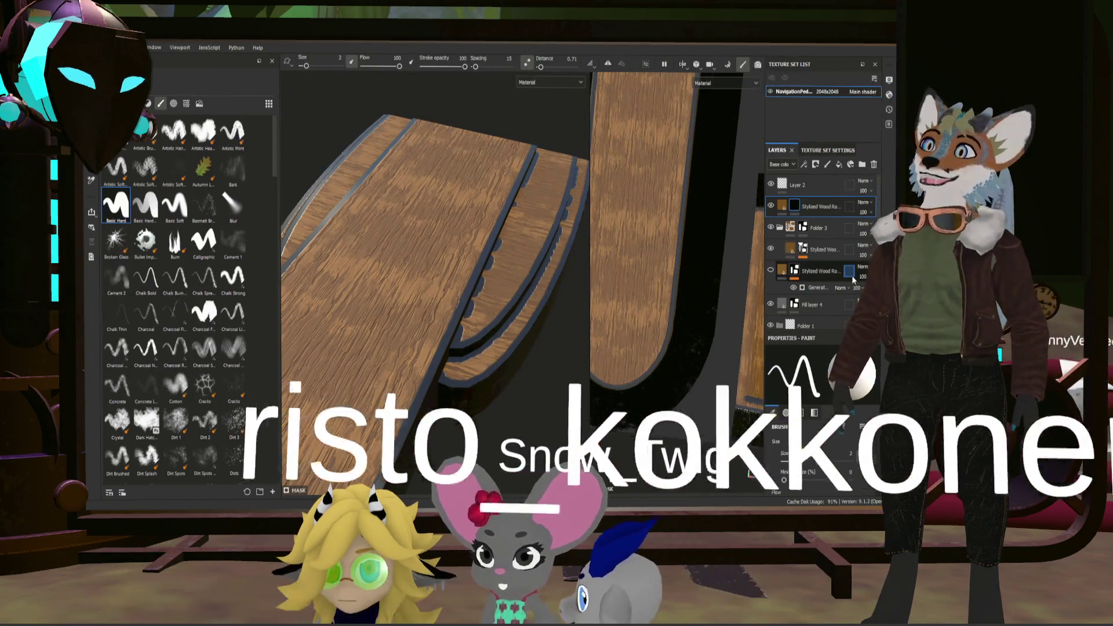
scroll(508, 253, down, 2)
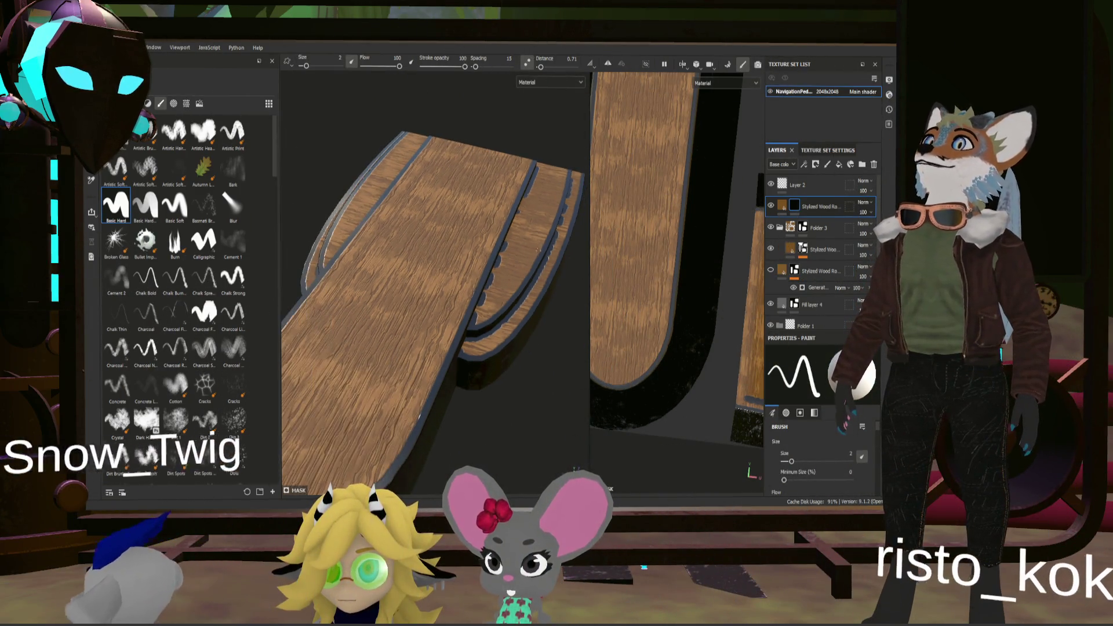
mouse_move(488, 279)
alt+mouse_down()
mouse_move(508, 253)
mouse_move(517, 174)
mouse_move(508, 224)
mouse_move(536, 225)
alt+mouse_up()
scroll(508, 252, down, 2)
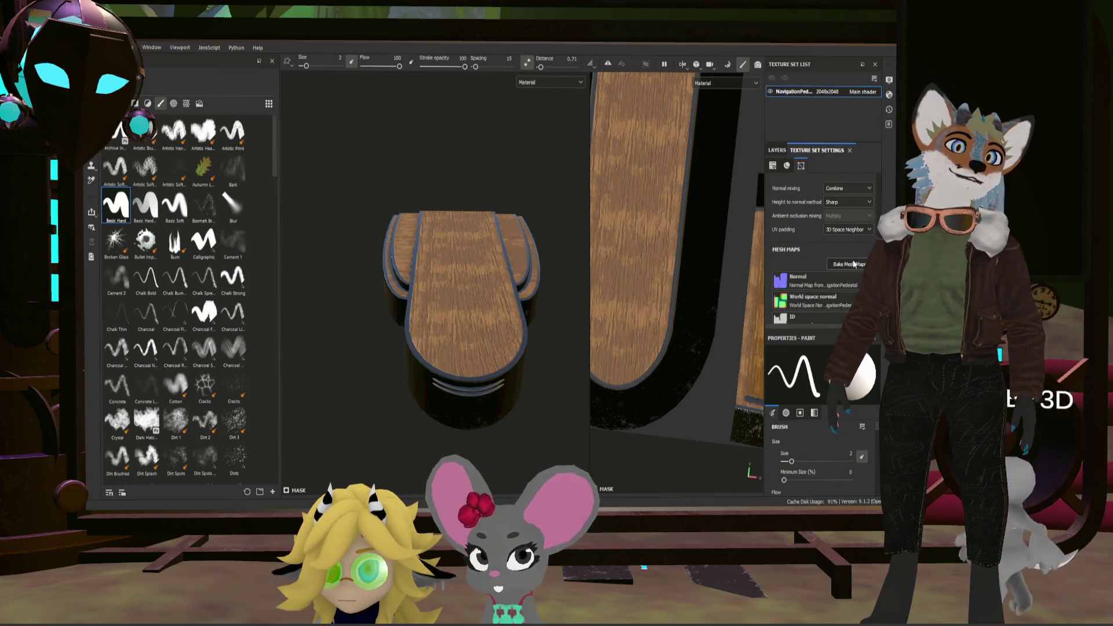
Step: Bake the pedestal's mesh maps at 4096 output size and return to painting mode
click(848, 264)
click(295, 95)
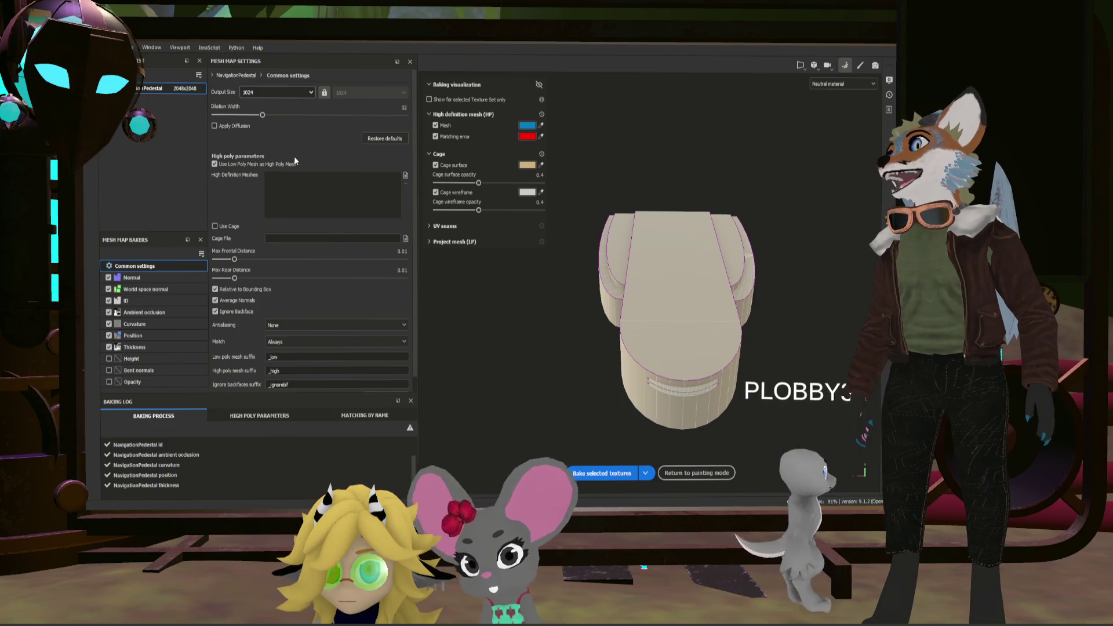
click(286, 172)
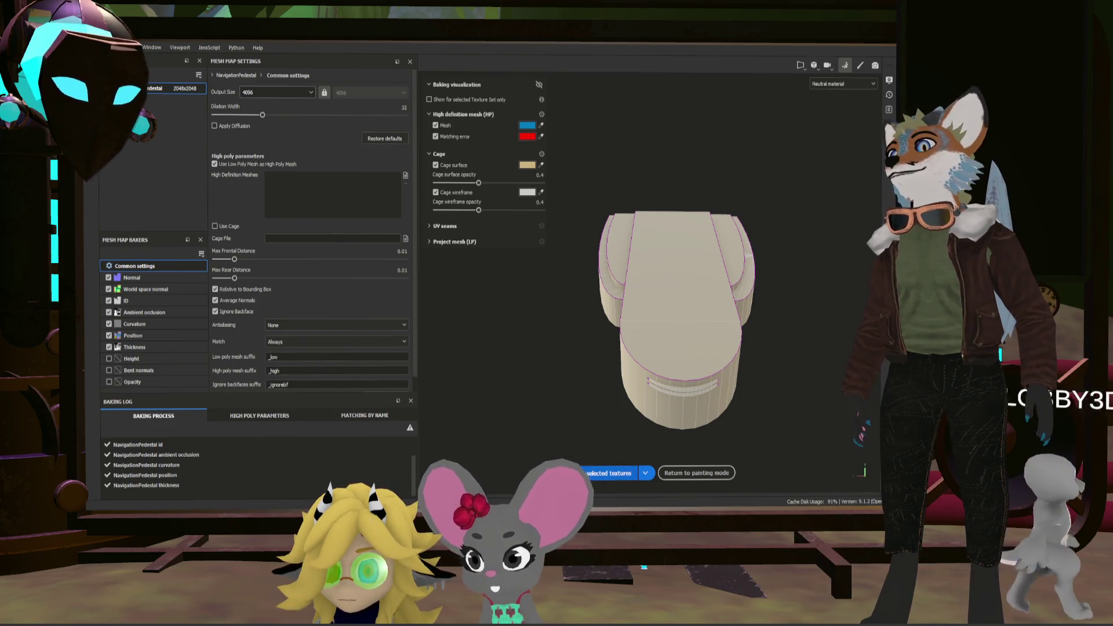
click(599, 474)
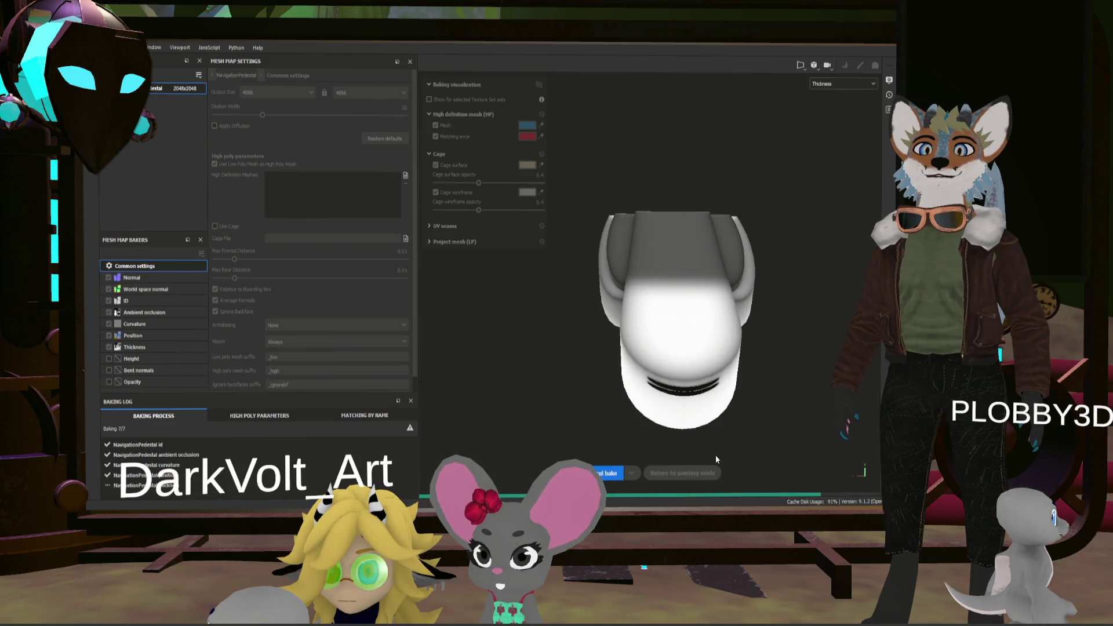
click(687, 472)
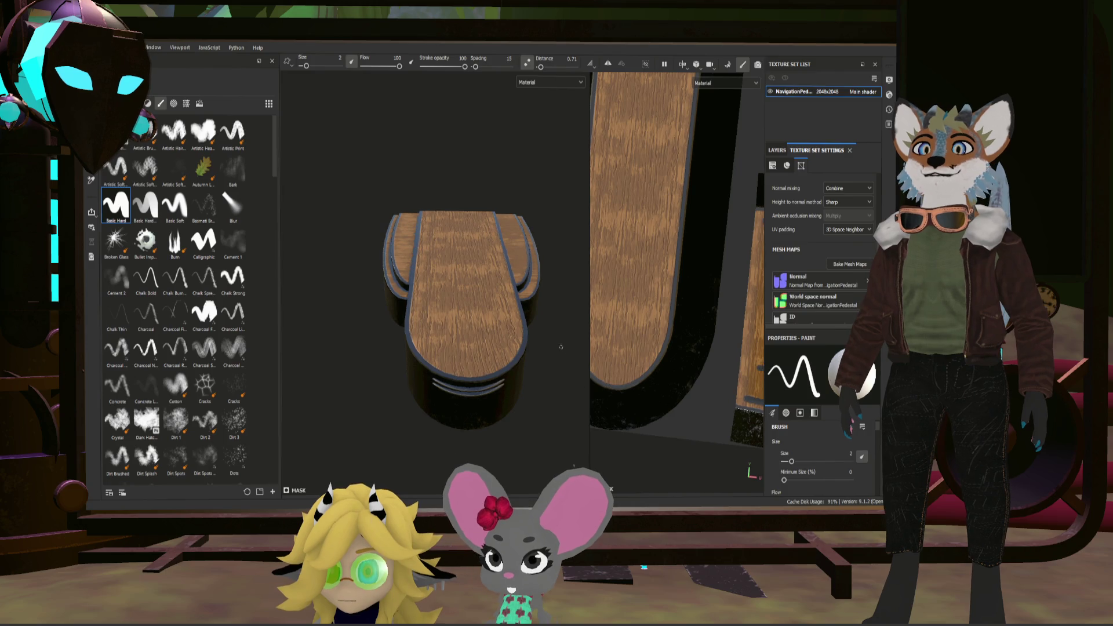
Step: Inspect the rebaked pedestal from above, below and side-on, then show the Layers panel
alt+drag(533, 323, 544, 334)
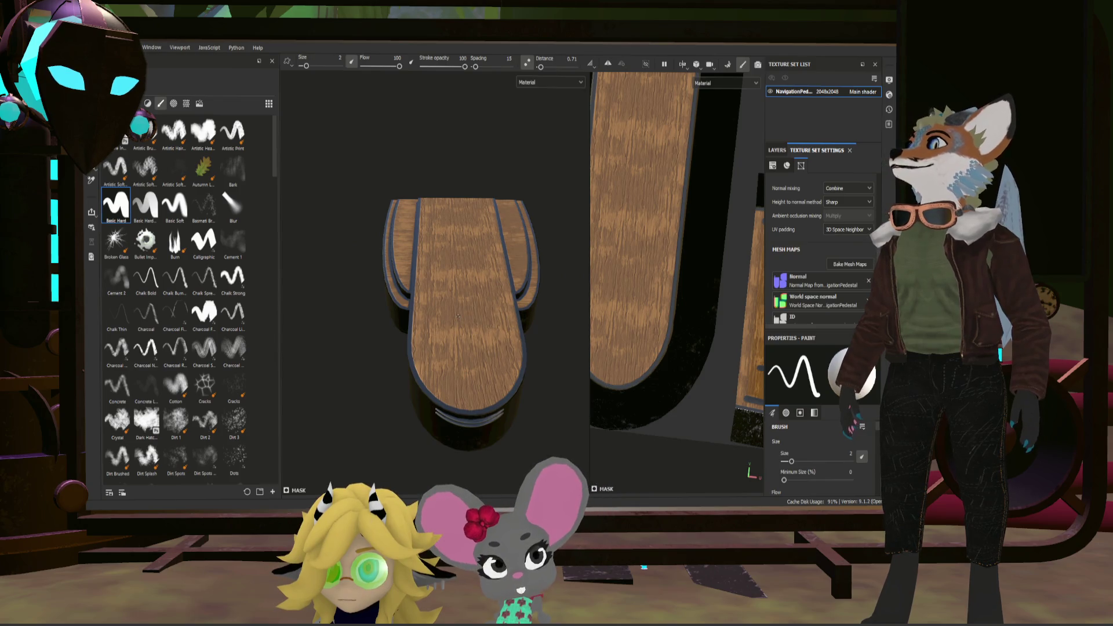
alt+drag(459, 316, 457, 363)
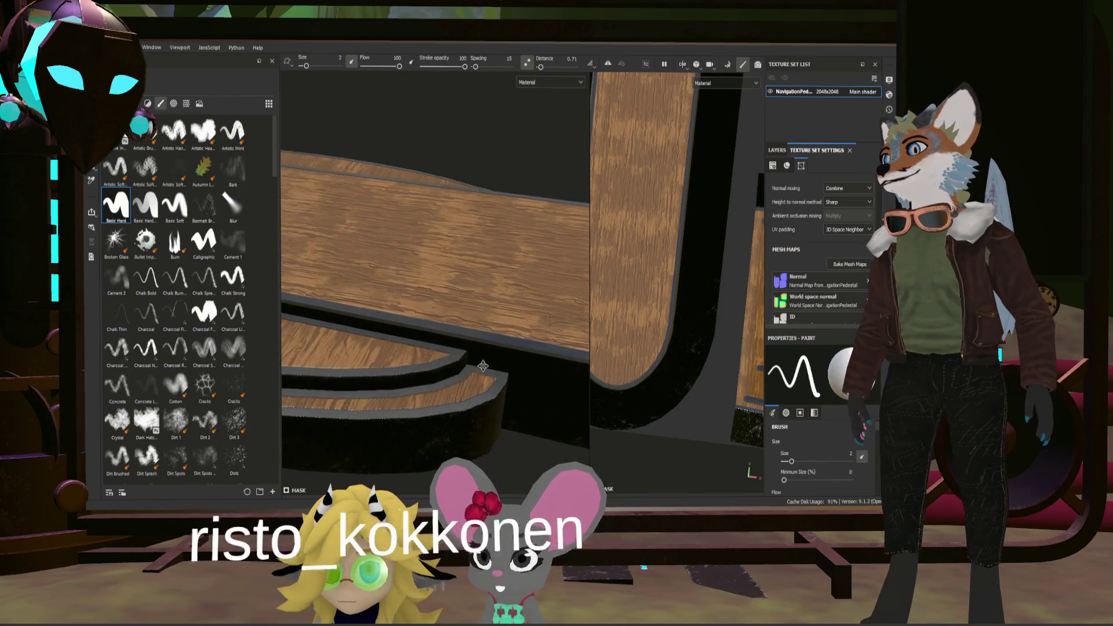
mouse_move(456, 362)
alt+mouse_down()
mouse_move(457, 348)
mouse_move(453, 364)
mouse_move(557, 418)
alt+mouse_up()
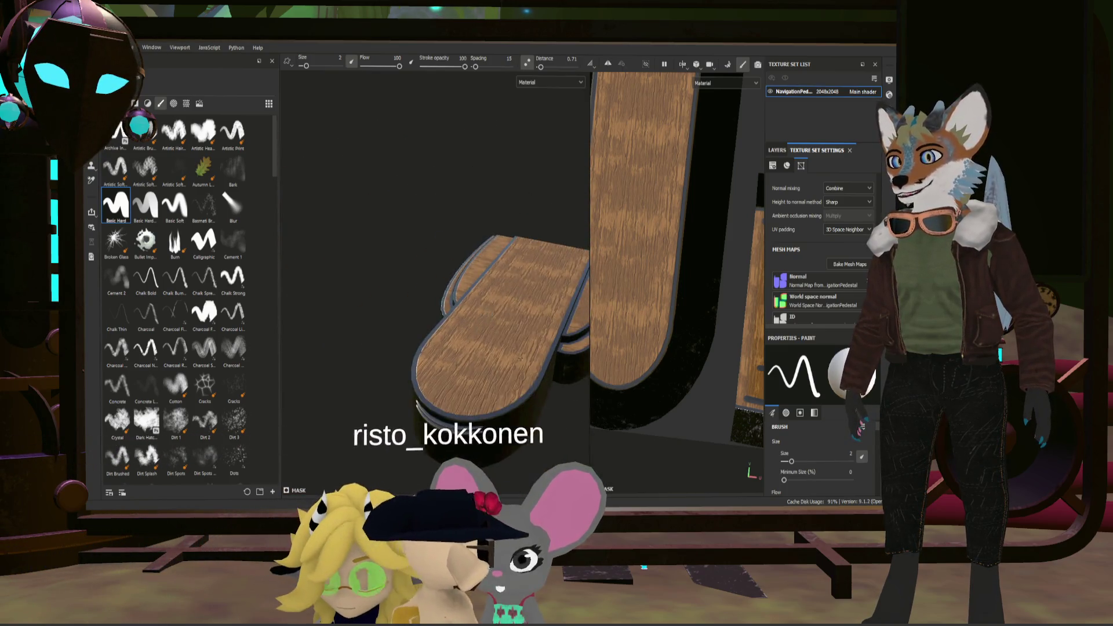
mouse_move(511, 315)
alt+mouse_down()
mouse_move(487, 375)
mouse_move(522, 348)
alt+mouse_up()
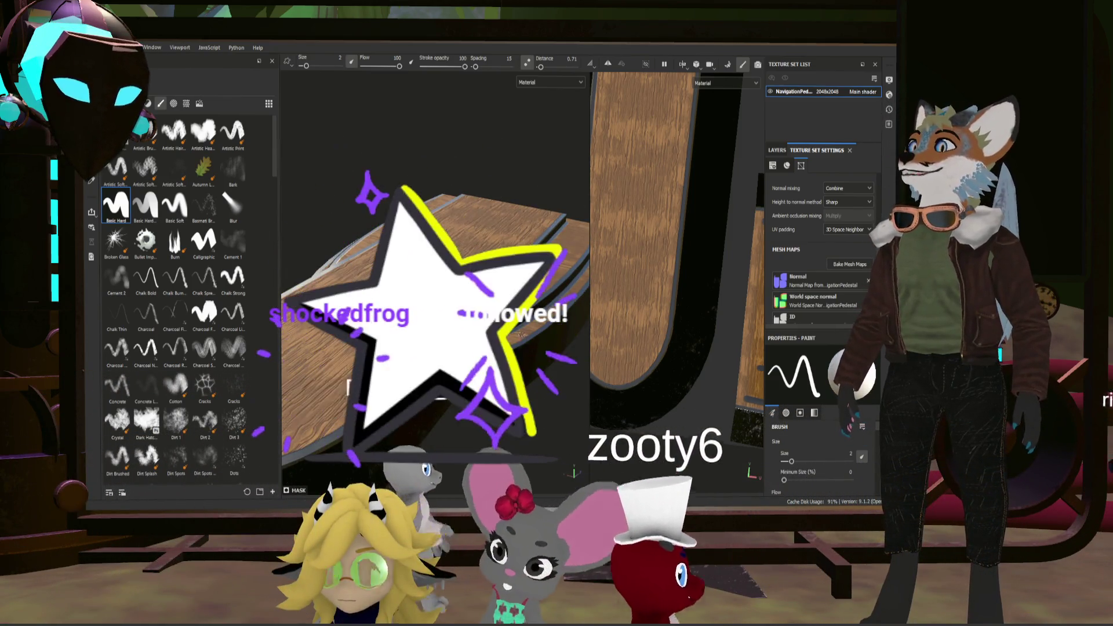
alt+drag(522, 349, 546, 237)
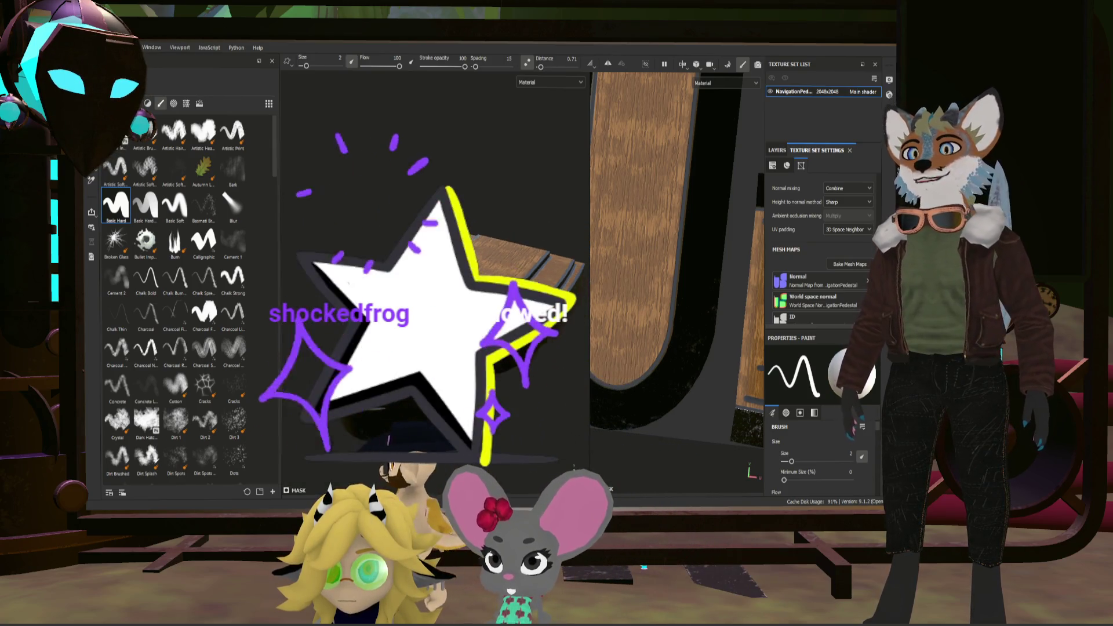
alt+drag(435, 348, 487, 287)
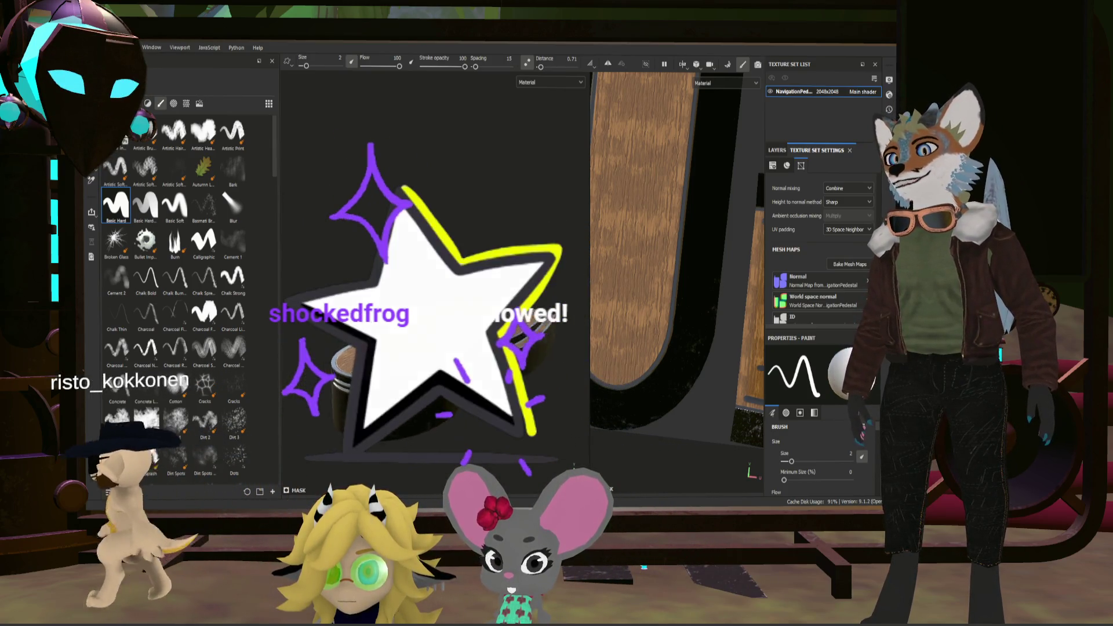
shift+right_drag(428, 345, 427, 346)
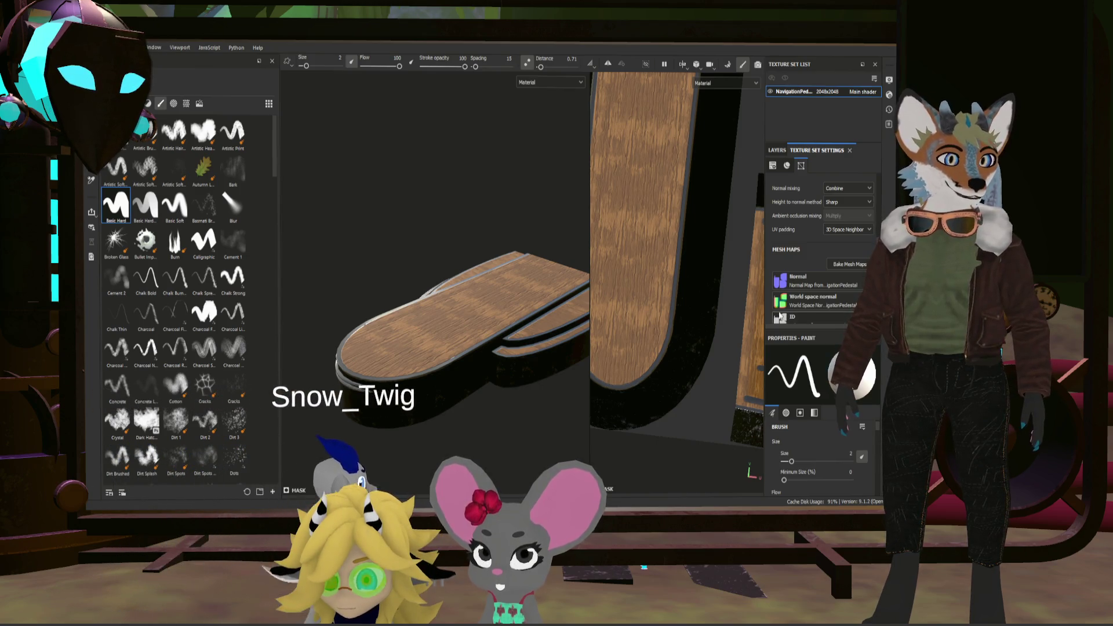
alt+drag(525, 360, 487, 348)
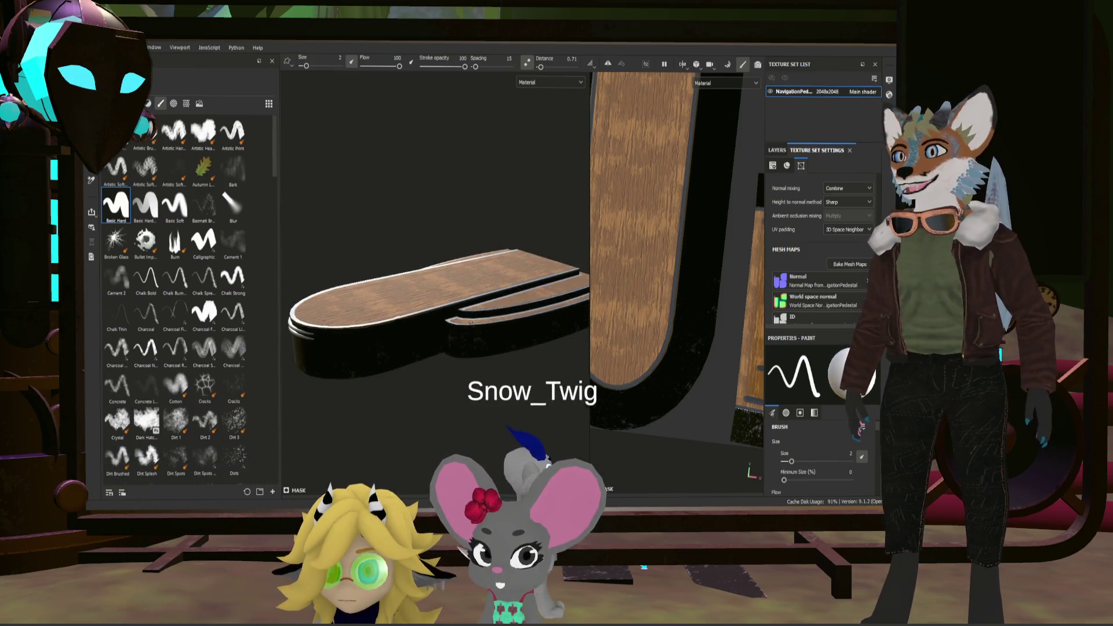
alt+right_drag(484, 312, 501, 338)
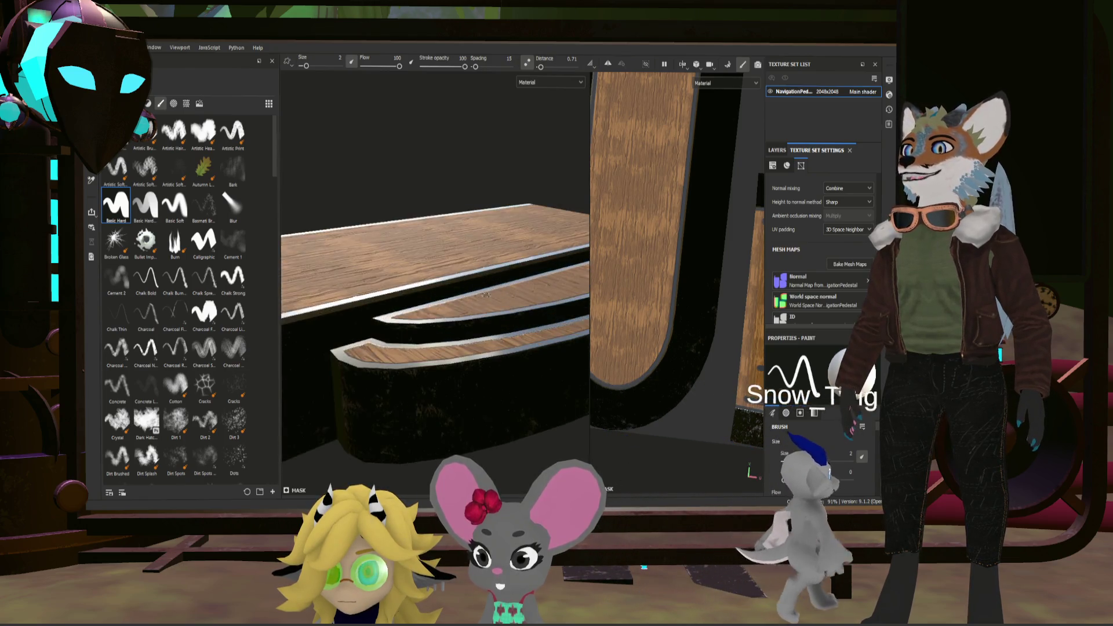
alt+drag(502, 338, 727, 161)
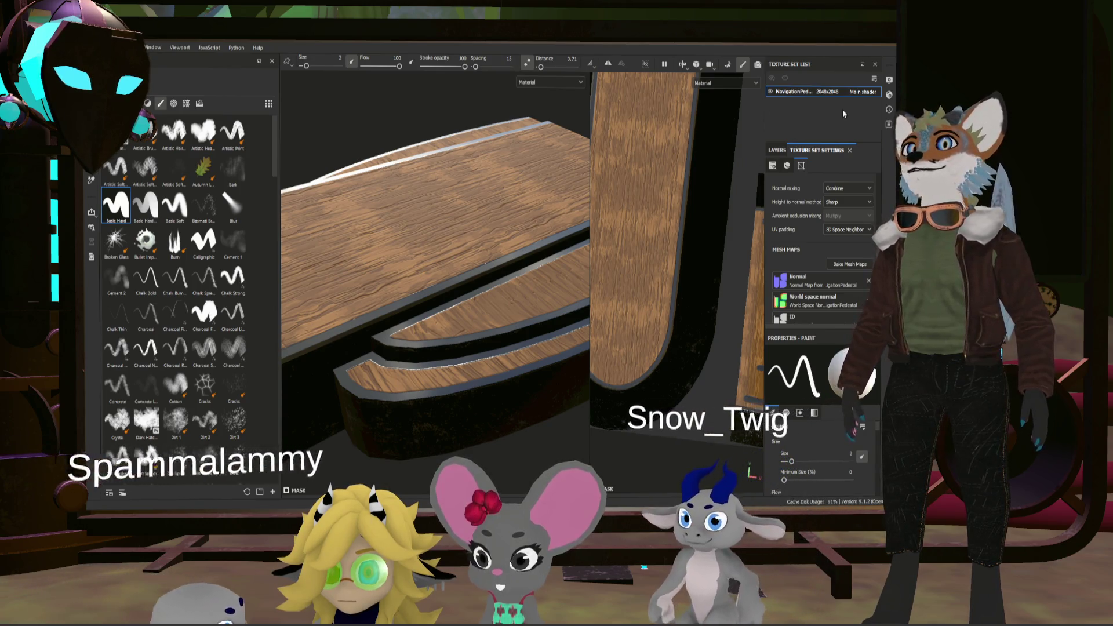
click(777, 151)
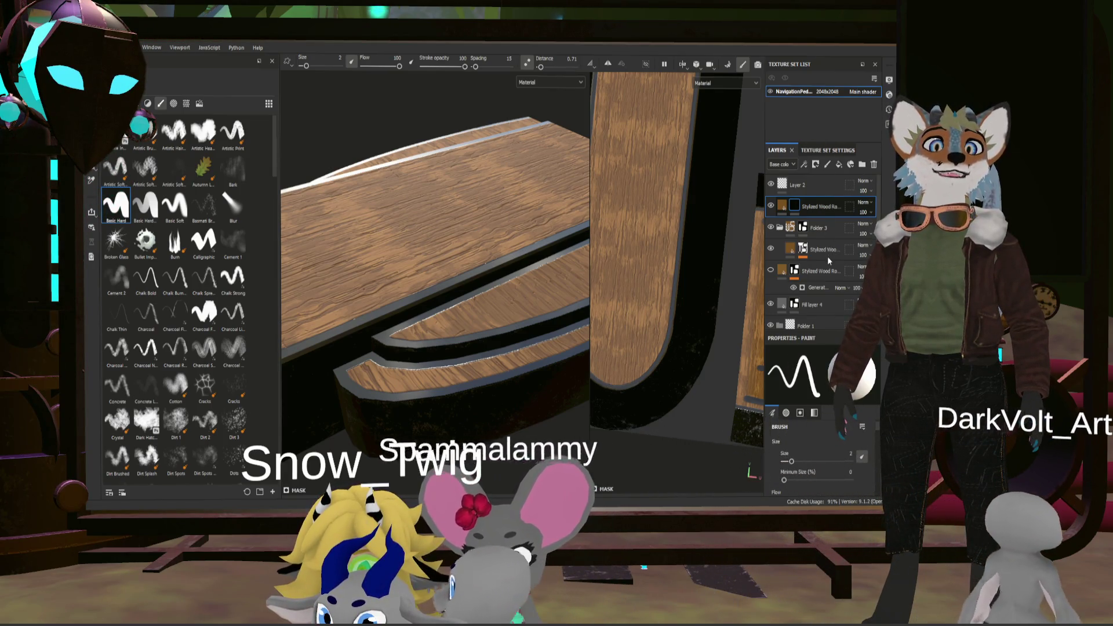
Step: Move Stylized Wood under Folder 3 and lower its edge wear so the white plank edges fade
drag(814, 207, 827, 256)
click(804, 228)
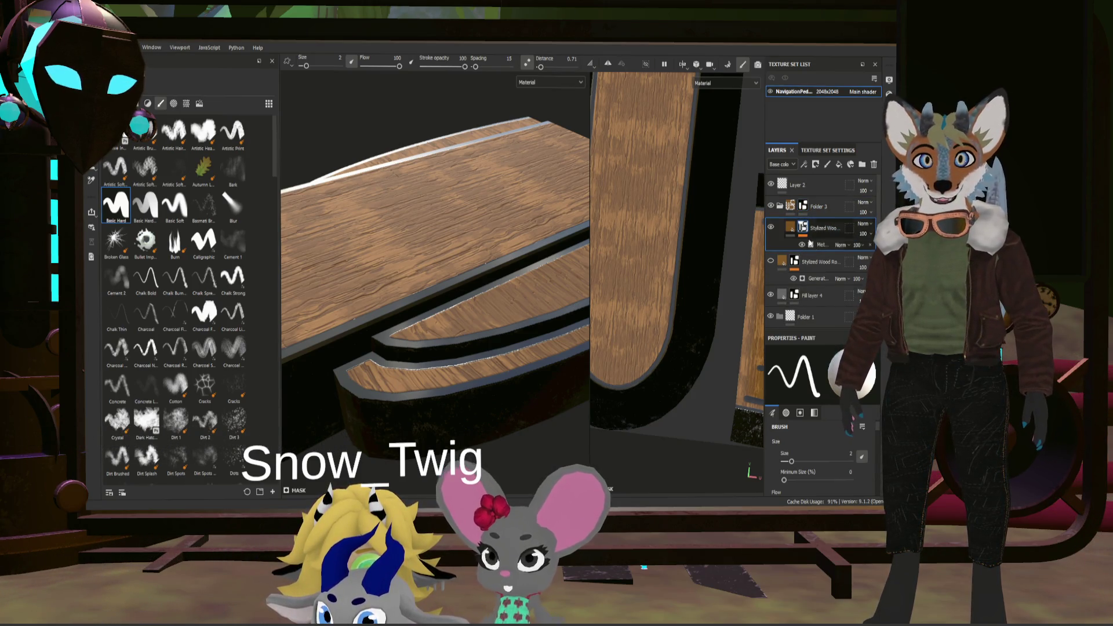
click(820, 244)
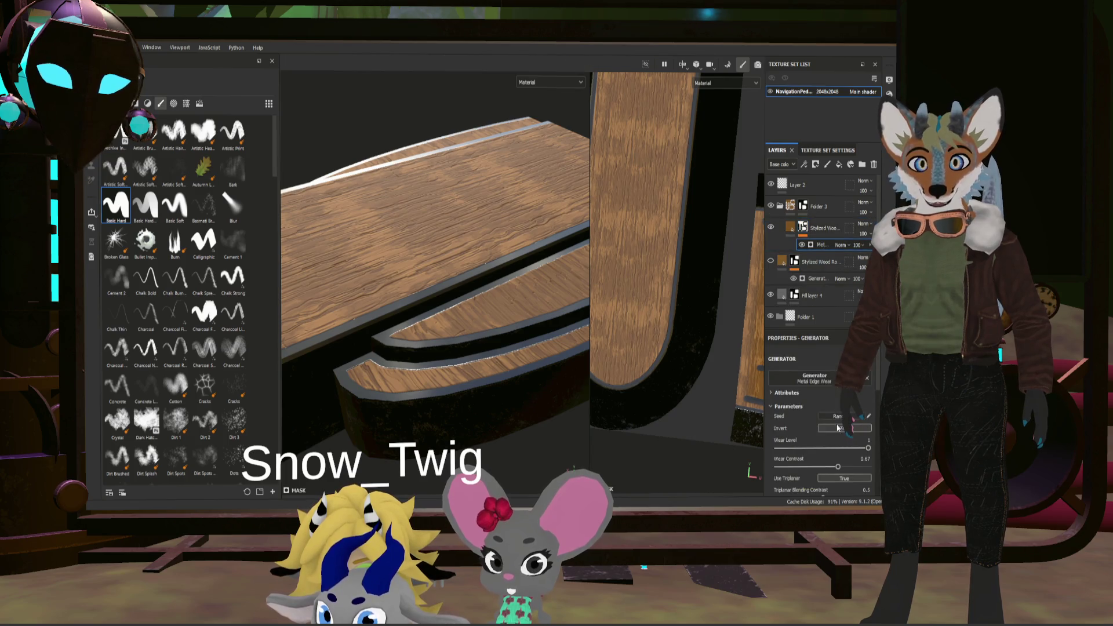
drag(866, 448, 865, 449)
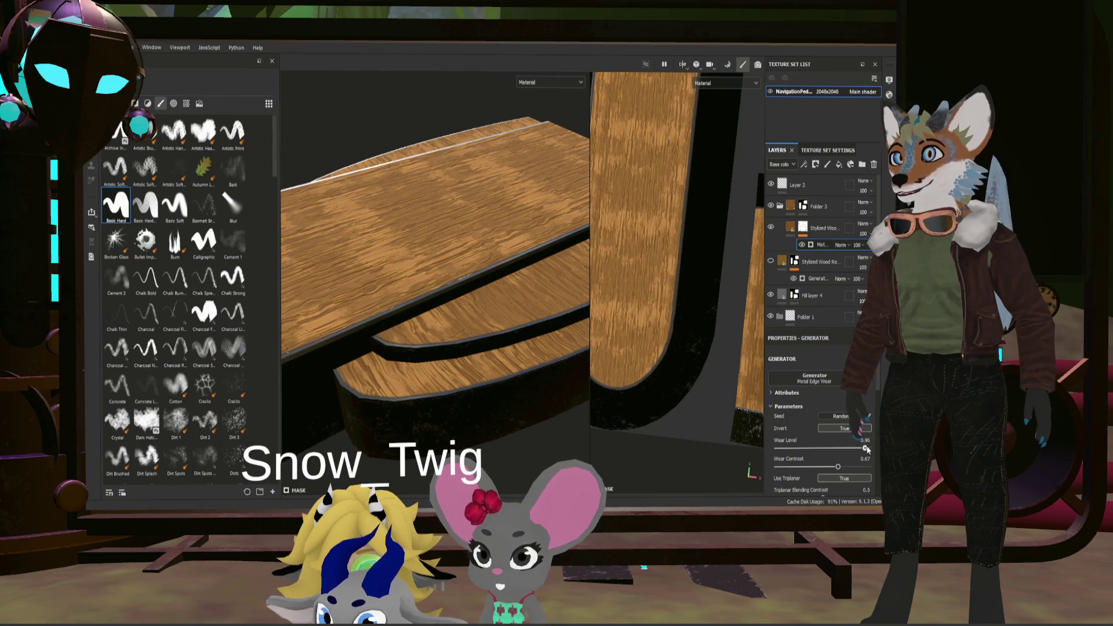
scroll(641, 435, down, 3)
alt+drag(516, 381, 488, 326)
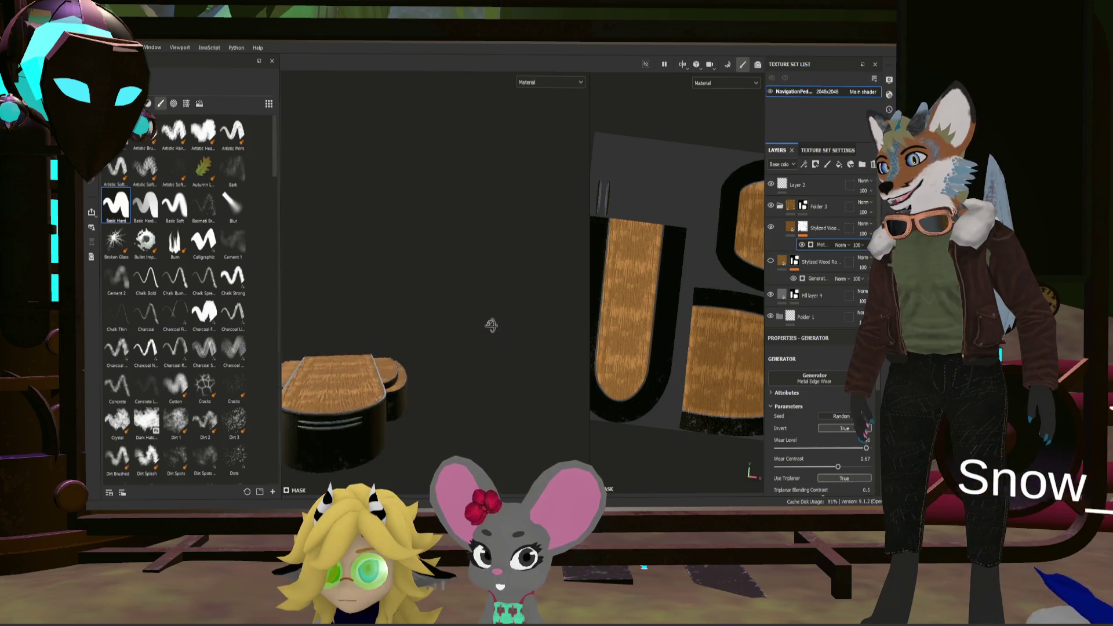
mouse_move(487, 326)
alt+mouse_down()
mouse_move(486, 364)
mouse_move(433, 310)
mouse_move(420, 323)
alt+mouse_up()
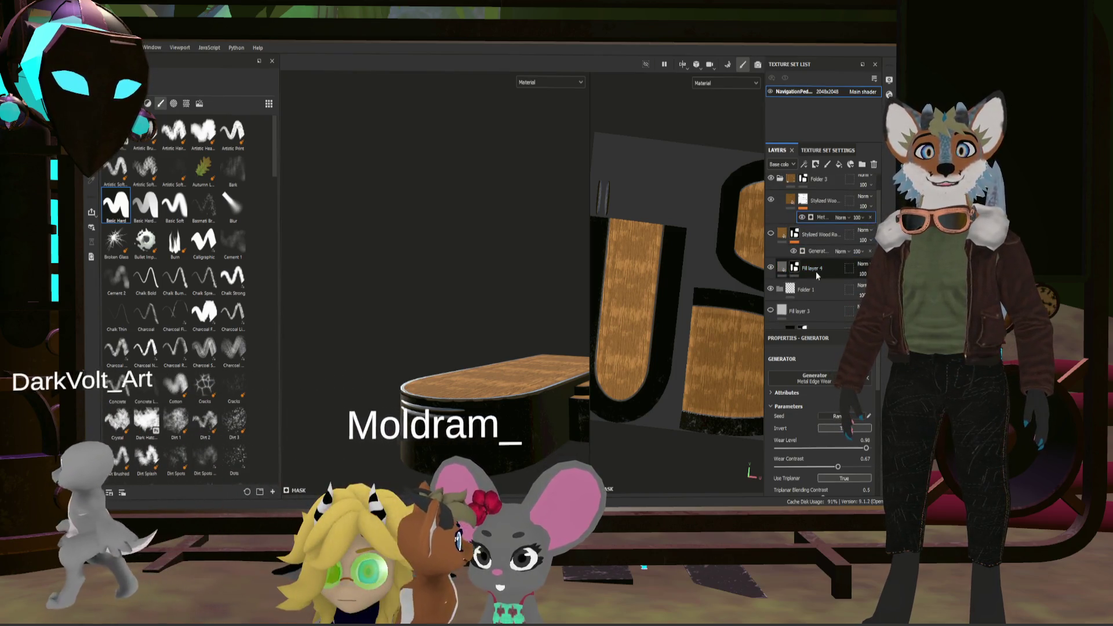
scroll(810, 274, down, 2)
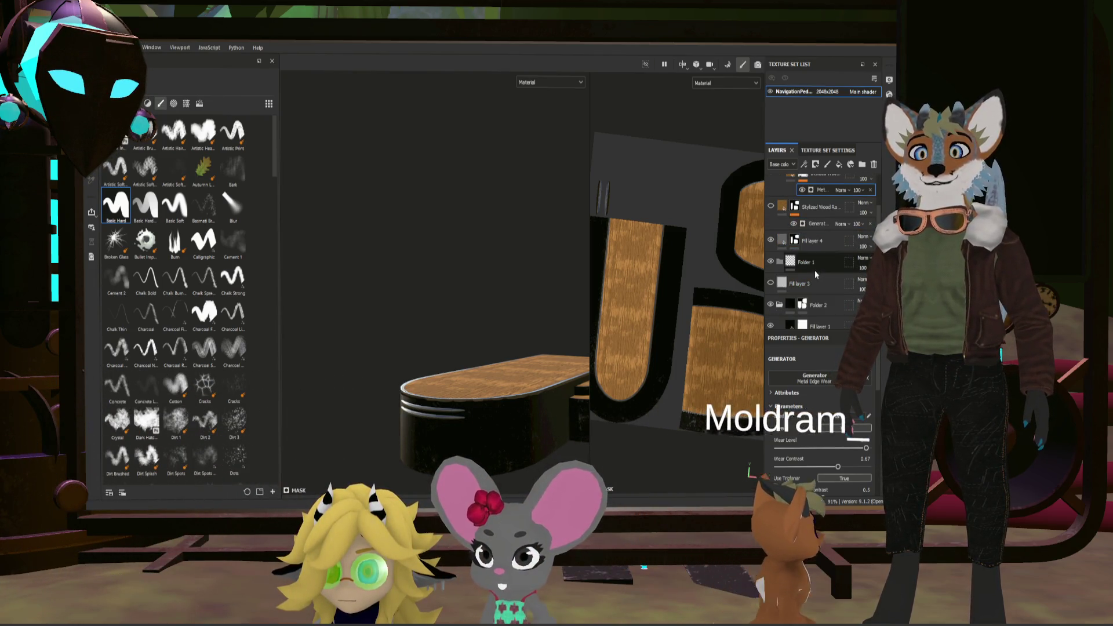
scroll(815, 271, up, 2)
Step: Make Fill layer 4's generator a Metal Edge Wear with wear level 0.36, grunge scale 1 and triplanar on
click(796, 297)
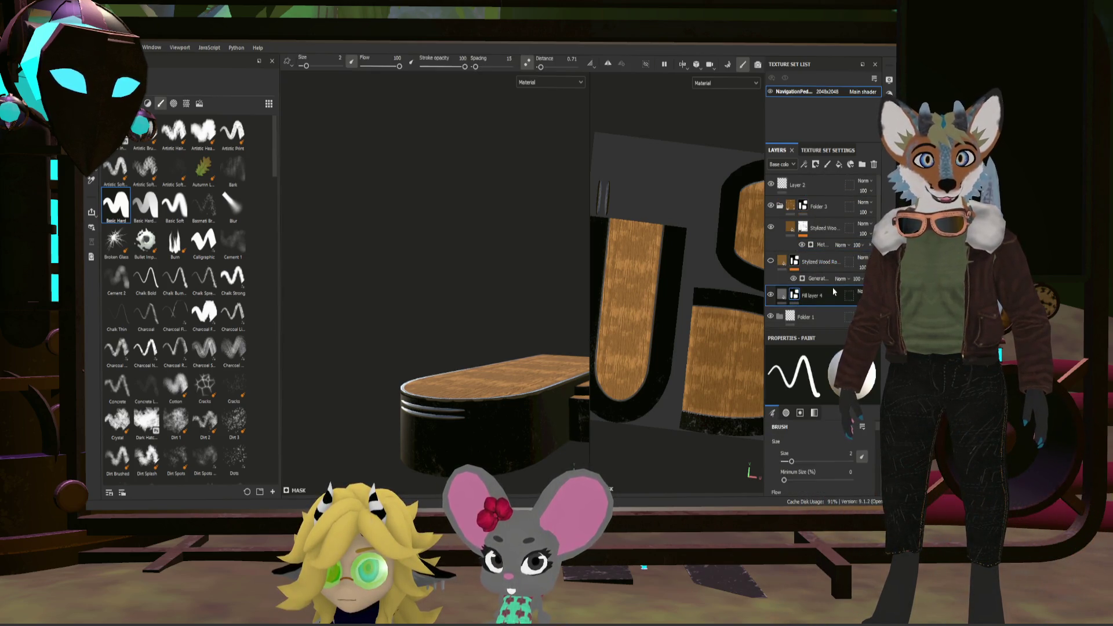
click(821, 334)
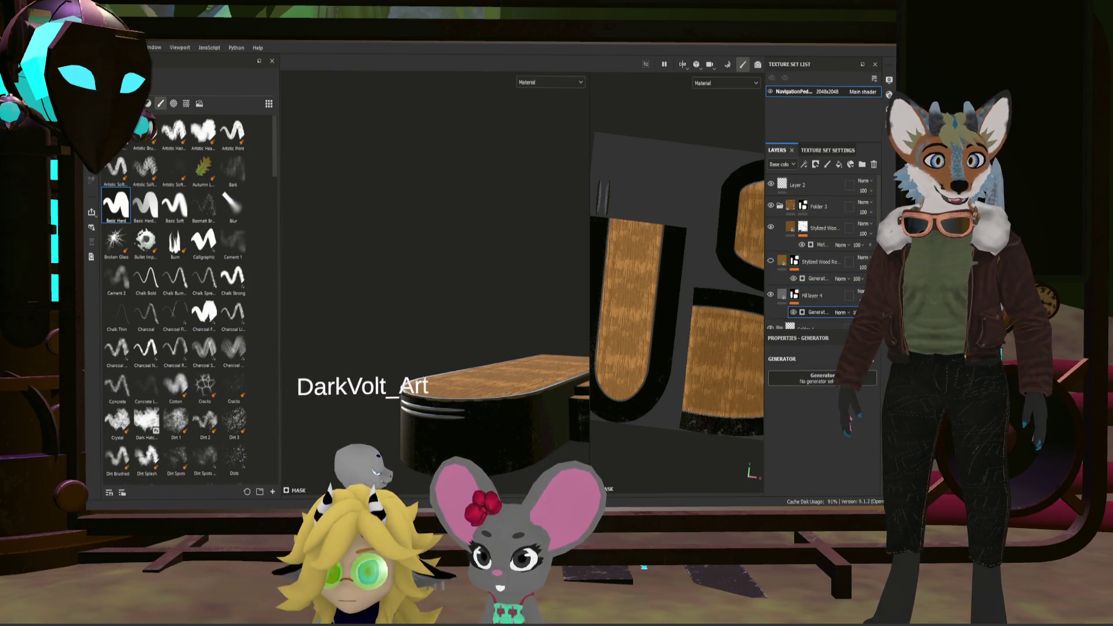
click(855, 467)
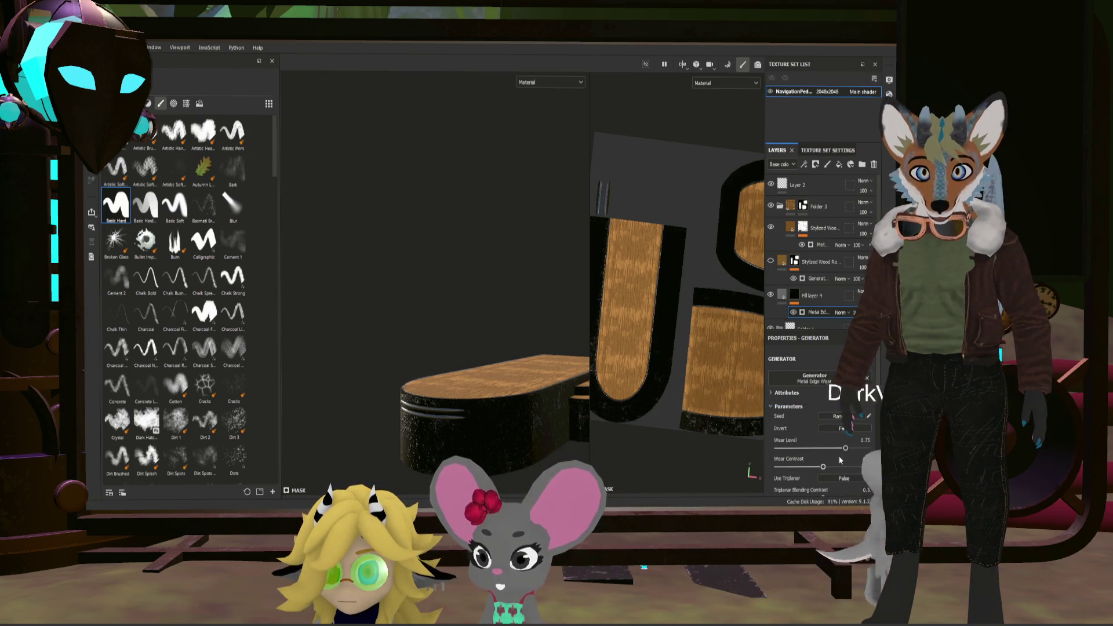
drag(778, 448, 826, 450)
scroll(818, 417, down, 2)
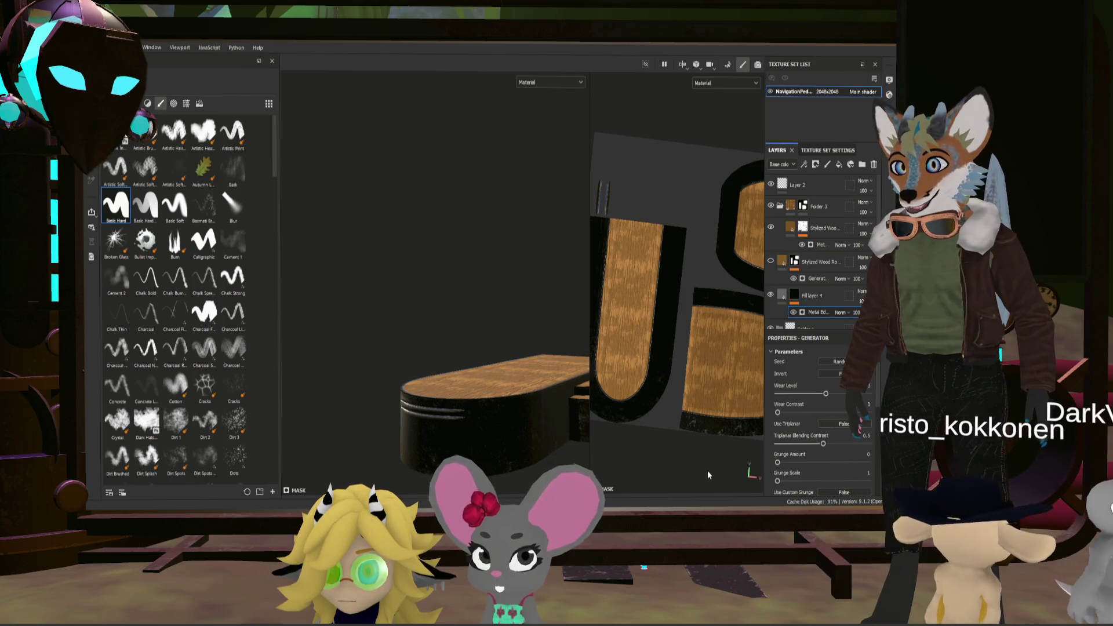
drag(794, 481, 778, 480)
click(843, 423)
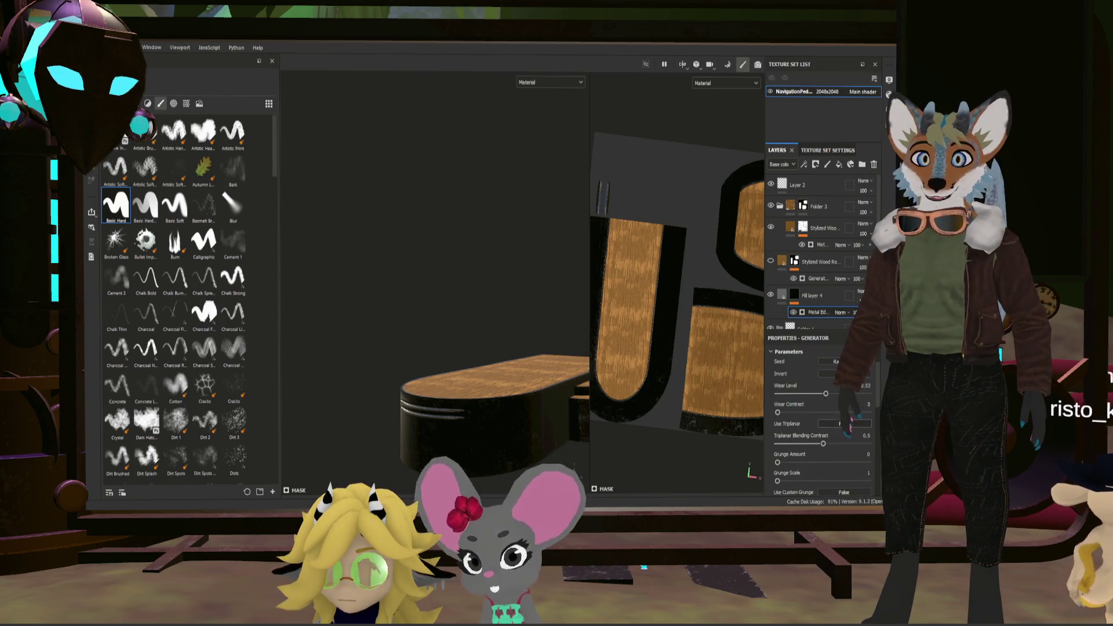
scroll(574, 418, up, 2)
Step: Raise the metal edge wear's level and contrast so the base rim reads brighter
alt+drag(597, 419, 499, 408)
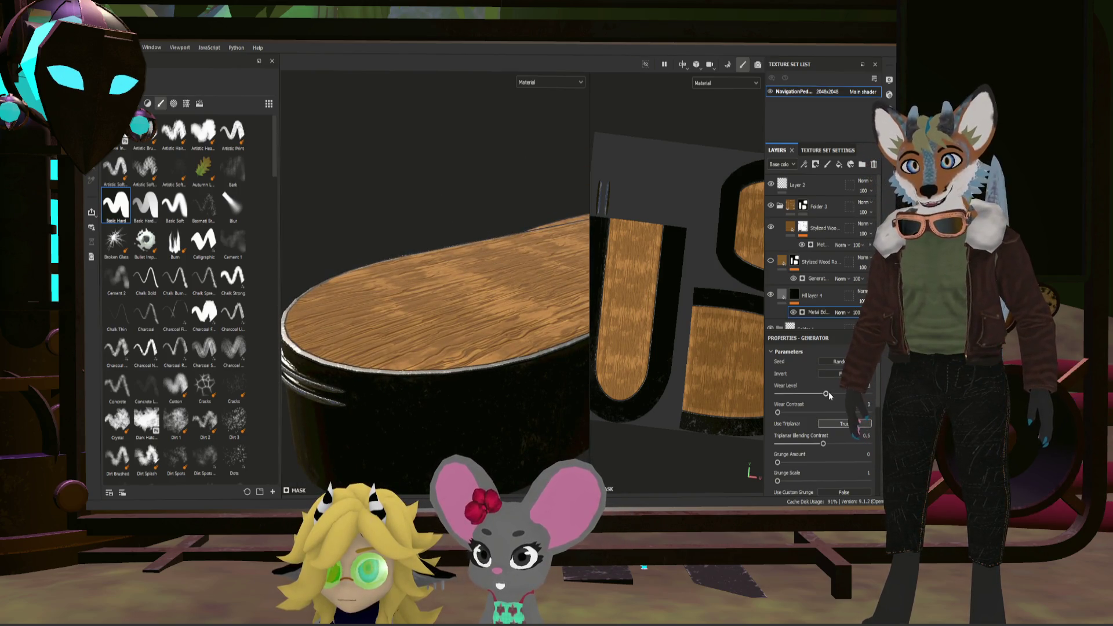
drag(827, 394, 857, 394)
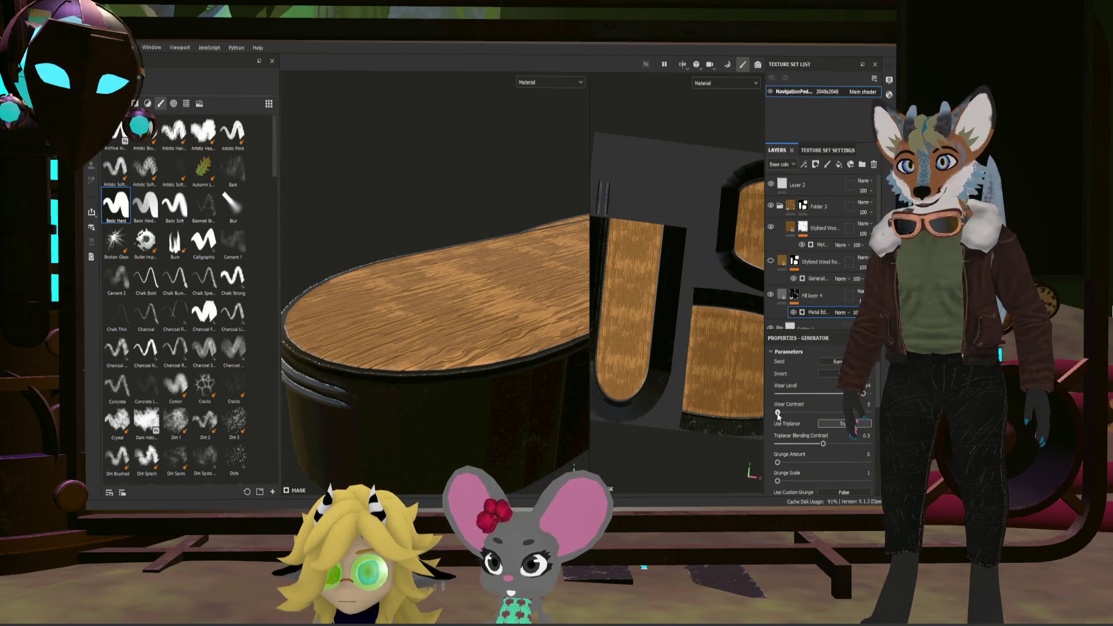
drag(778, 415, 867, 413)
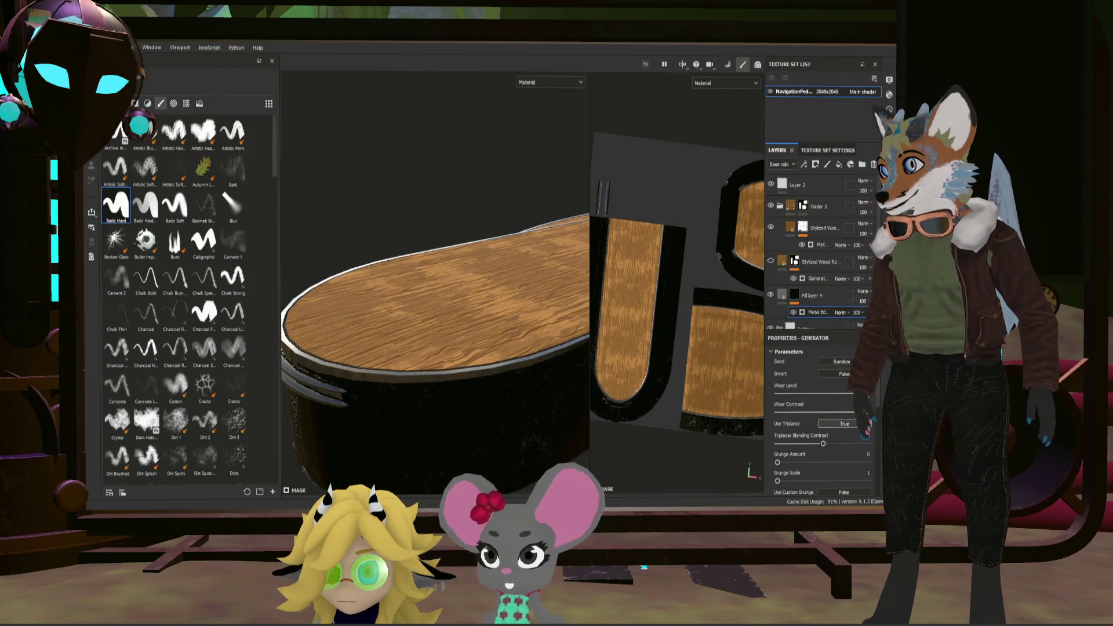
mouse_move(581, 388)
alt+mouse_down()
mouse_move(512, 331)
mouse_move(466, 376)
alt+mouse_up()
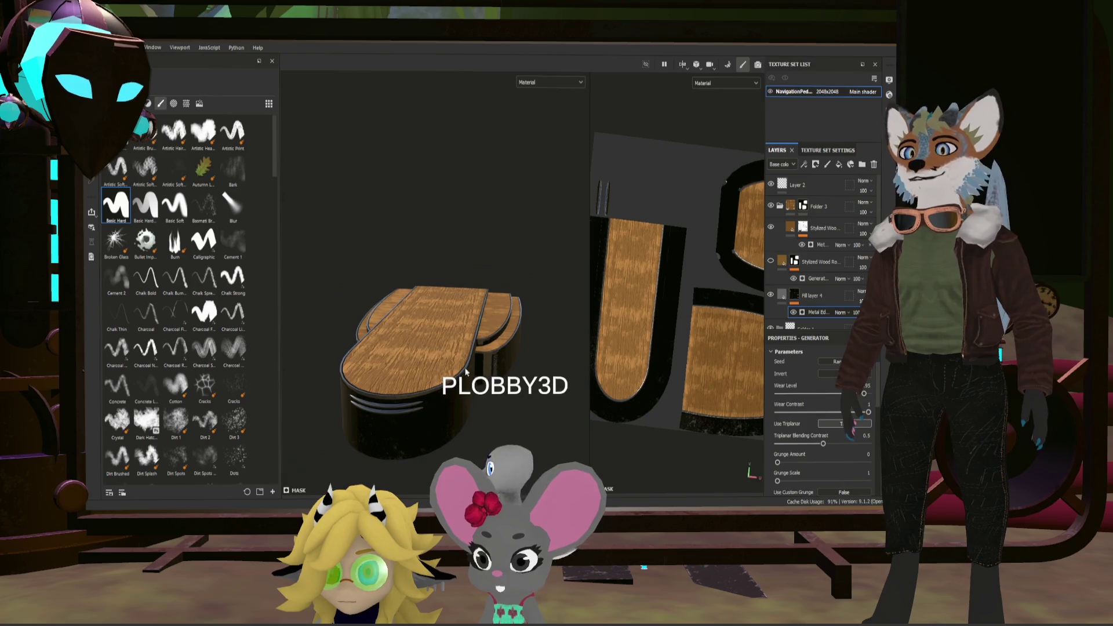
Step: Orbit around the model's sides and steps, then widen the 3D viewport
alt+drag(483, 416, 477, 396)
scroll(499, 367, up, 2)
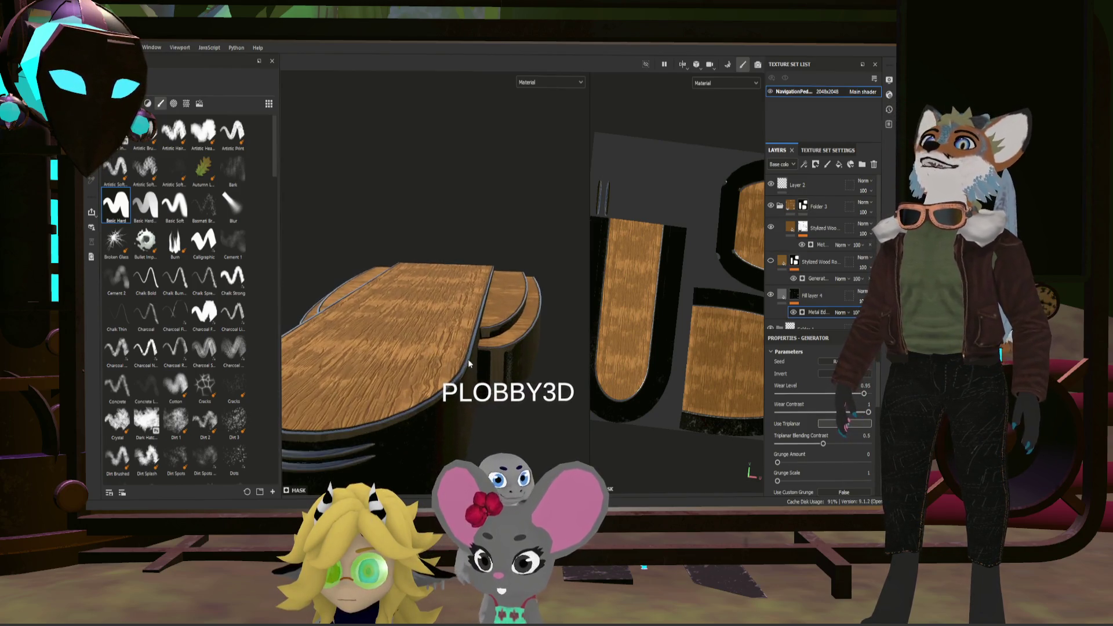
mouse_move(475, 354)
alt+mouse_down()
mouse_move(493, 366)
mouse_move(469, 339)
mouse_move(609, 338)
alt+mouse_up()
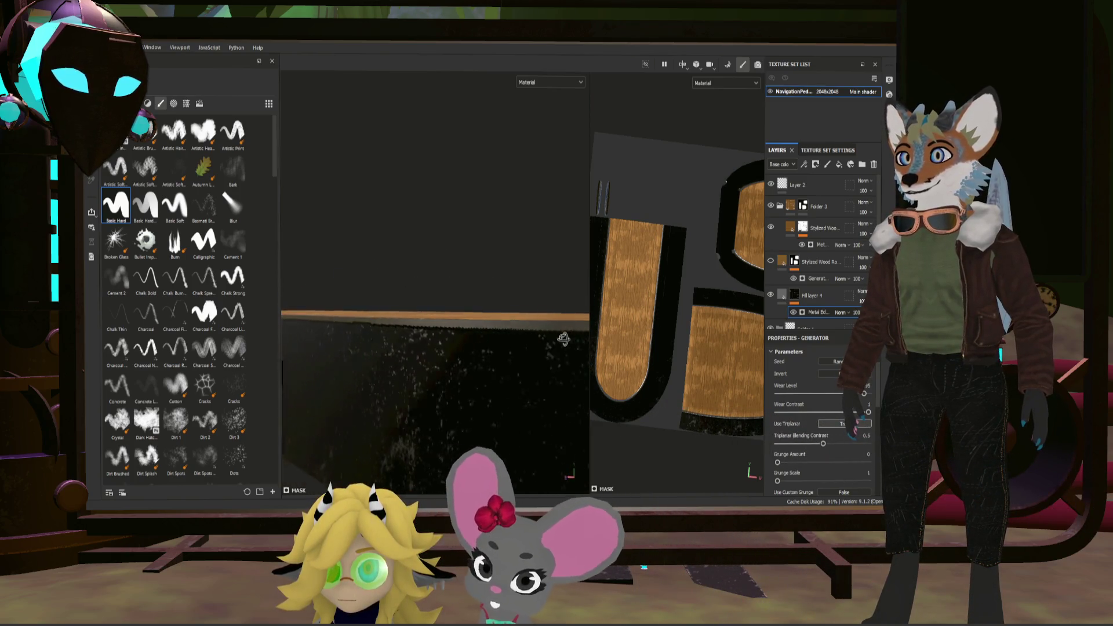
alt+drag(610, 338, 444, 356)
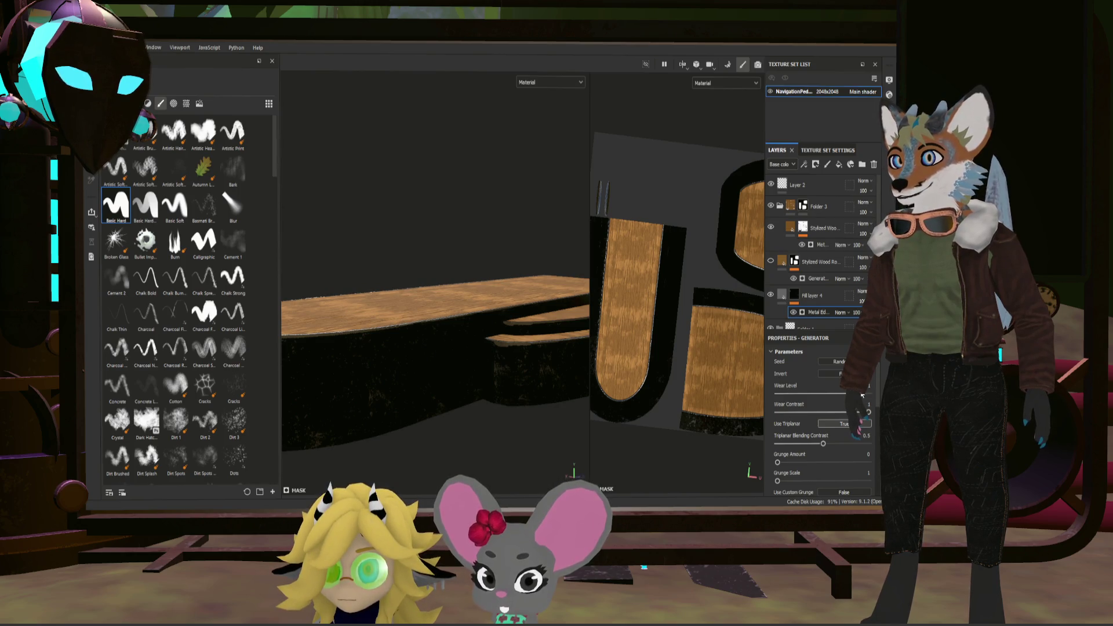
mouse_move(540, 357)
alt+mouse_down()
mouse_move(485, 354)
mouse_move(453, 331)
mouse_move(521, 359)
mouse_move(430, 345)
mouse_move(450, 341)
mouse_move(449, 355)
mouse_move(468, 355)
alt+mouse_up()
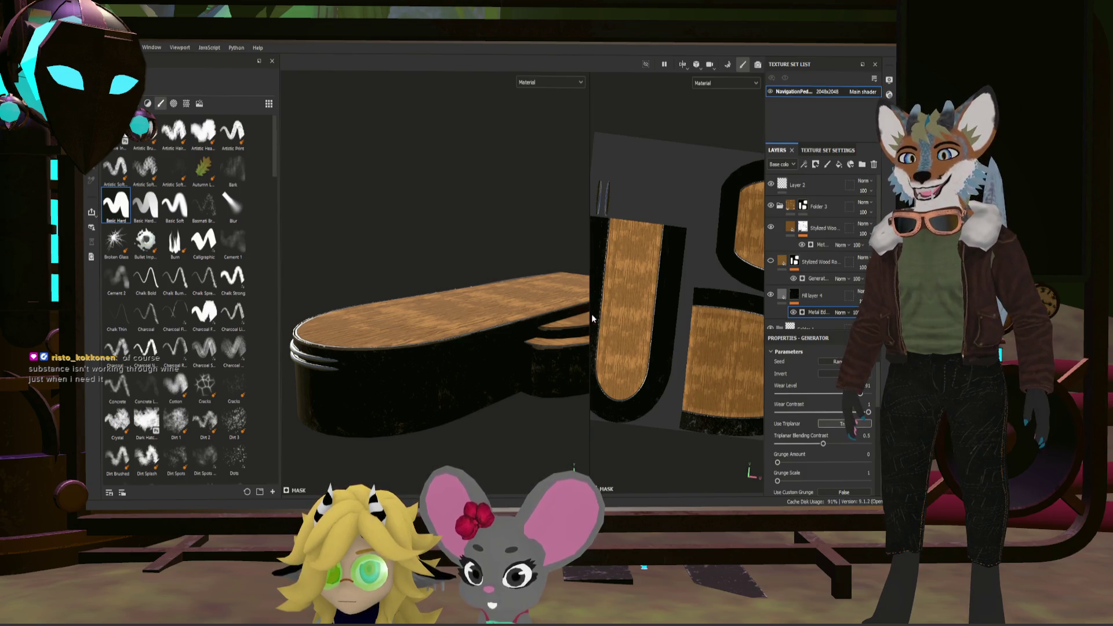
drag(593, 317, 720, 318)
mouse_move(521, 331)
alt+mouse_down()
mouse_move(446, 325)
mouse_move(514, 331)
alt+mouse_up()
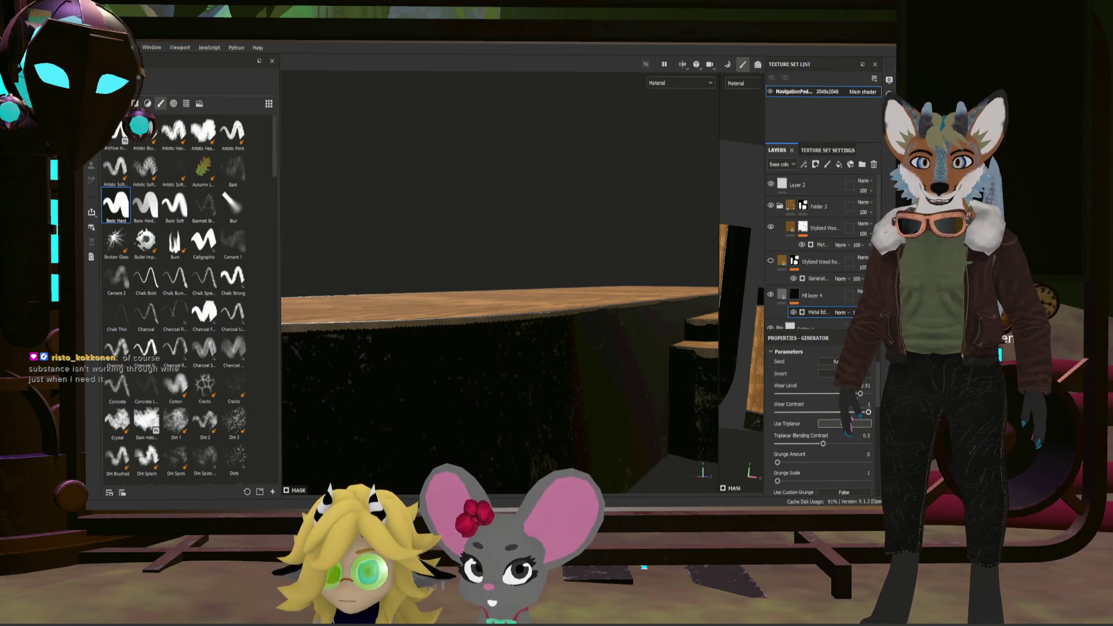
Step: Cut the edge wear's edge smoothness to a small value and lower its curvature weight
drag(858, 397, 862, 394)
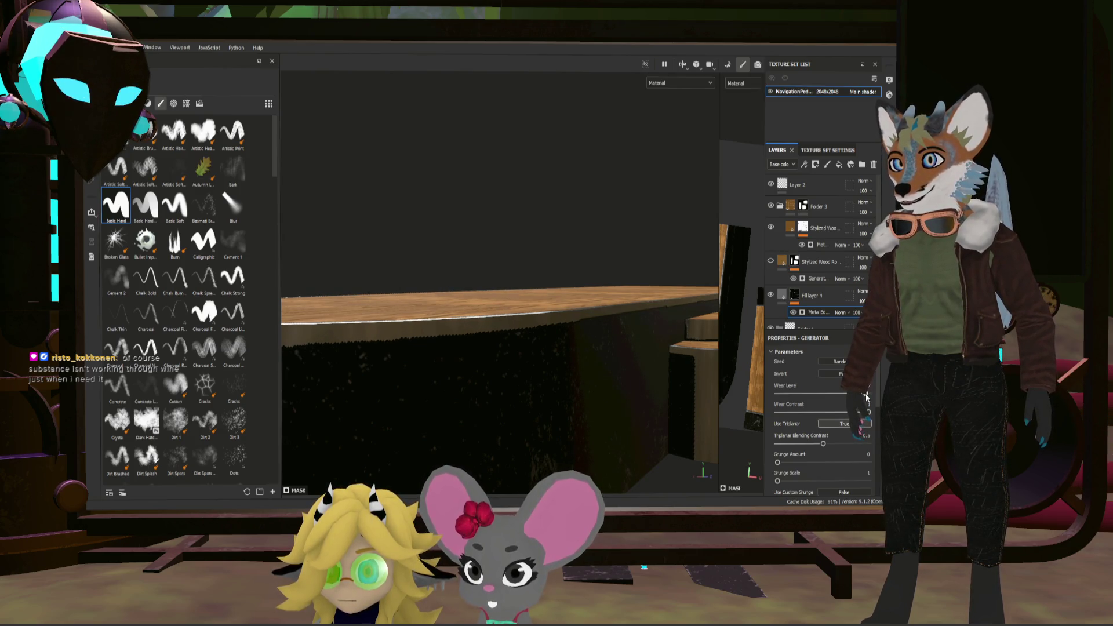
scroll(591, 366, down, 5)
mouse_move(585, 370)
alt+mouse_down()
mouse_move(638, 340)
mouse_move(601, 377)
alt+mouse_up()
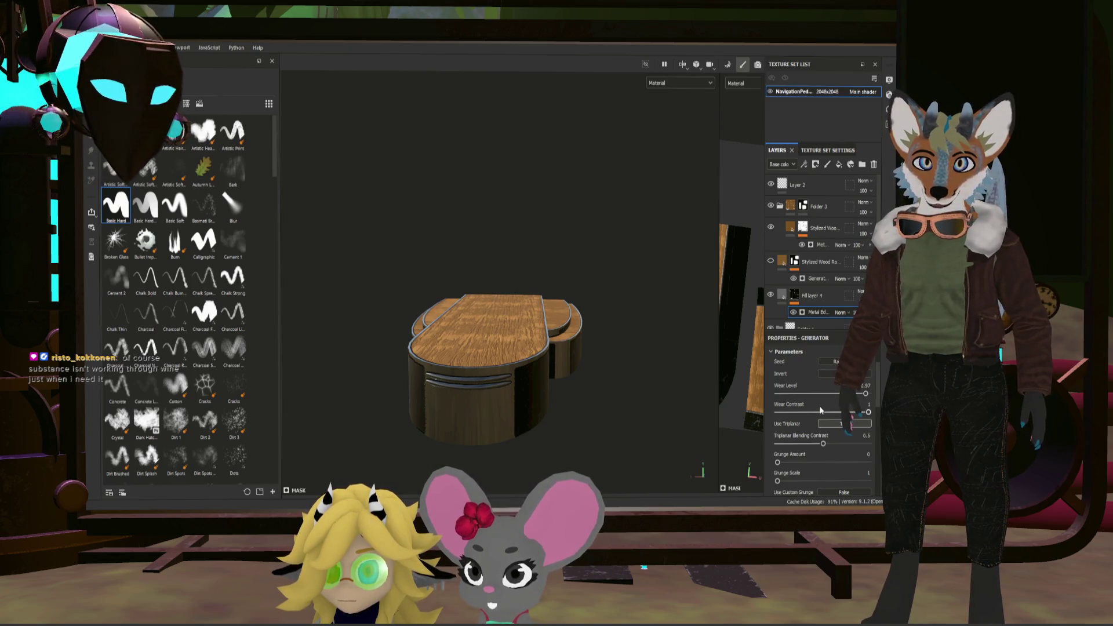
scroll(820, 408, down, 2)
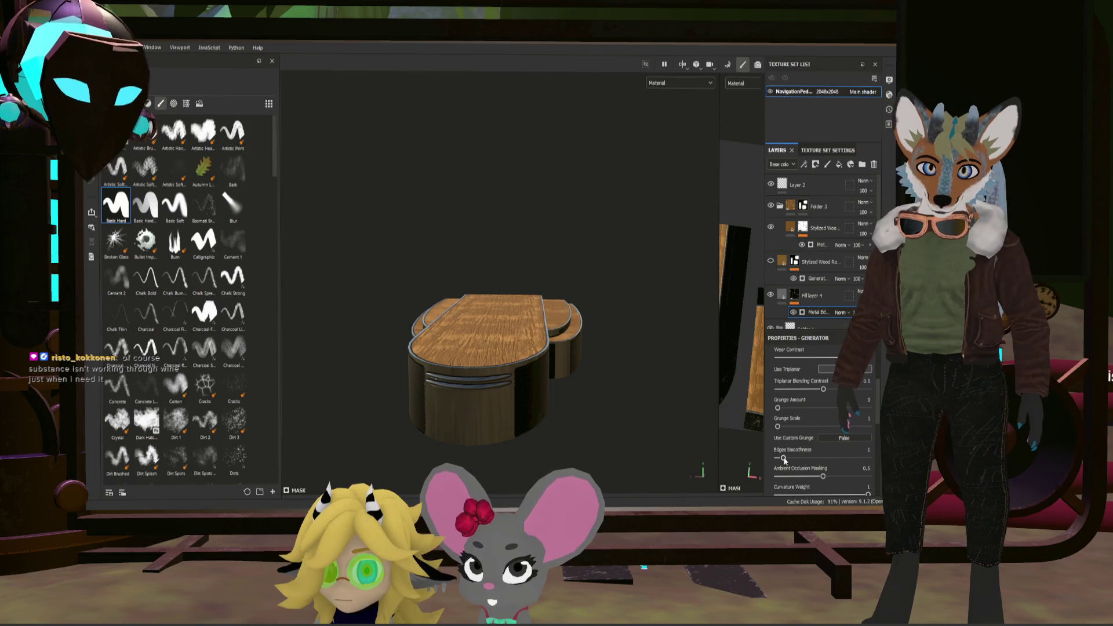
drag(842, 446, 773, 440)
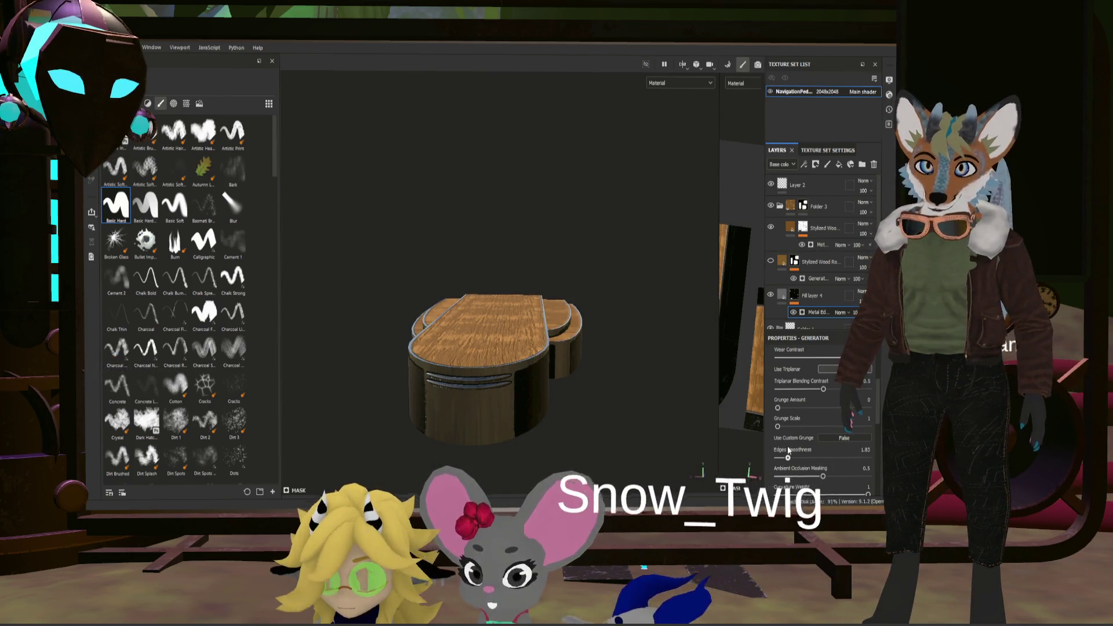
drag(772, 441, 782, 446)
scroll(841, 467, down, 2)
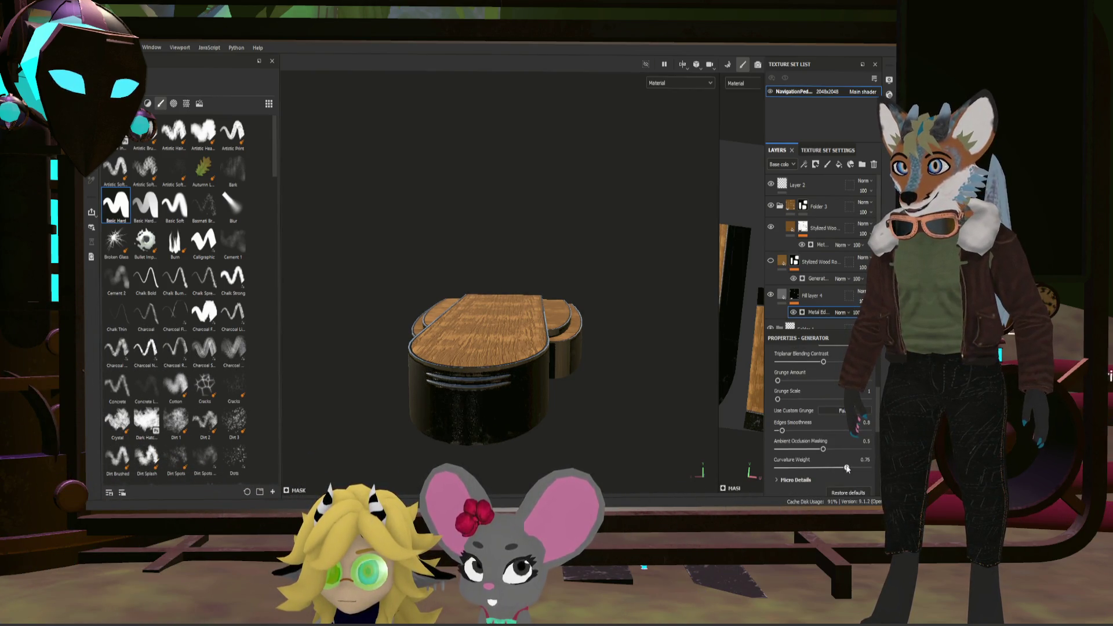
drag(829, 467, 809, 467)
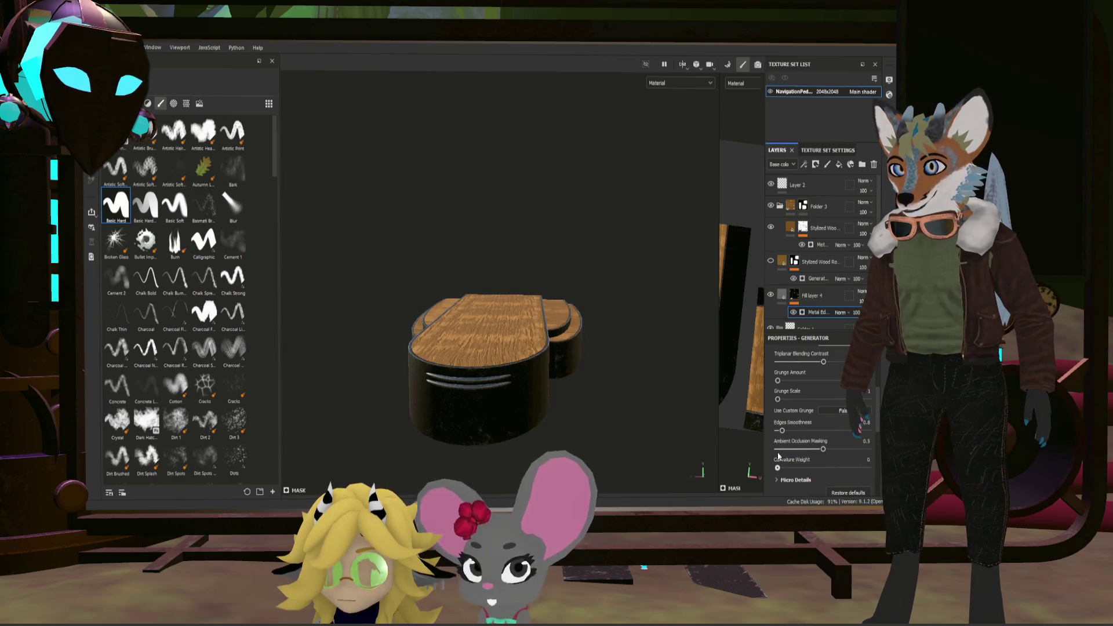
scroll(809, 435, up, 5)
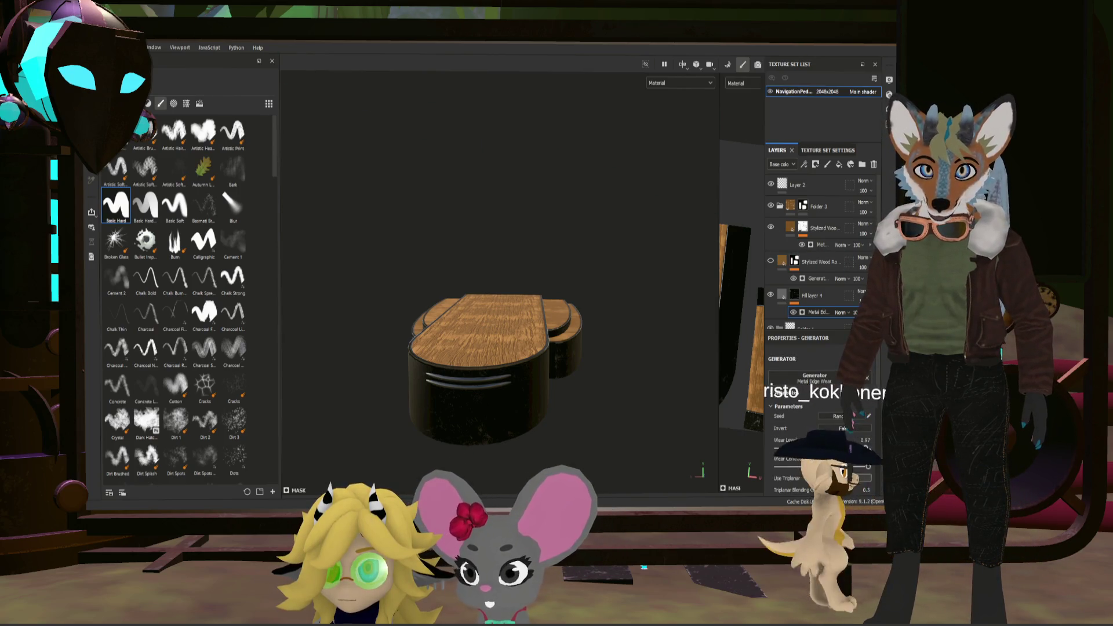
Step: Push the wear level just below maximum, nudge curvature weight down and check the result around the model
click(867, 449)
drag(867, 449, 865, 449)
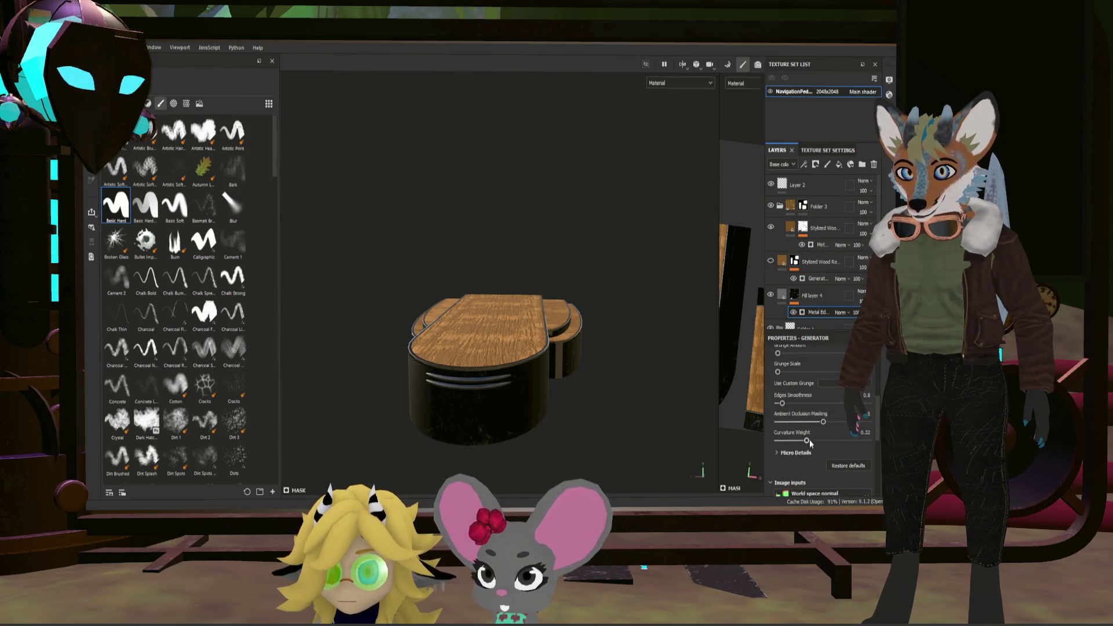
click(806, 441)
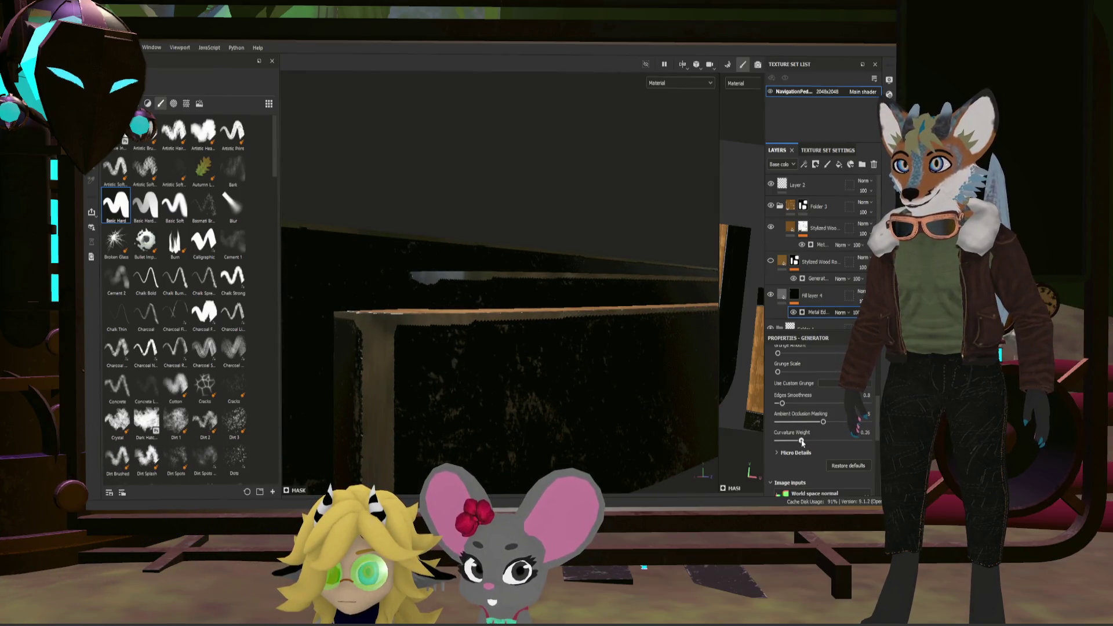
alt+drag(487, 418, 524, 471)
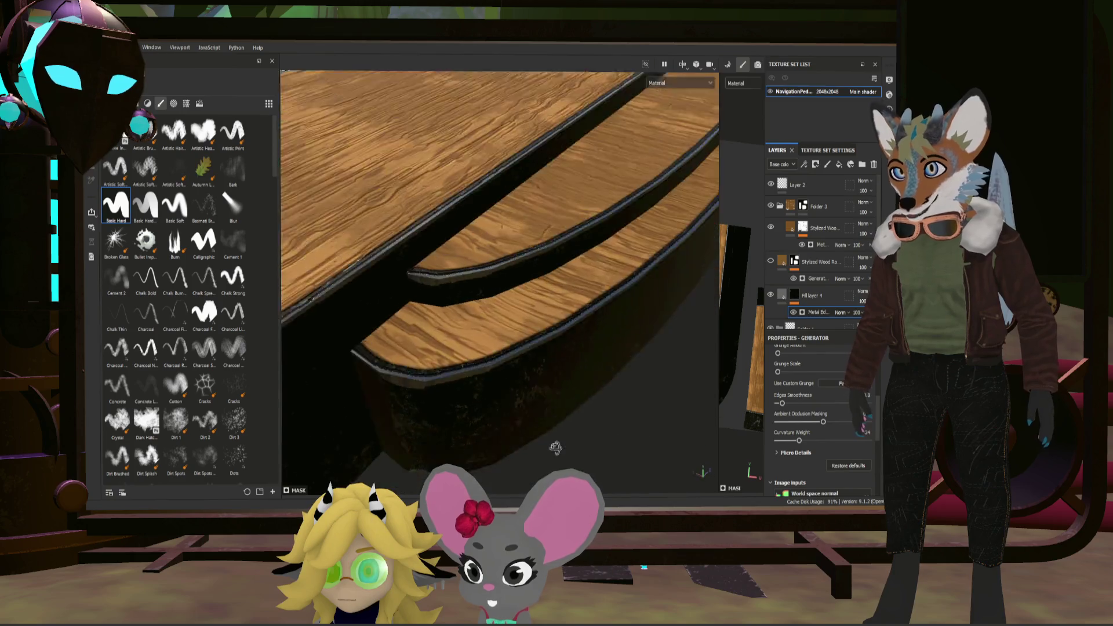
alt+drag(534, 380, 558, 331)
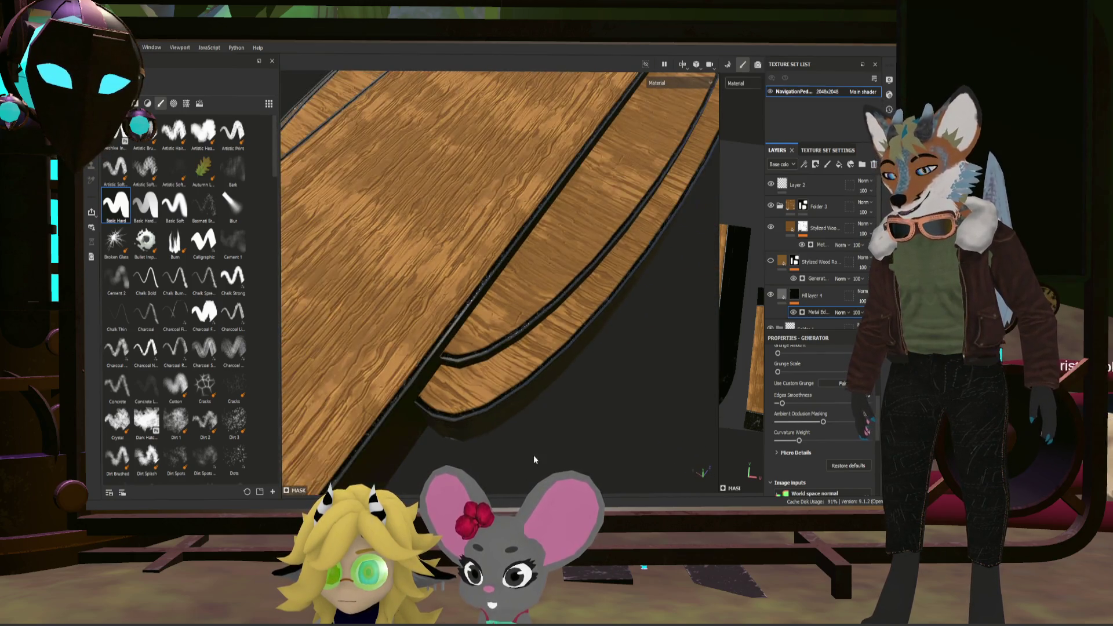
mouse_move(451, 390)
alt+mouse_down()
mouse_move(404, 420)
mouse_move(377, 416)
mouse_move(430, 430)
mouse_move(468, 401)
mouse_move(471, 383)
mouse_move(511, 386)
mouse_move(611, 457)
mouse_move(449, 431)
mouse_move(425, 405)
mouse_move(452, 409)
alt+mouse_up()
scroll(431, 430, up, 5)
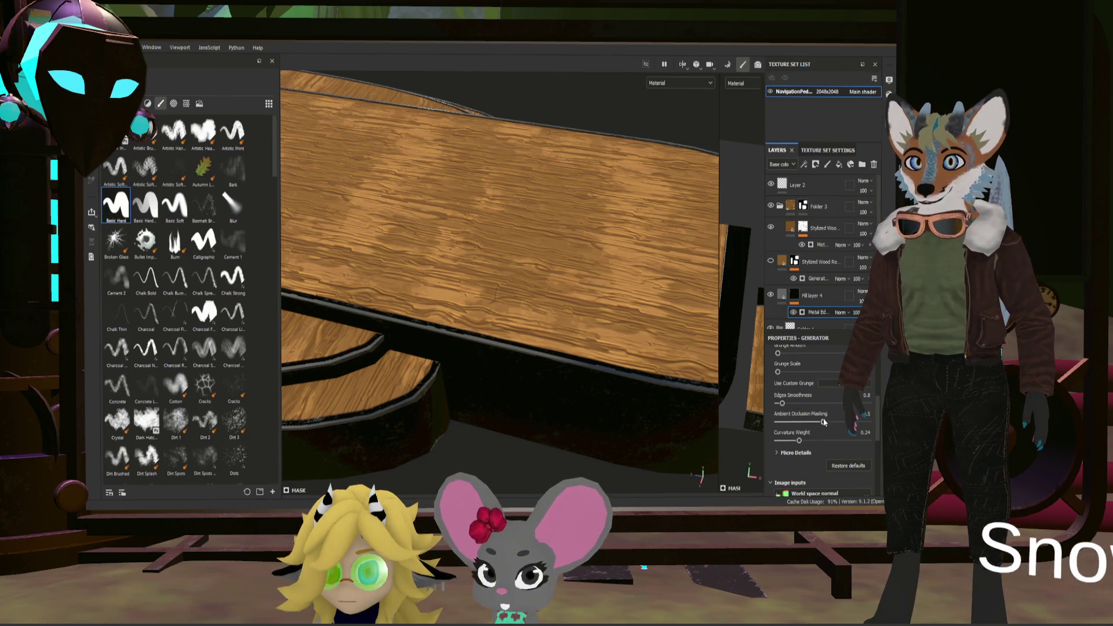
scroll(824, 422, up, 3)
scroll(863, 393, up, 1)
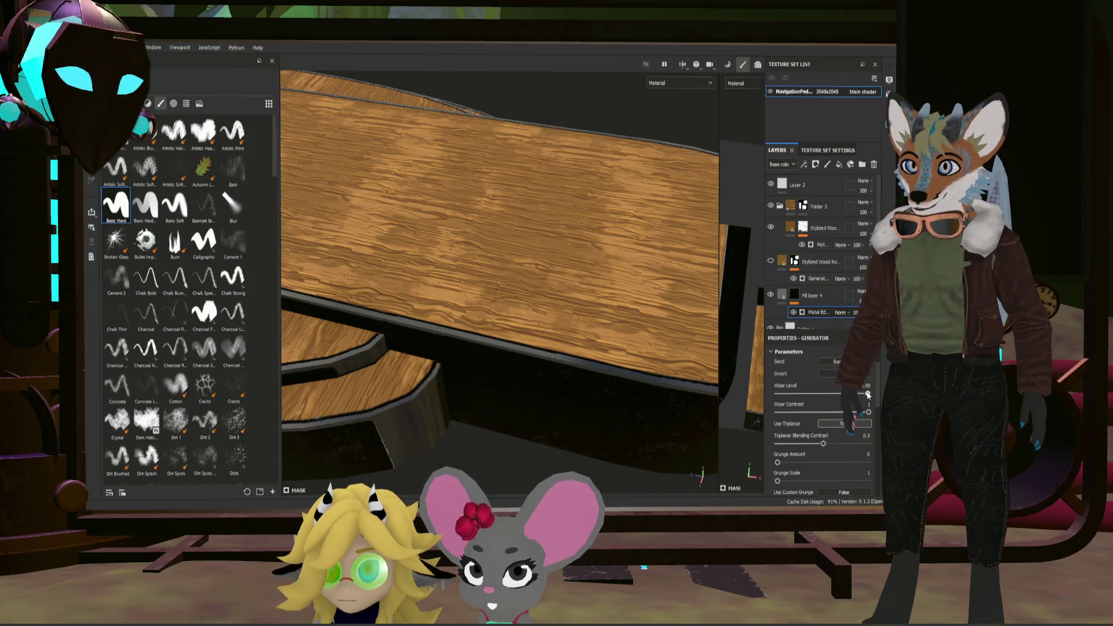
Step: Turn on triplanar projection, lower the wear level slightly and set curvature weight near 0.25
click(857, 424)
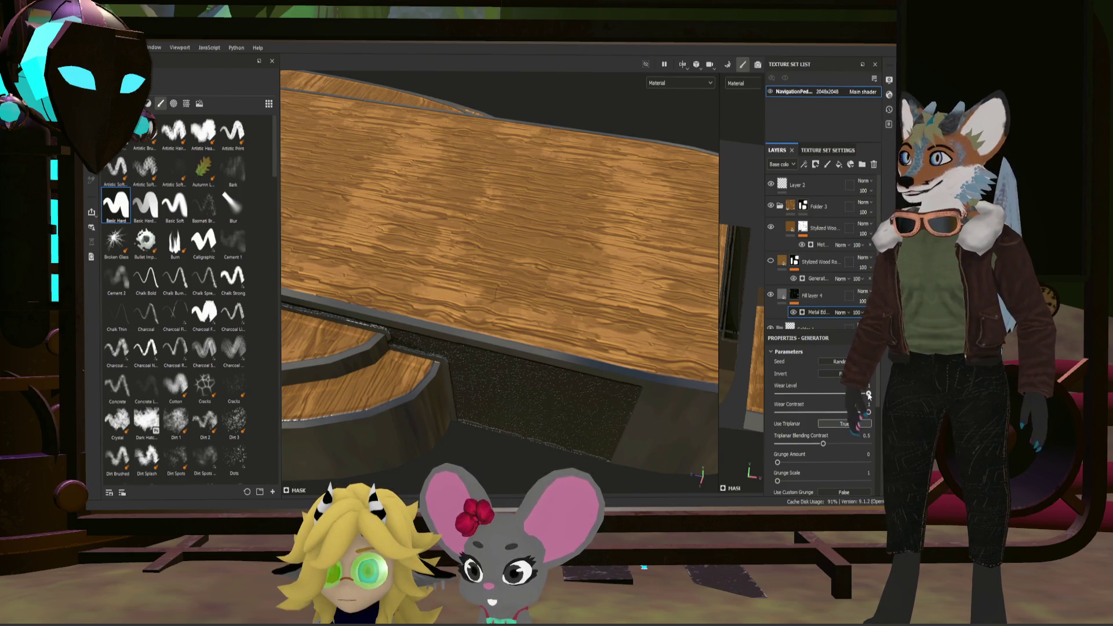
drag(868, 394, 865, 395)
scroll(827, 446, down, 5)
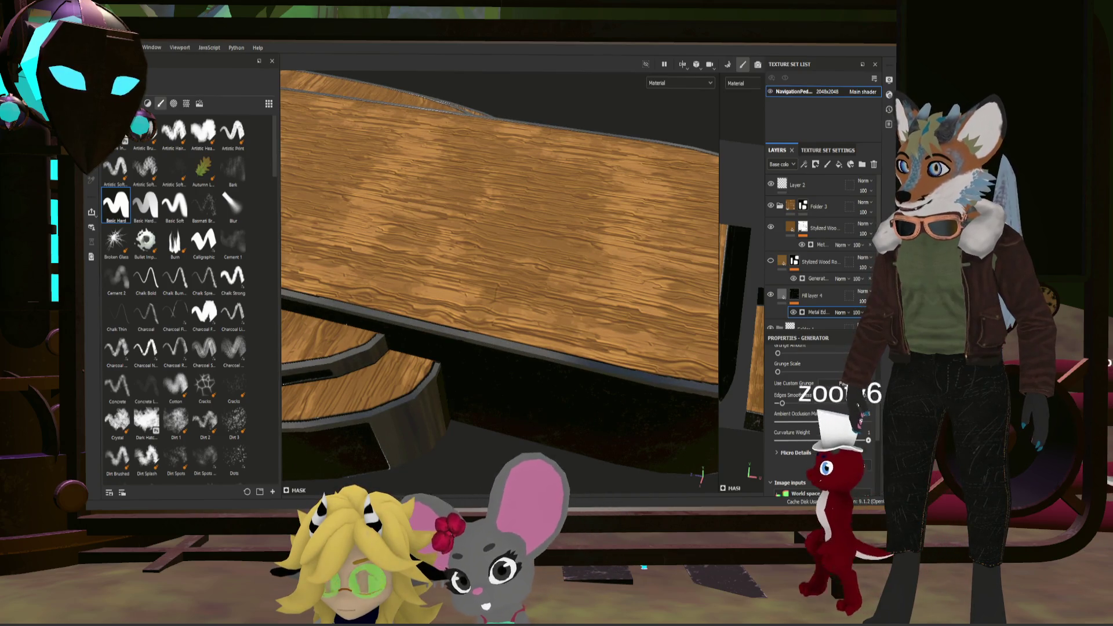
mouse_move(870, 439)
mouse_down()
mouse_move(764, 428)
mouse_move(798, 431)
mouse_up()
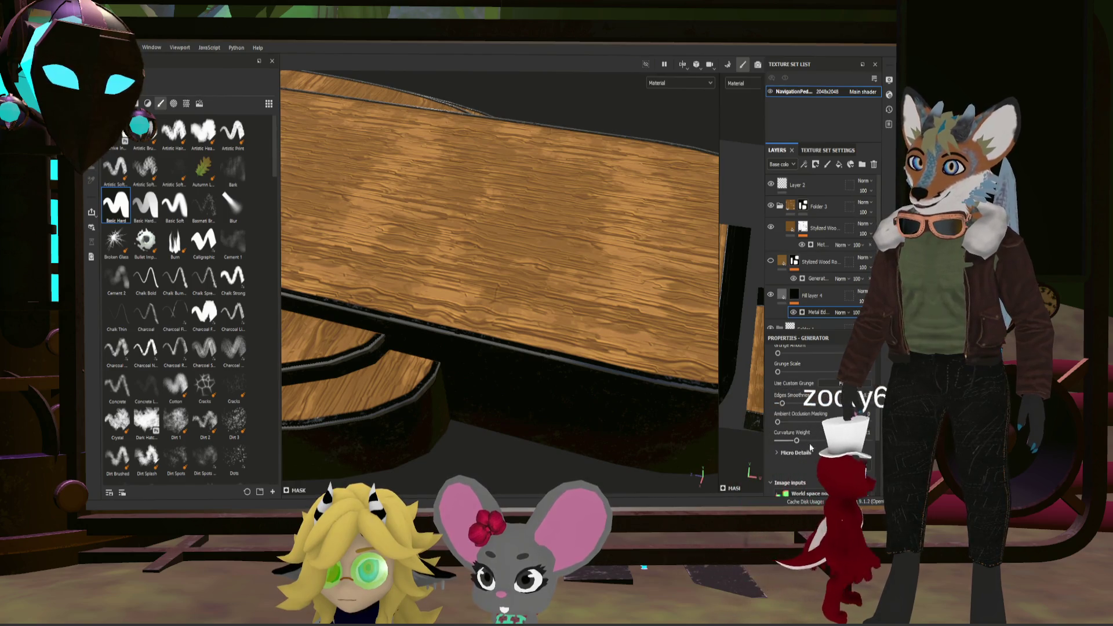
drag(797, 441, 799, 441)
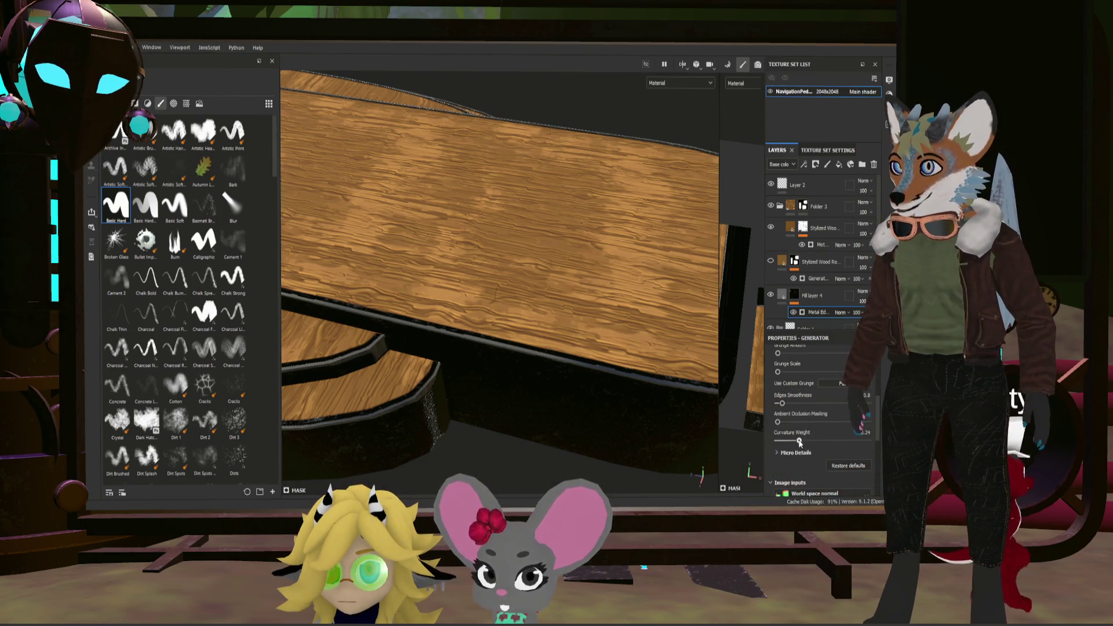
mouse_move(715, 412)
alt+mouse_down()
mouse_move(602, 366)
mouse_move(611, 415)
mouse_move(618, 351)
alt+mouse_up()
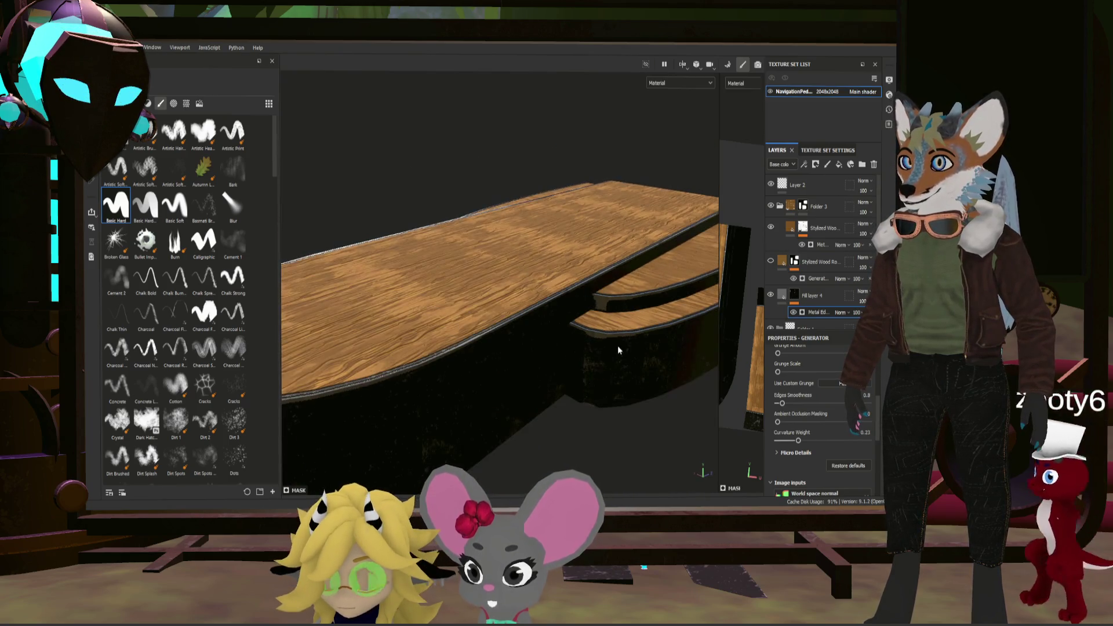
mouse_move(617, 352)
alt+mouse_down()
mouse_move(588, 333)
mouse_move(568, 381)
alt+mouse_up()
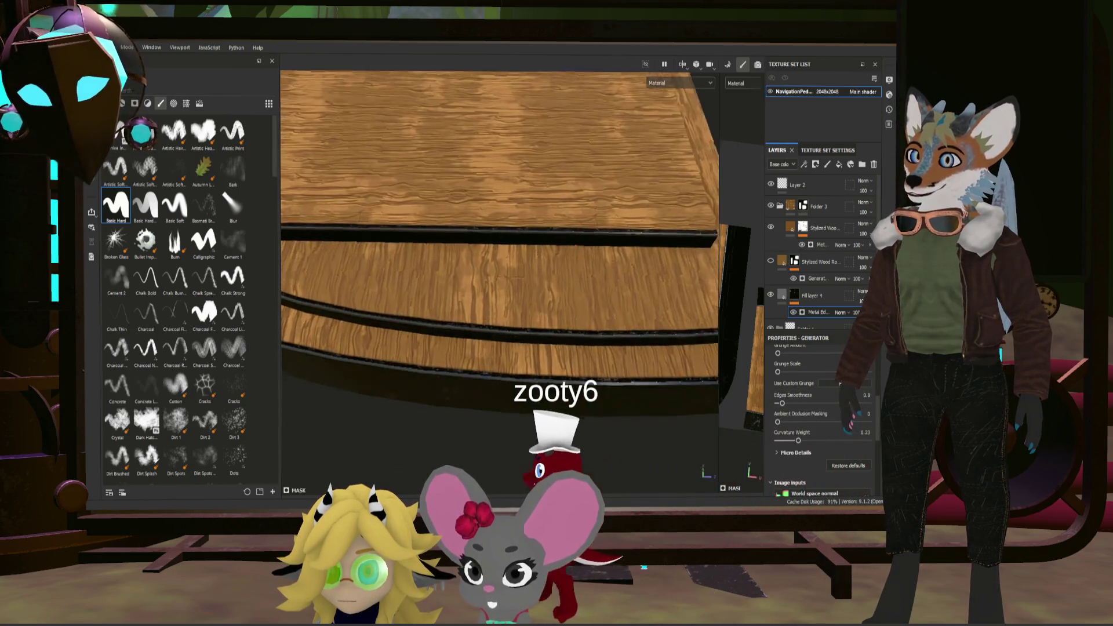
alt+drag(568, 381, 520, 348)
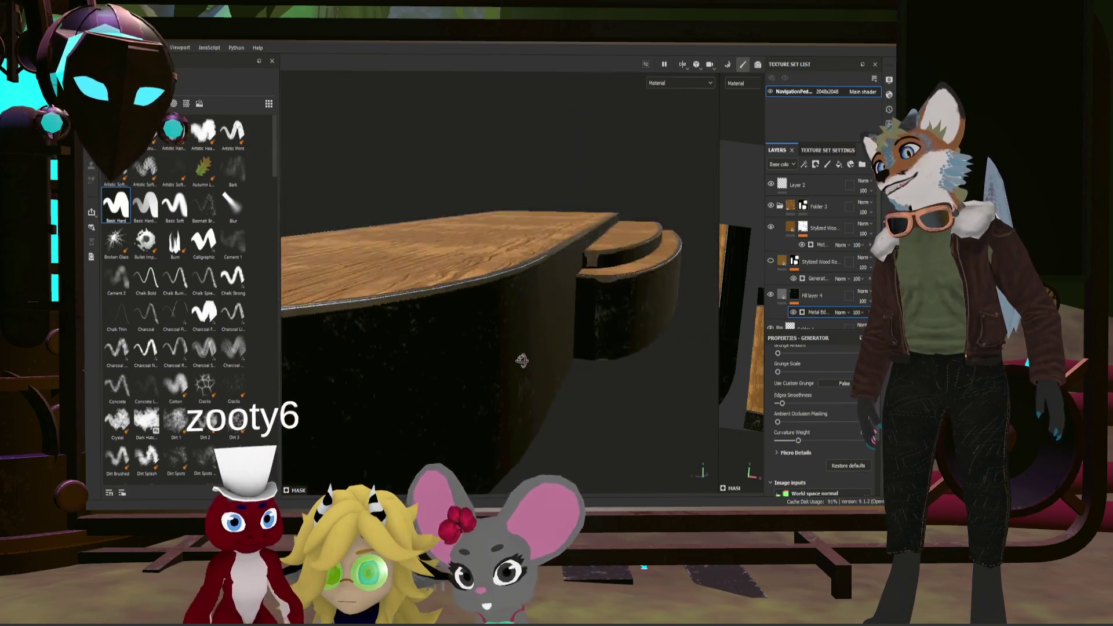
alt+drag(520, 348, 632, 303)
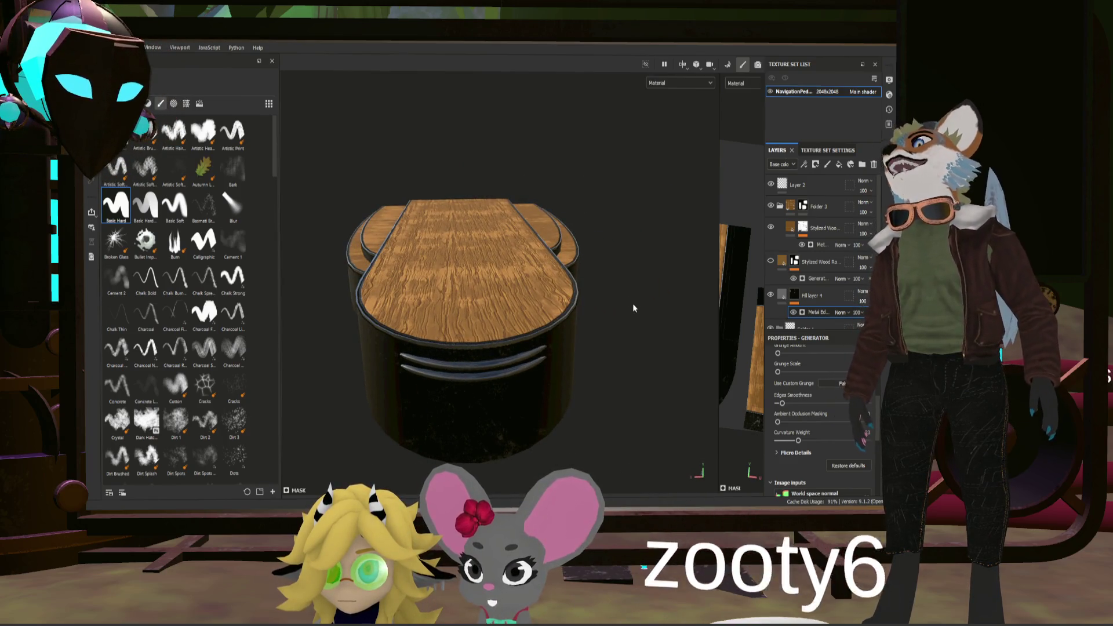
scroll(580, 332, up, 2)
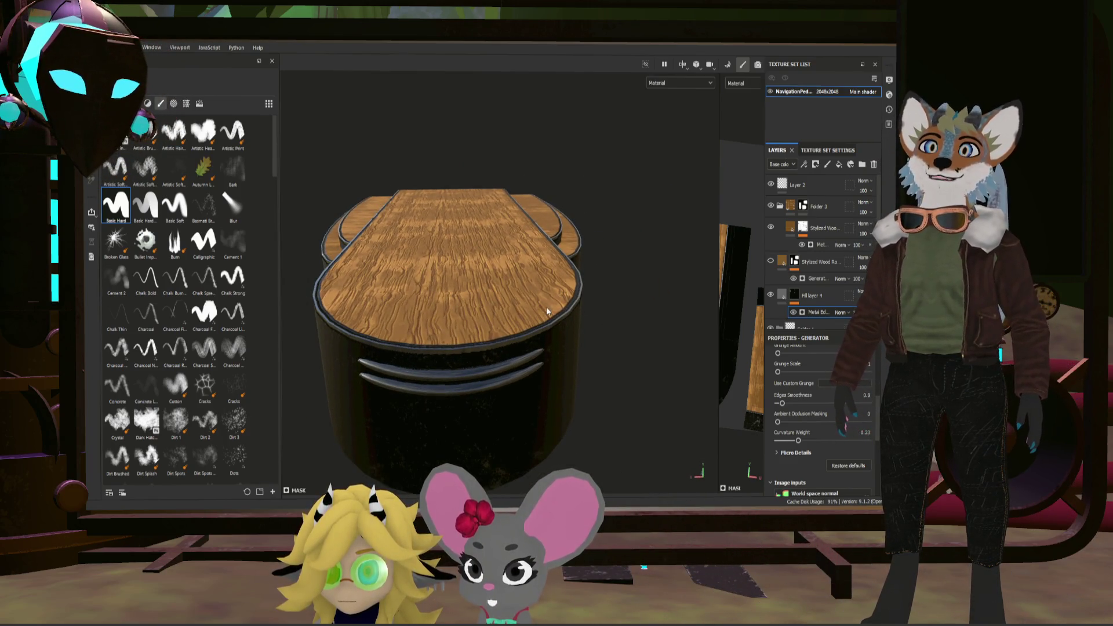
alt+drag(592, 310, 643, 275)
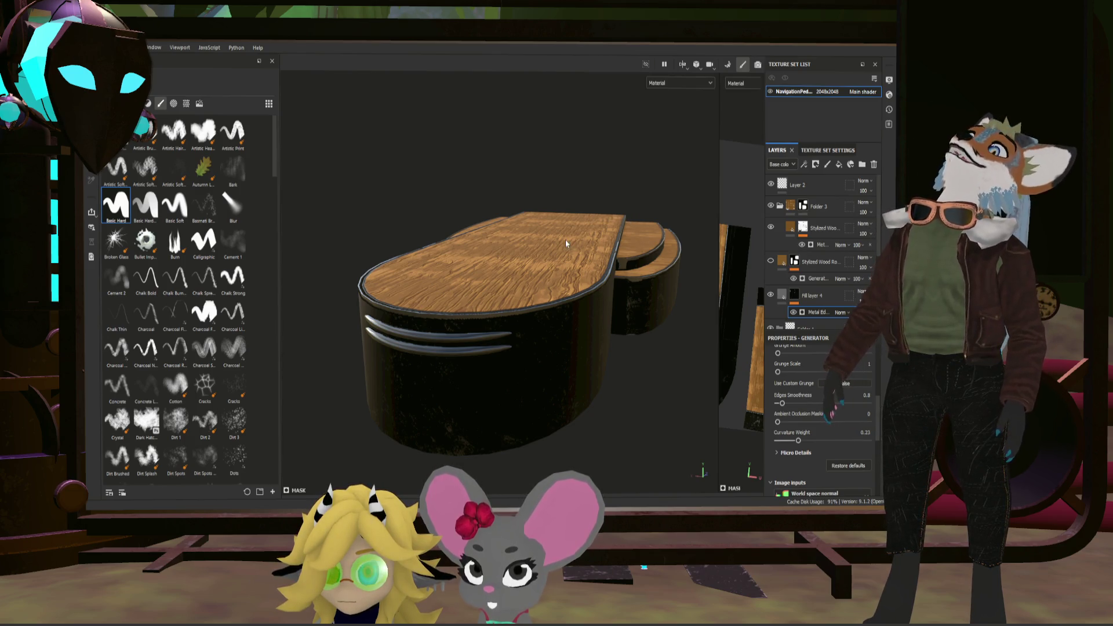
alt+drag(627, 293, 635, 297)
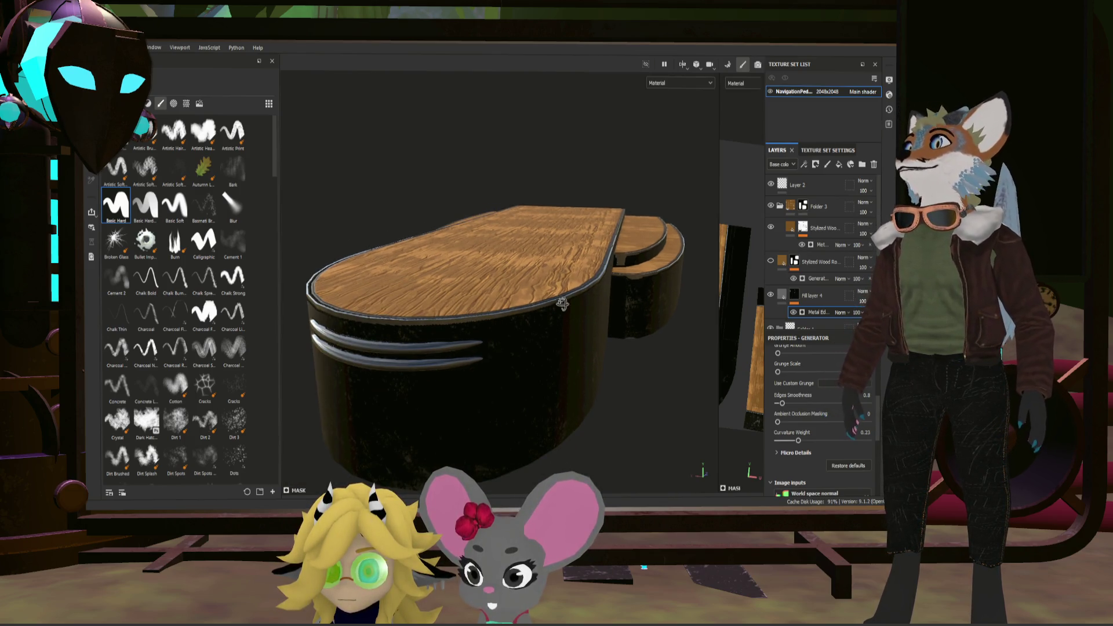
alt+drag(563, 306, 563, 317)
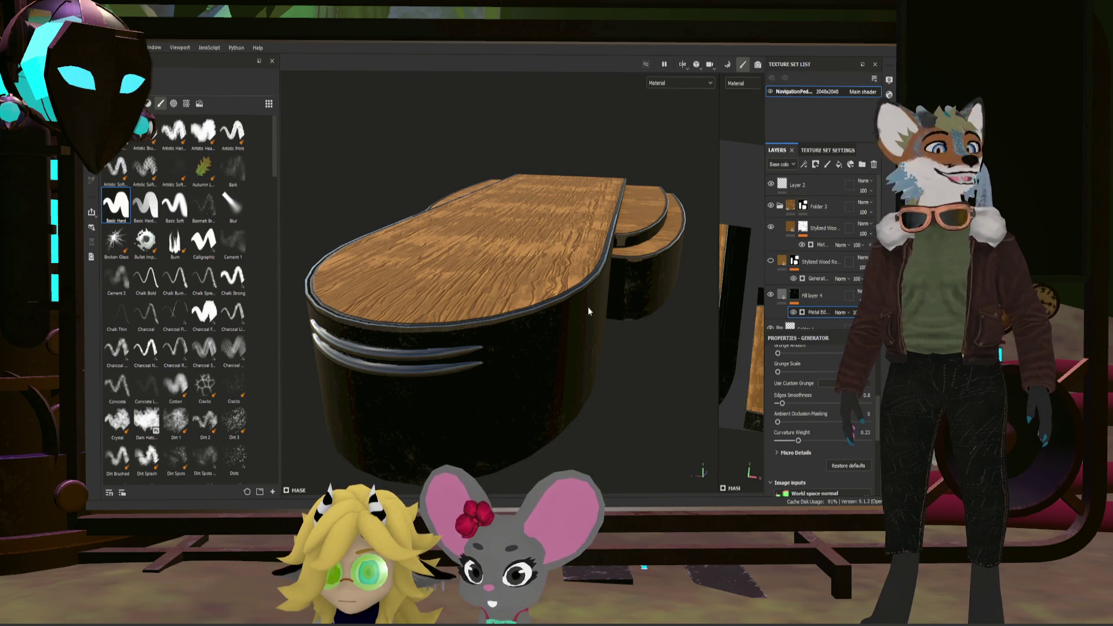
mouse_move(656, 296)
alt+mouse_down()
mouse_move(643, 287)
mouse_move(563, 324)
mouse_move(653, 317)
mouse_move(609, 316)
mouse_move(740, 340)
alt+mouse_up()
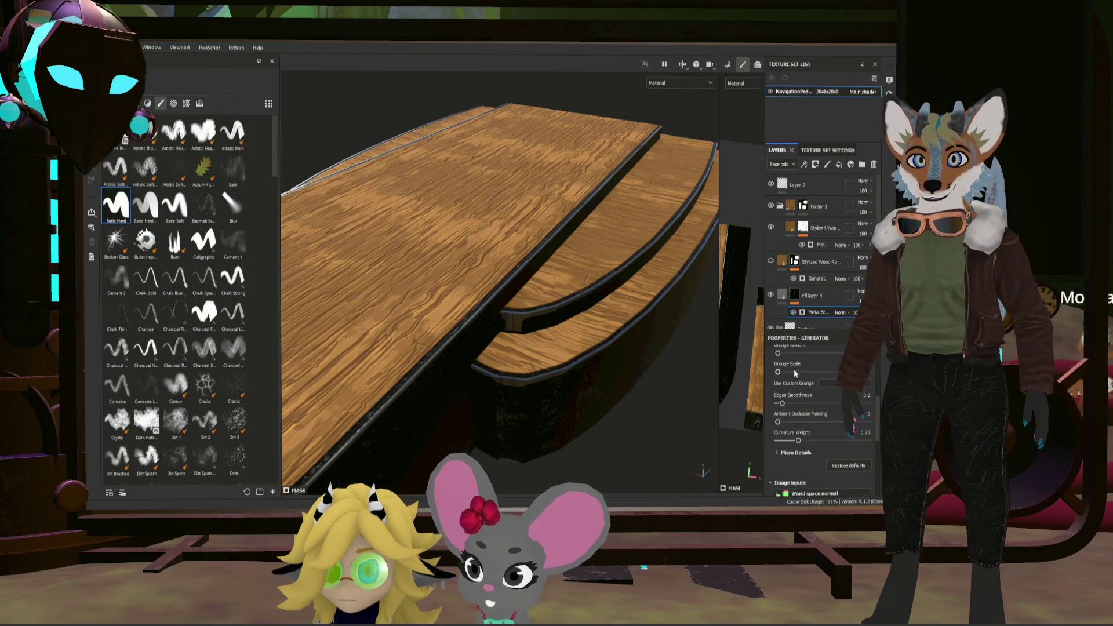
scroll(828, 417, down, 1)
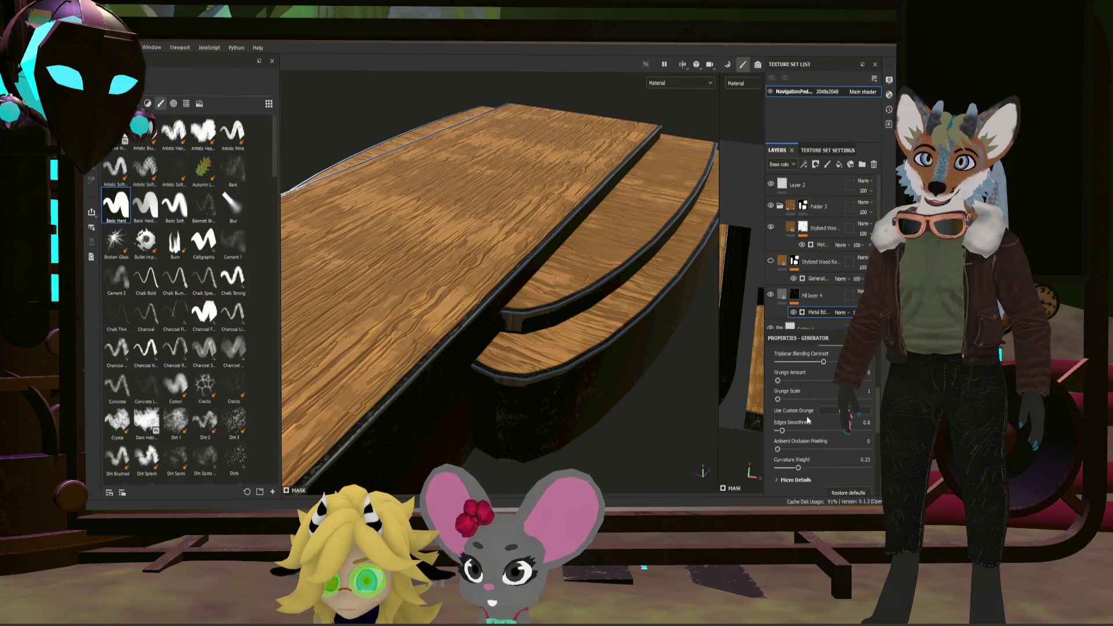
scroll(807, 421, down, 2)
scroll(813, 423, down, 3)
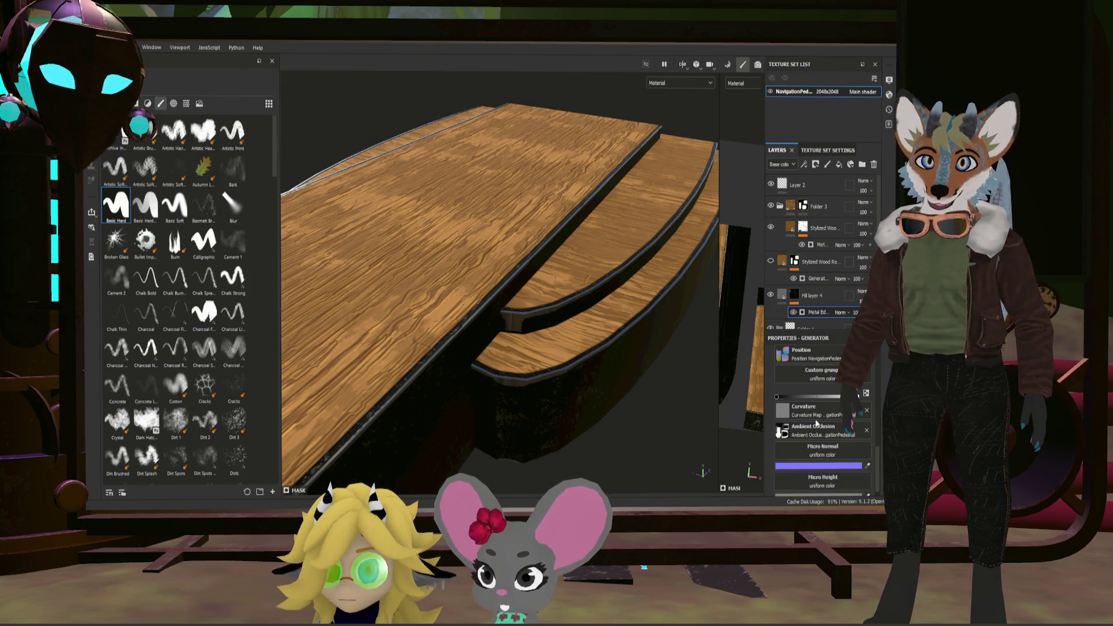
scroll(812, 421, up, 2)
scroll(811, 415, up, 2)
scroll(812, 416, up, 2)
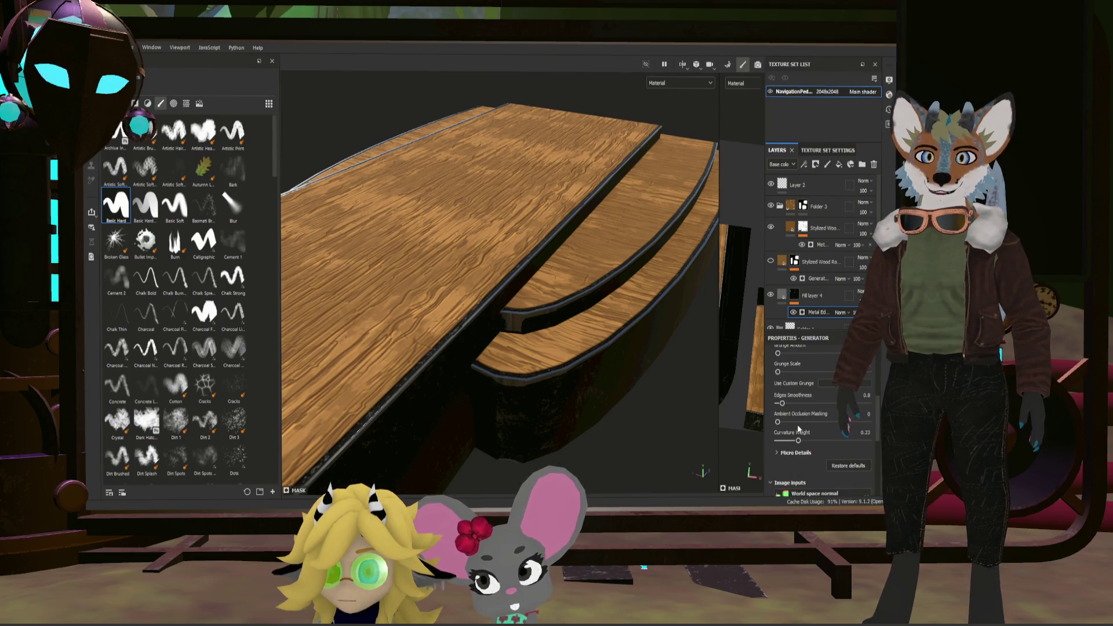
scroll(798, 426, up, 1)
scroll(818, 392, up, 1)
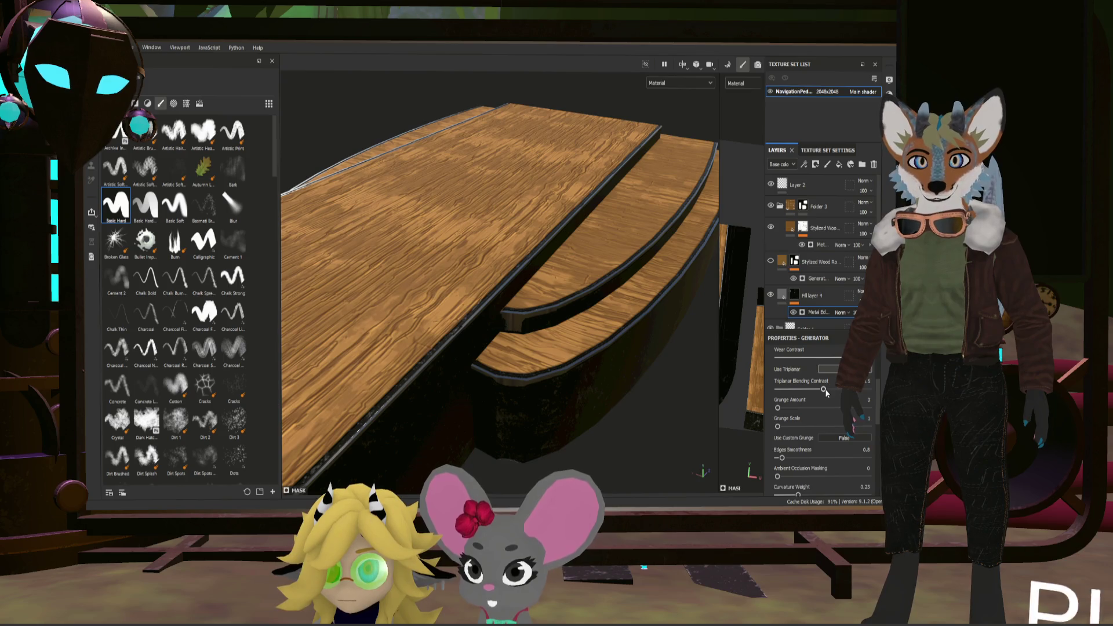
Step: Raise the Triplanar Blending Contrast of the metal layer's wear generator
drag(823, 390, 870, 389)
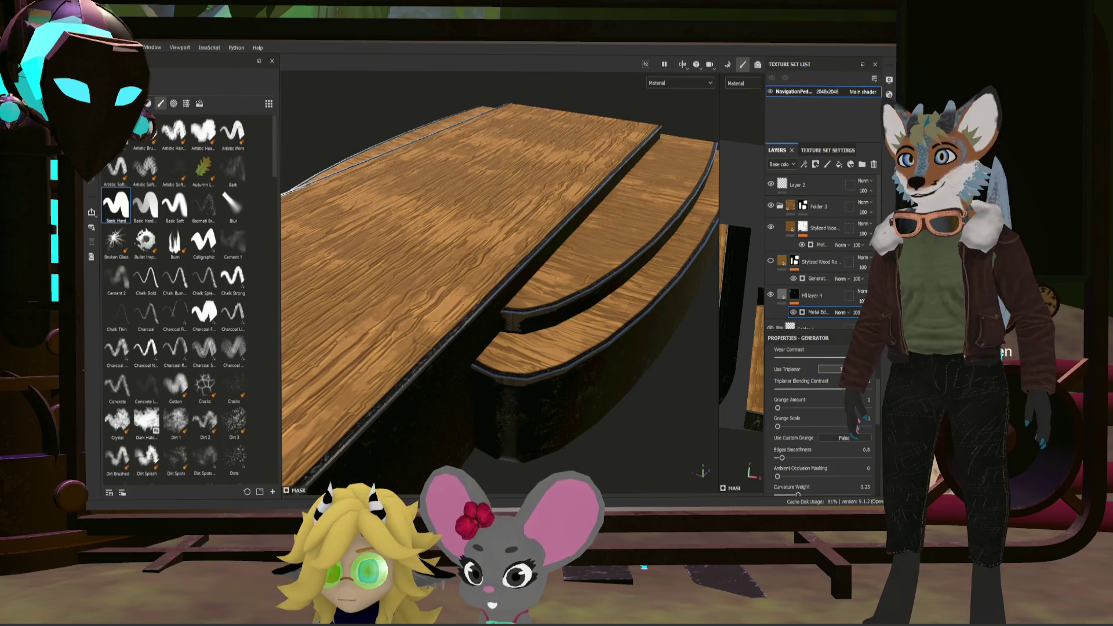
scroll(857, 427, up, 3)
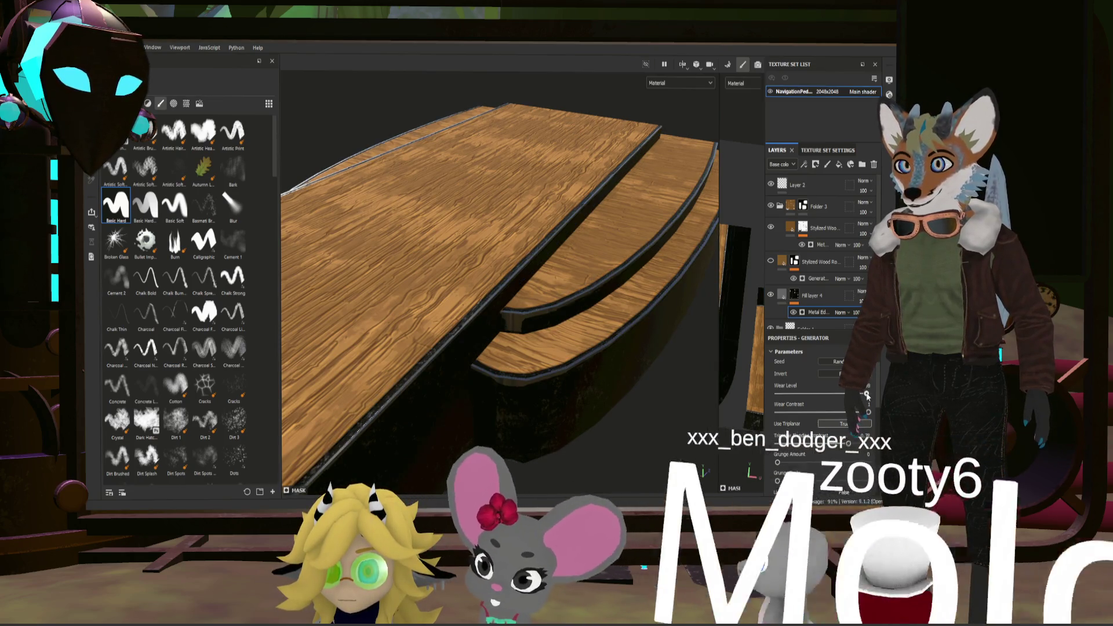
scroll(644, 379, down, 3)
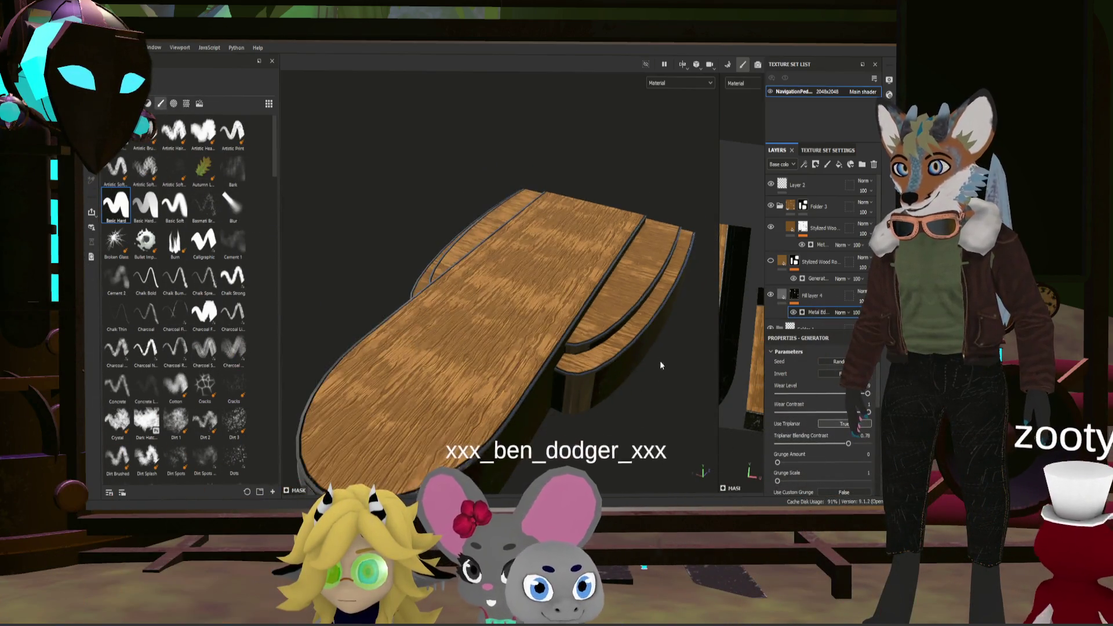
scroll(659, 356, down, 2)
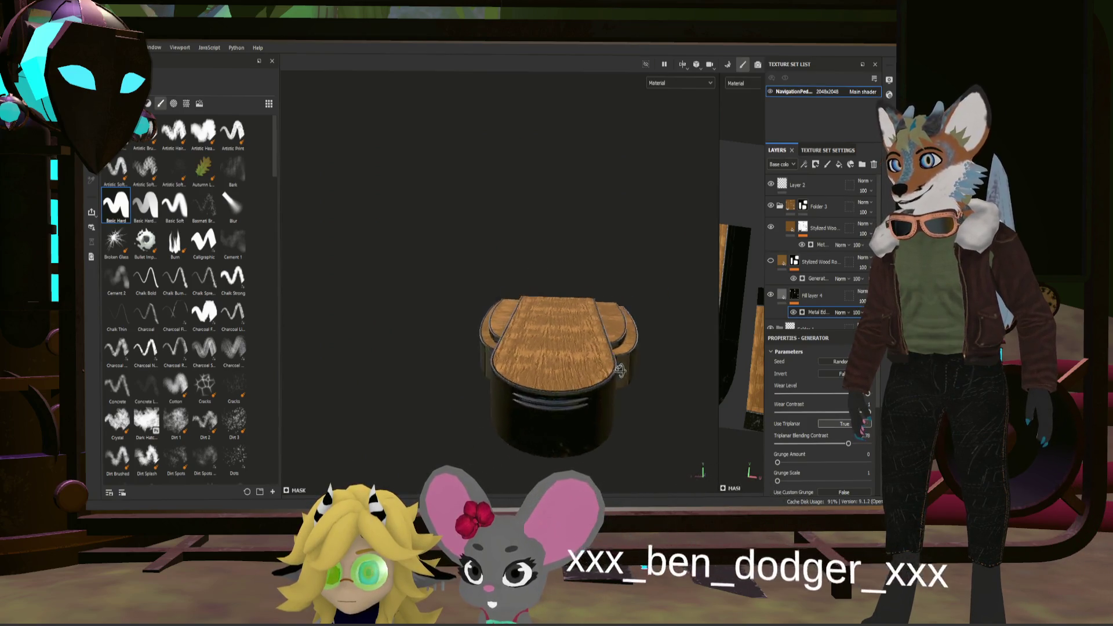
alt+drag(577, 416, 680, 368)
scroll(680, 369, up, 3)
scroll(556, 355, up, 2)
alt+drag(556, 355, 523, 342)
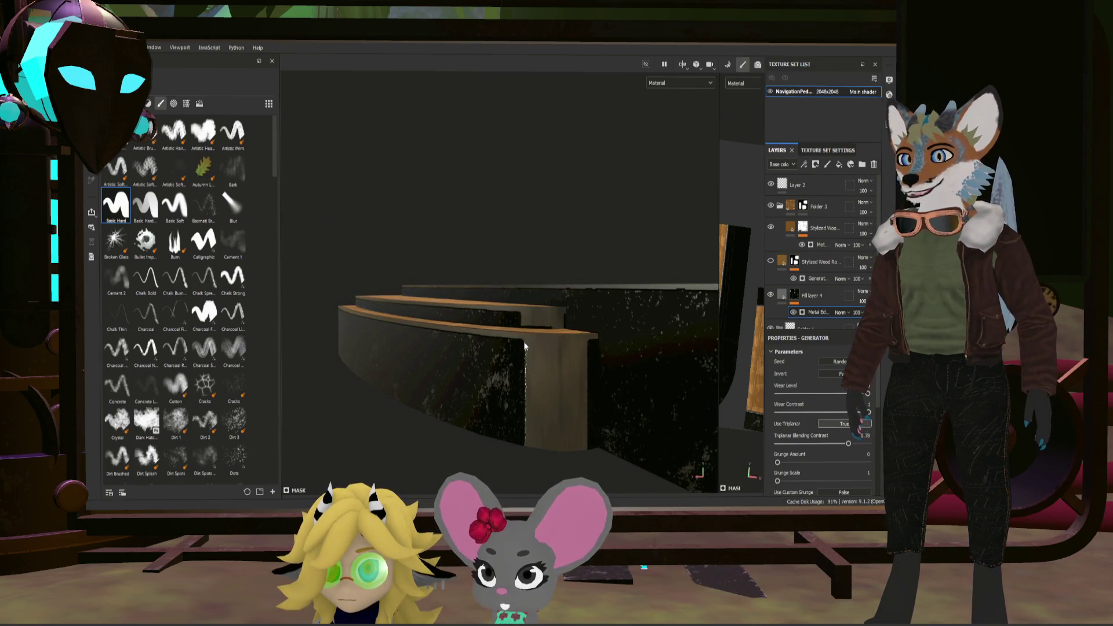
mouse_move(591, 420)
alt+mouse_down()
mouse_move(490, 408)
mouse_move(549, 372)
mouse_move(614, 366)
alt+mouse_up()
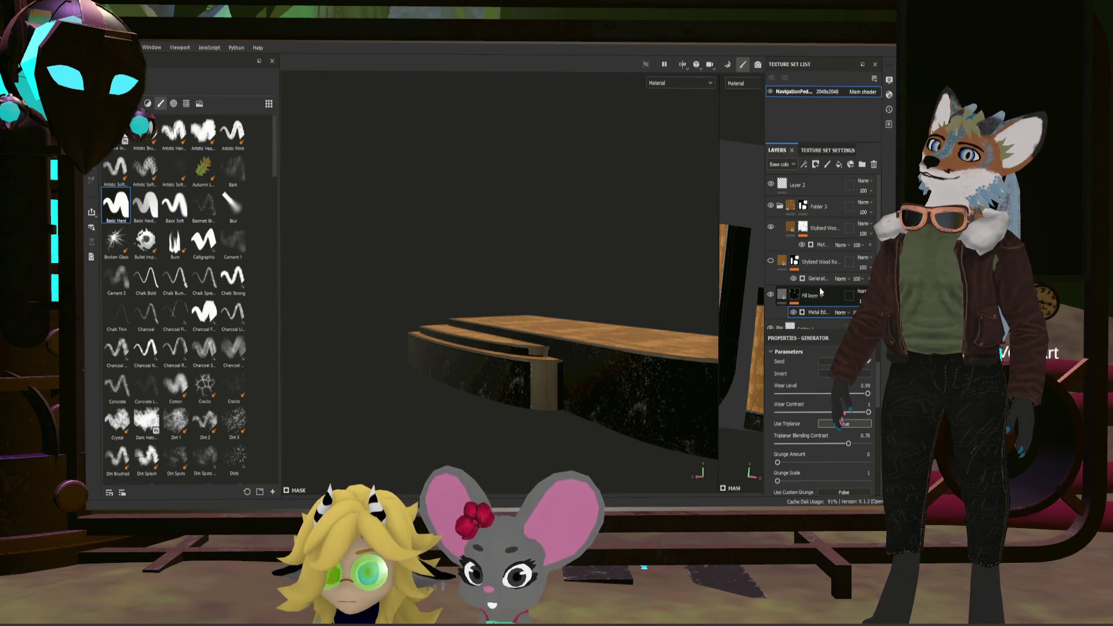
click(831, 294)
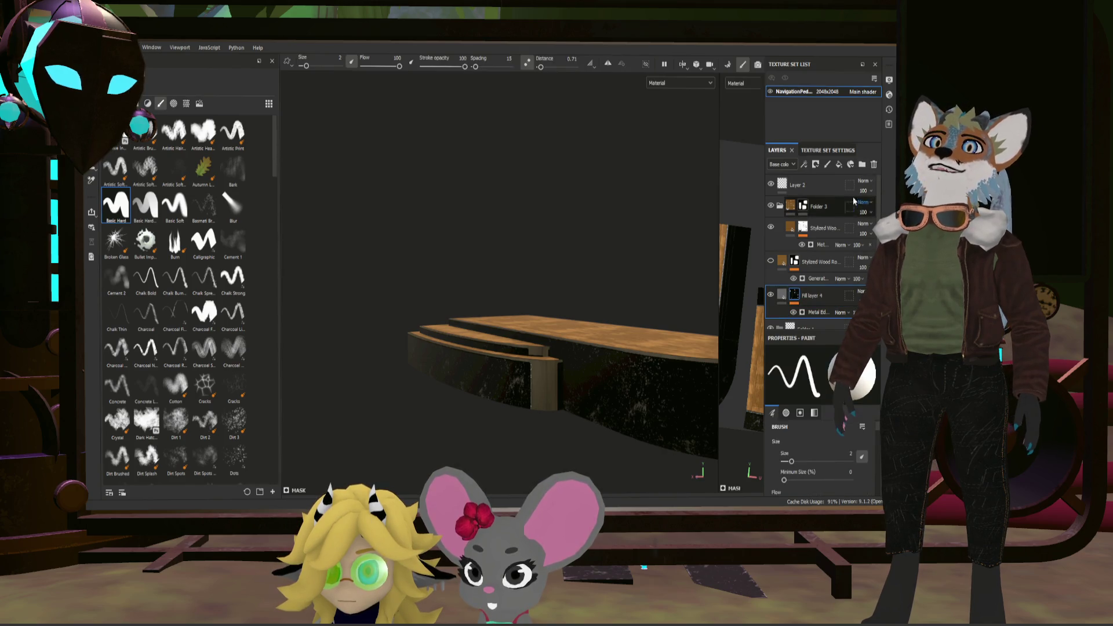
Step: Group Fill layer 4 into a new Folder 4 and give the folder a black paintable mask
click(860, 166)
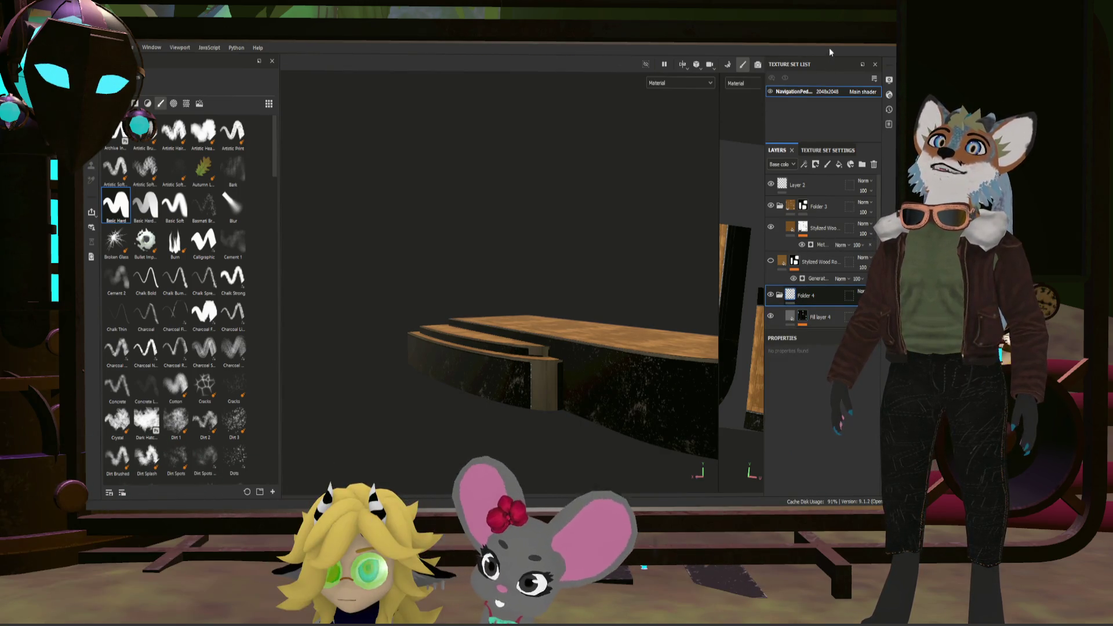
click(815, 165)
alt+drag(483, 422, 534, 348)
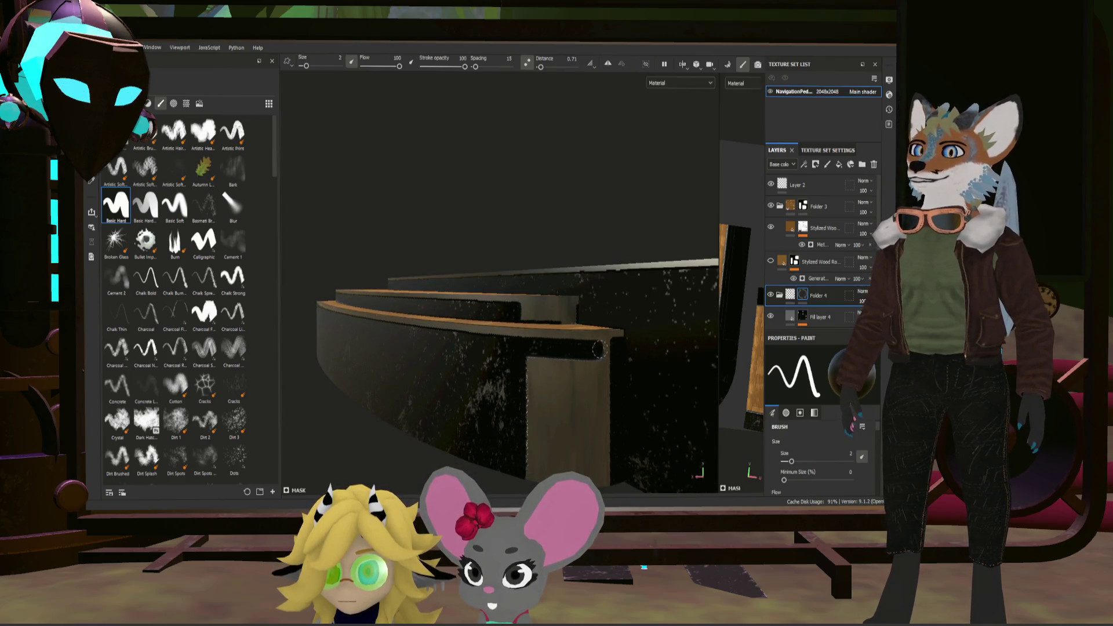
Step: Paint dark onto the upper wood panel and clean the dark arc off the lower metal band
mouse_move(598, 348)
mouse_down()
mouse_move(646, 389)
mouse_move(544, 457)
mouse_up()
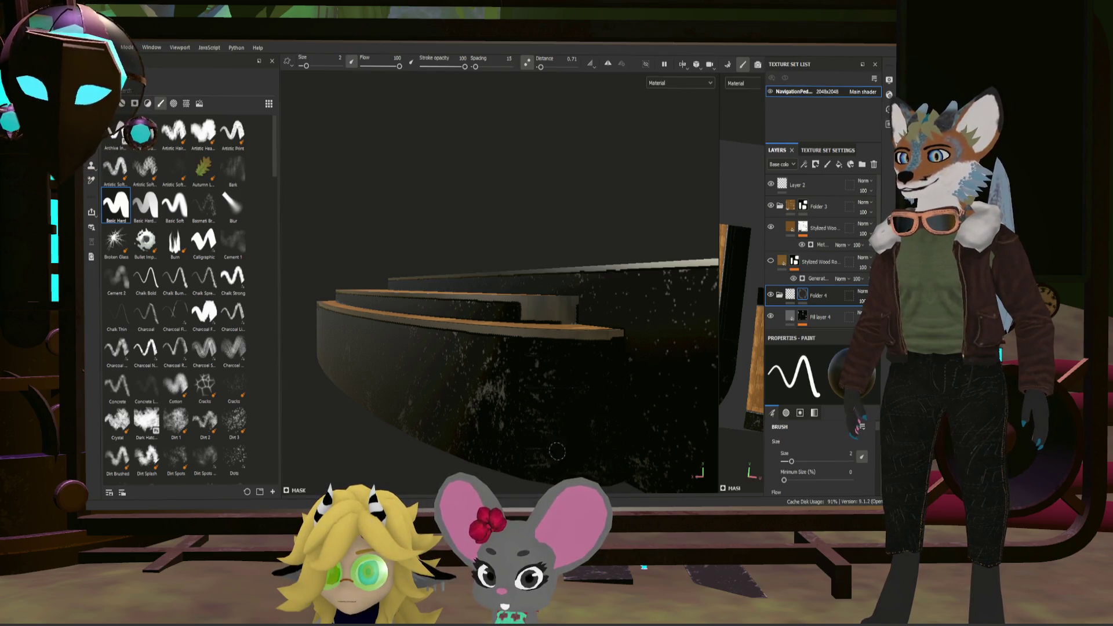
mouse_move(519, 357)
alt+mouse_down()
mouse_move(547, 305)
mouse_move(634, 311)
mouse_move(497, 304)
mouse_move(597, 304)
mouse_move(536, 306)
alt+mouse_up()
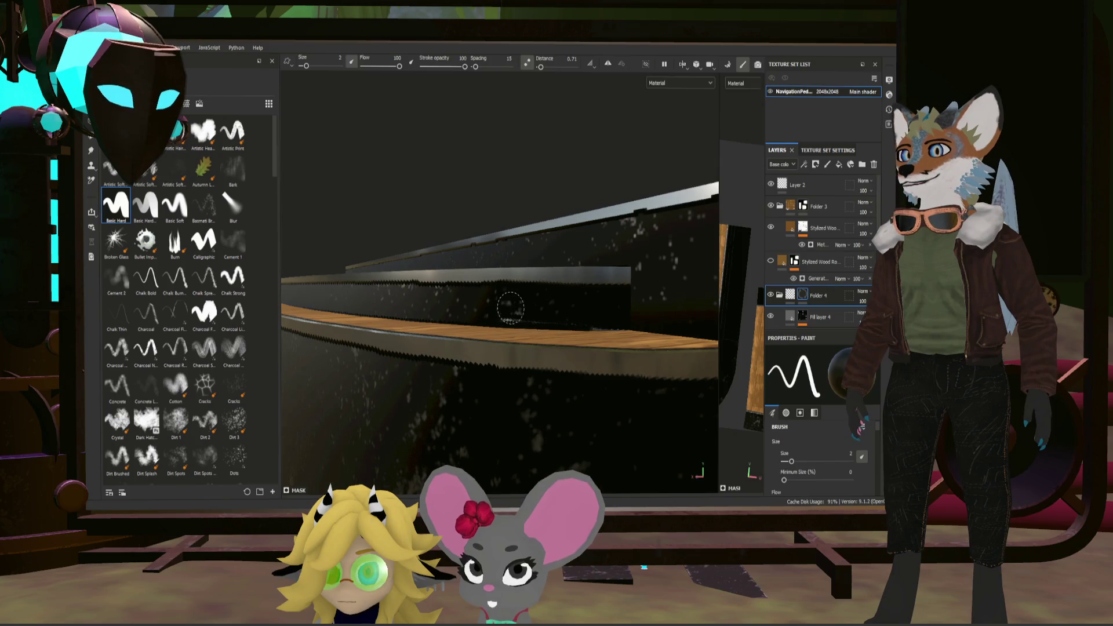
mouse_move(494, 311)
alt+mouse_down()
mouse_move(589, 367)
mouse_move(429, 374)
mouse_move(552, 343)
alt+mouse_up()
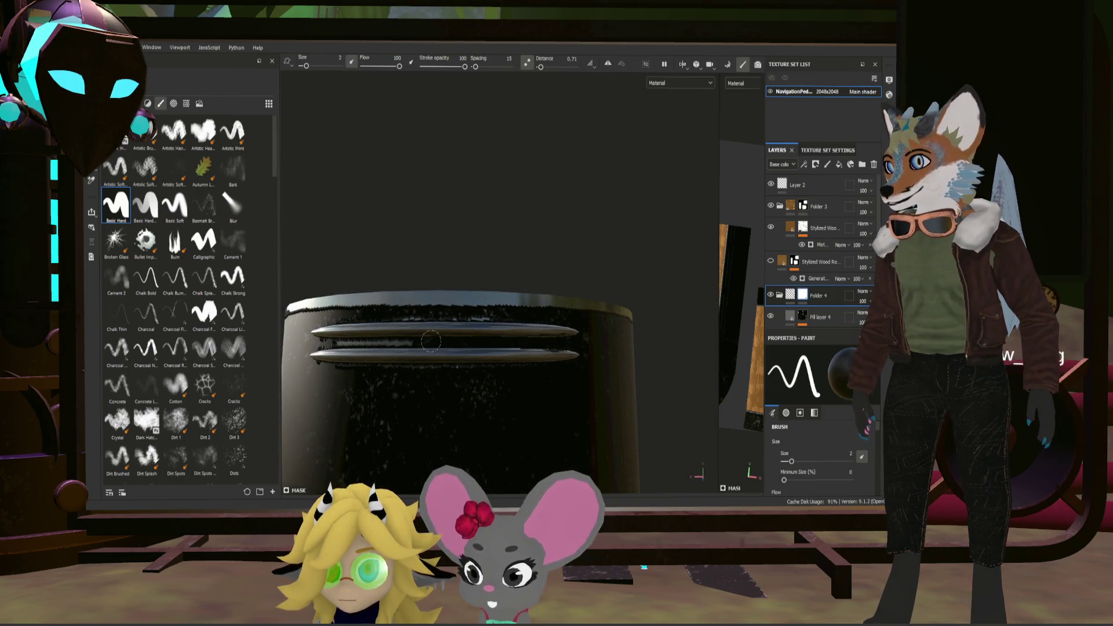
drag(404, 356, 481, 354)
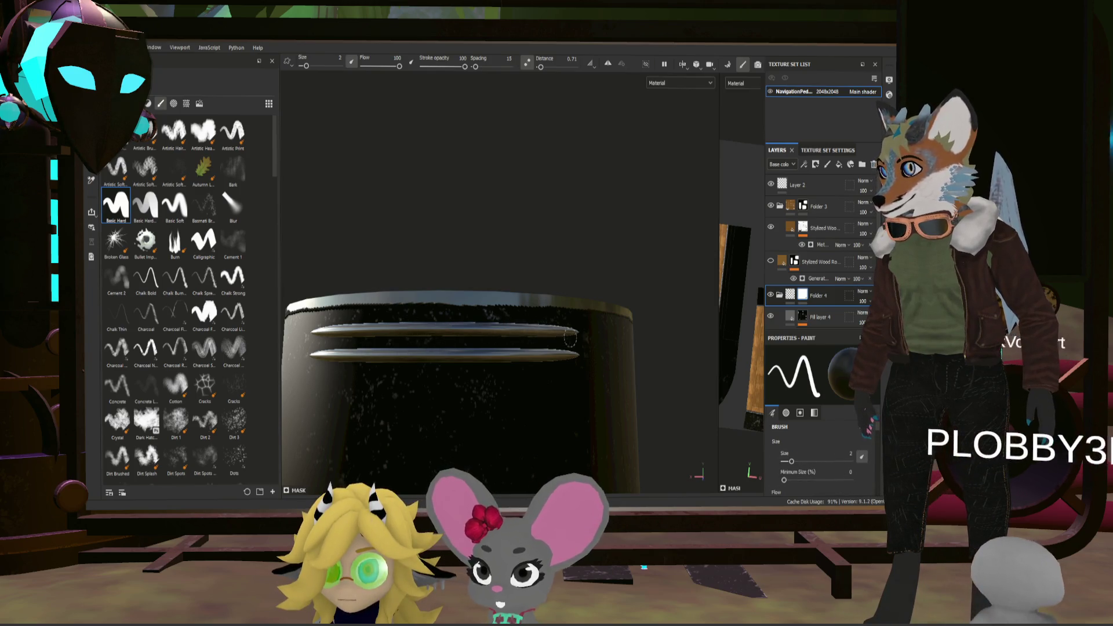
mouse_move(510, 377)
alt+mouse_down()
mouse_move(502, 413)
mouse_move(421, 327)
alt+mouse_up()
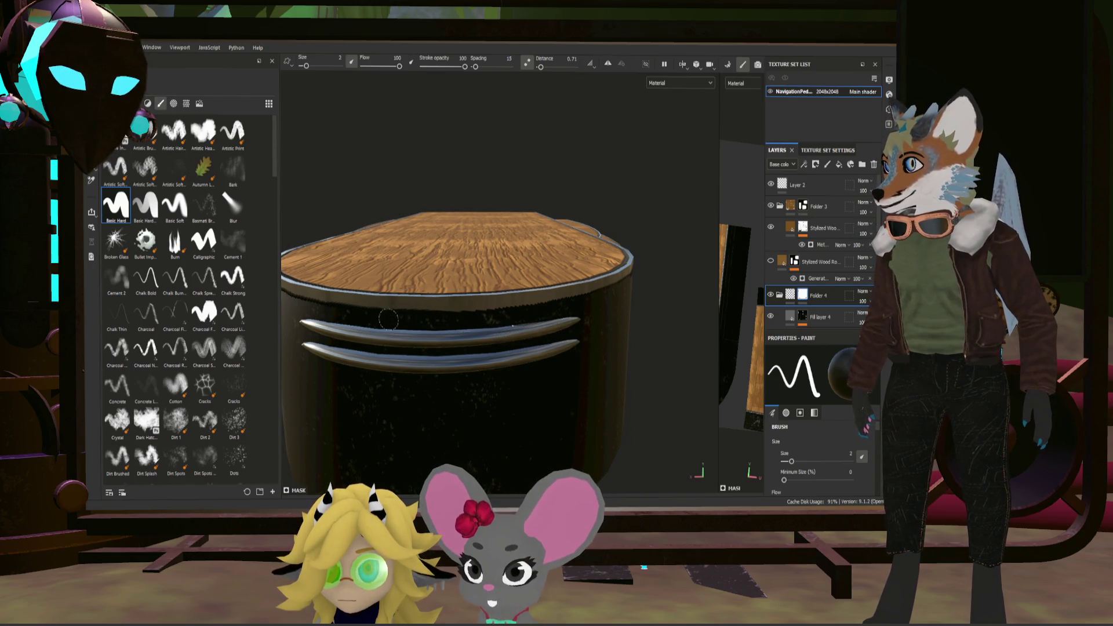
scroll(566, 329, down, 3)
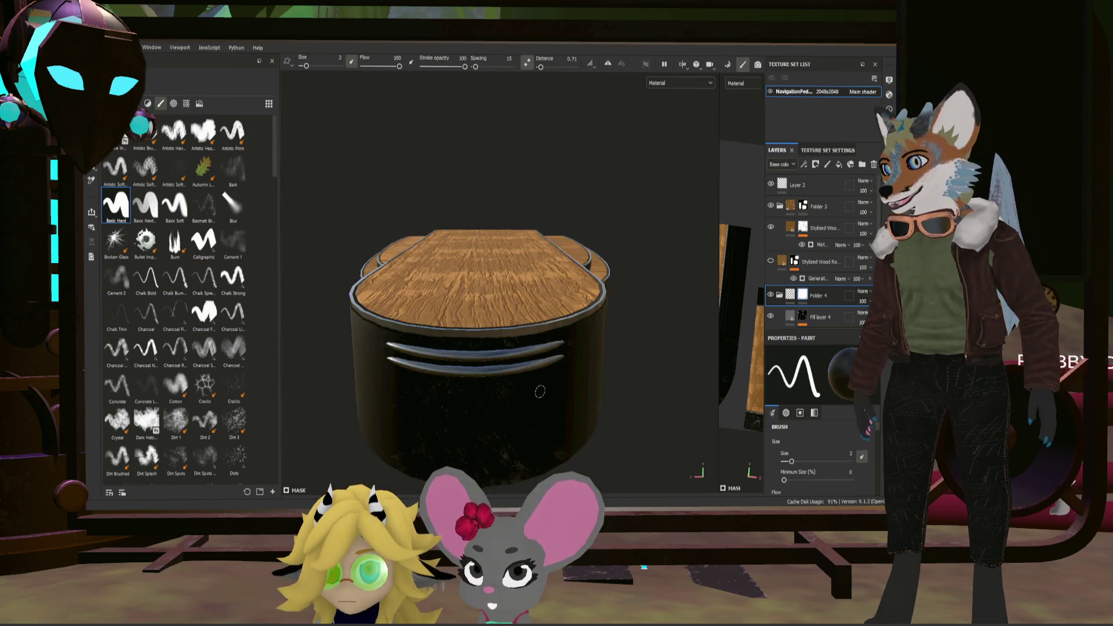
Step: Darken the wooden post under the top plank, then undo the strokes that spilled onto its face
mouse_move(566, 329)
alt+mouse_down()
mouse_move(663, 378)
mouse_move(566, 348)
alt+mouse_up()
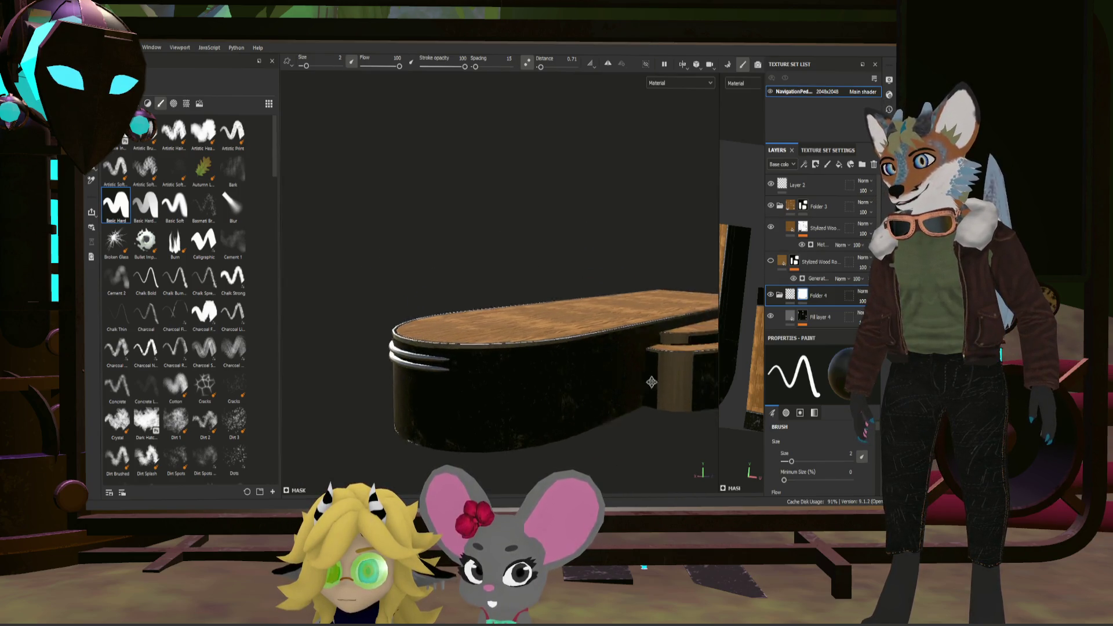
scroll(515, 326, up, 5)
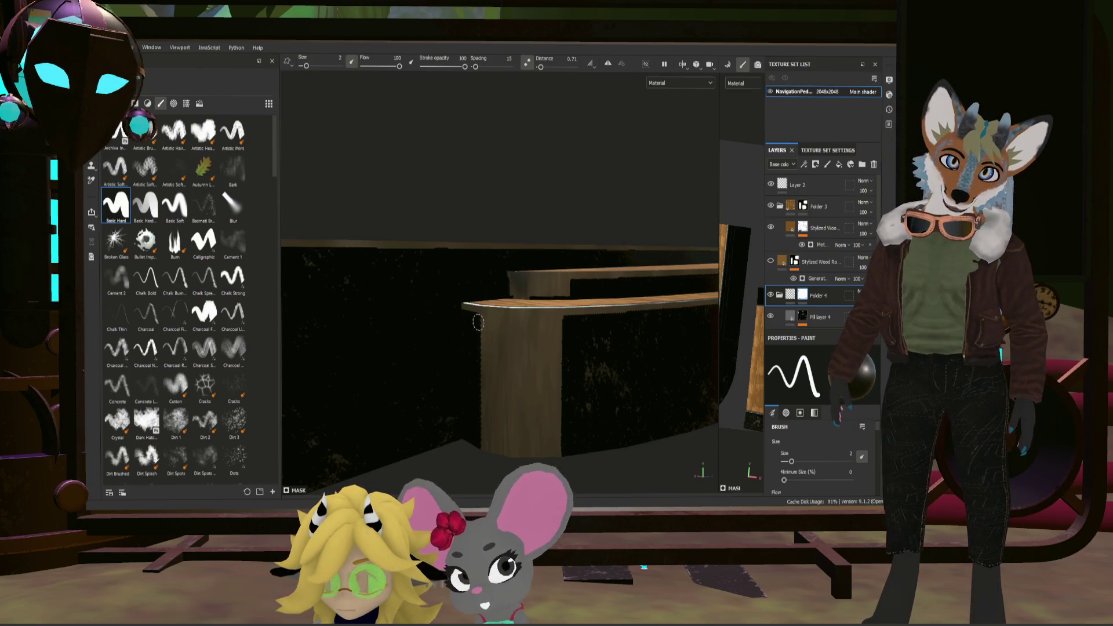
mouse_move(478, 323)
mouse_down()
mouse_move(503, 335)
mouse_move(567, 322)
mouse_move(478, 322)
mouse_up()
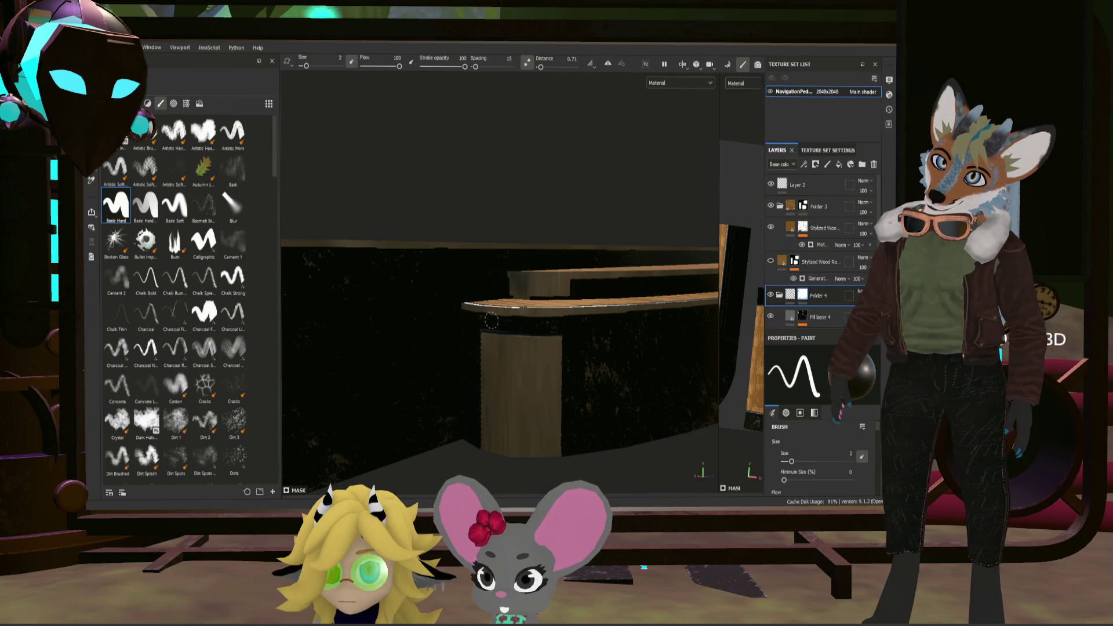
drag(580, 332, 582, 336)
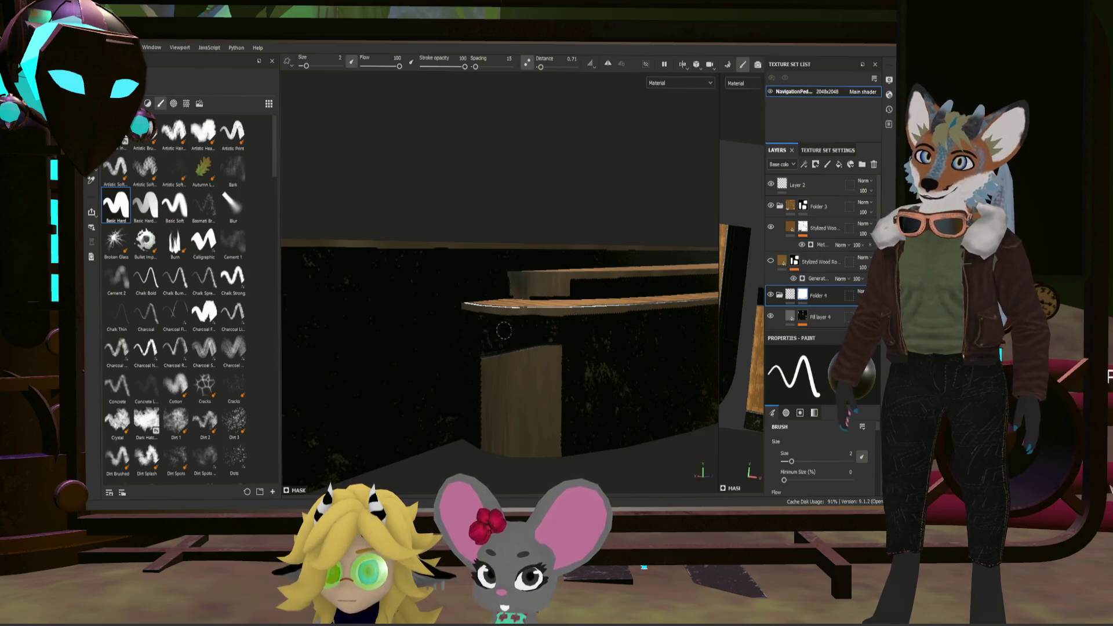
drag(497, 376, 566, 347)
drag(470, 402, 561, 428)
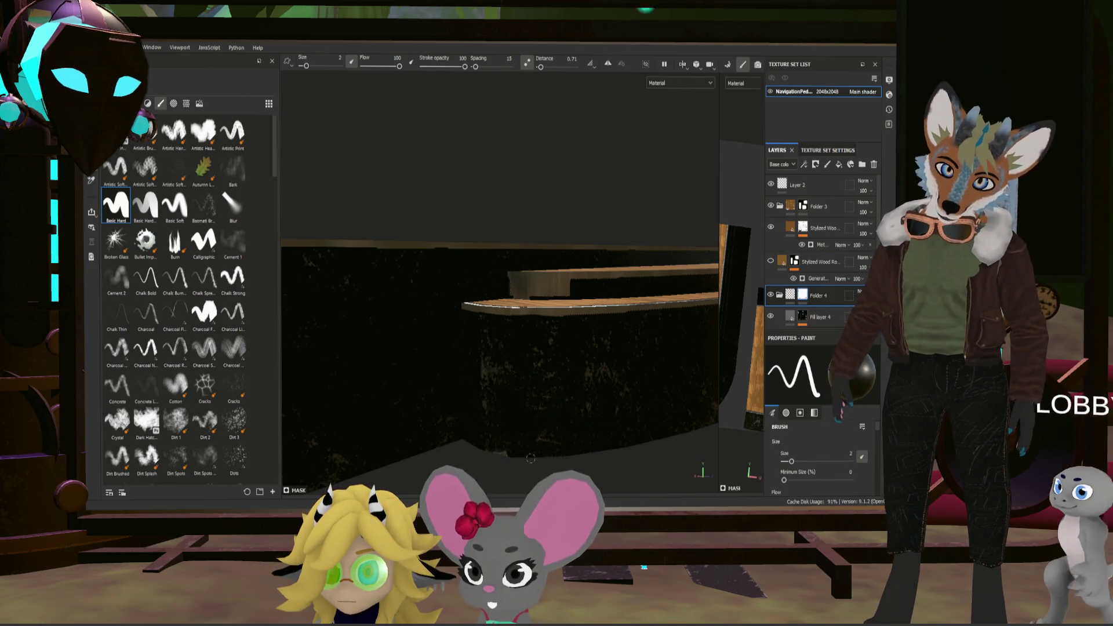
mouse_move(501, 437)
alt+mouse_down()
mouse_move(542, 369)
mouse_move(502, 307)
alt+mouse_up()
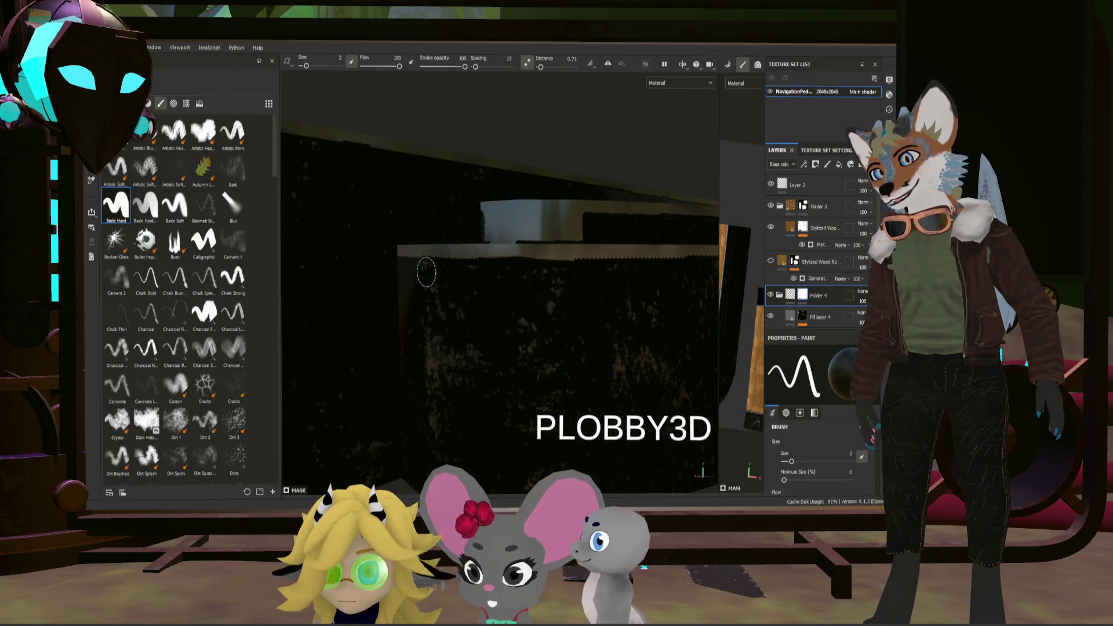
key(ctrl+z)
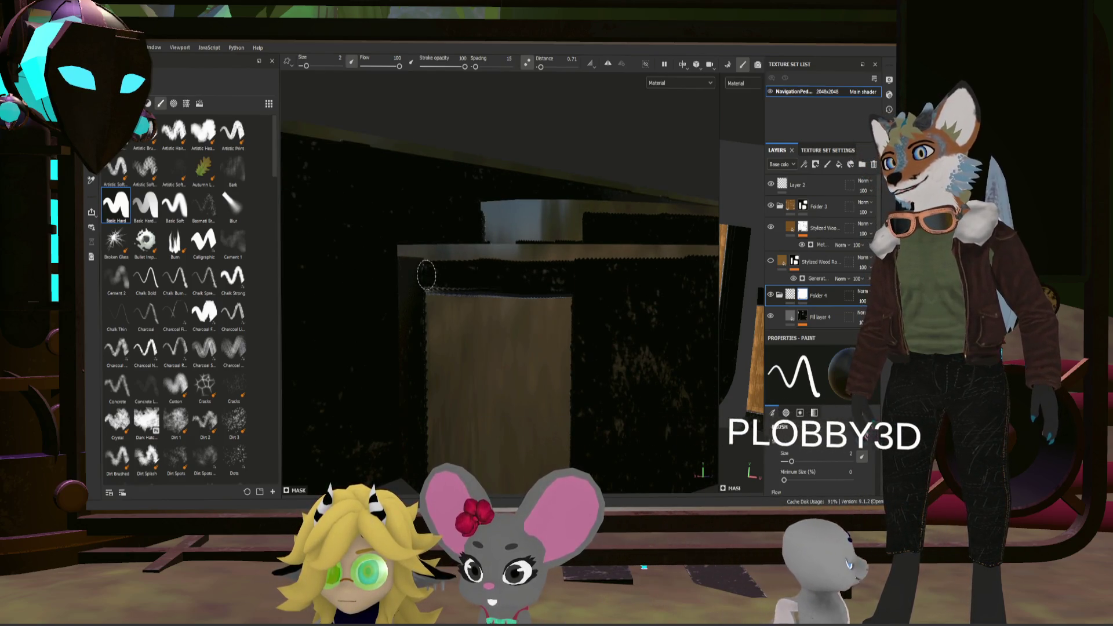
key(ctrl+z)
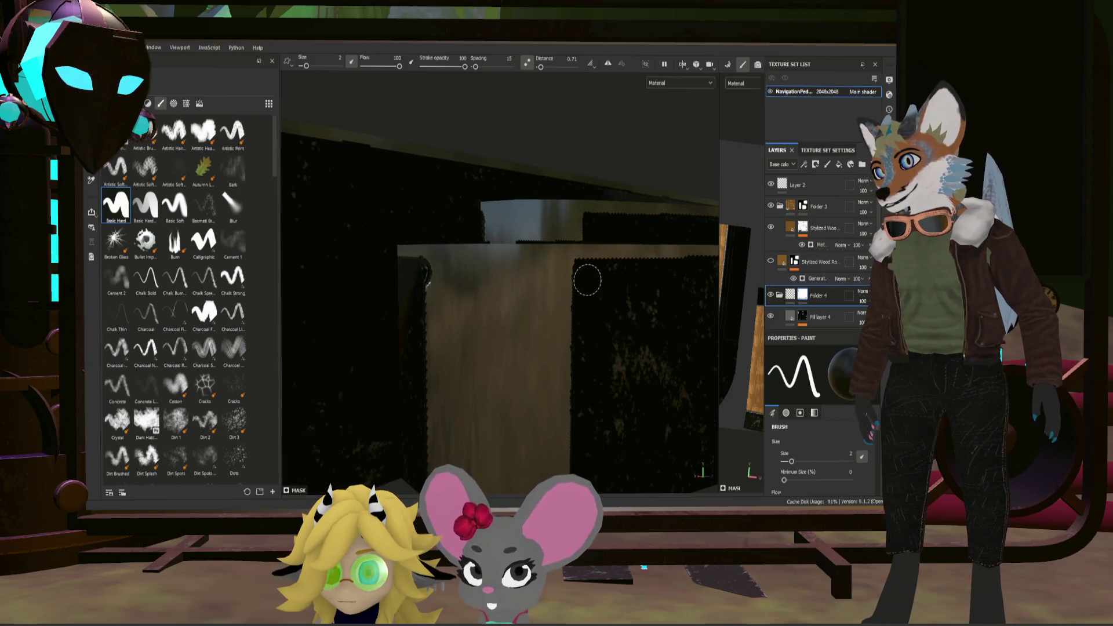
Step: Paint a straight dark stroke across the post top and darken the wooden panel below the counter
shift+click(420, 274)
key(ctrl+z)
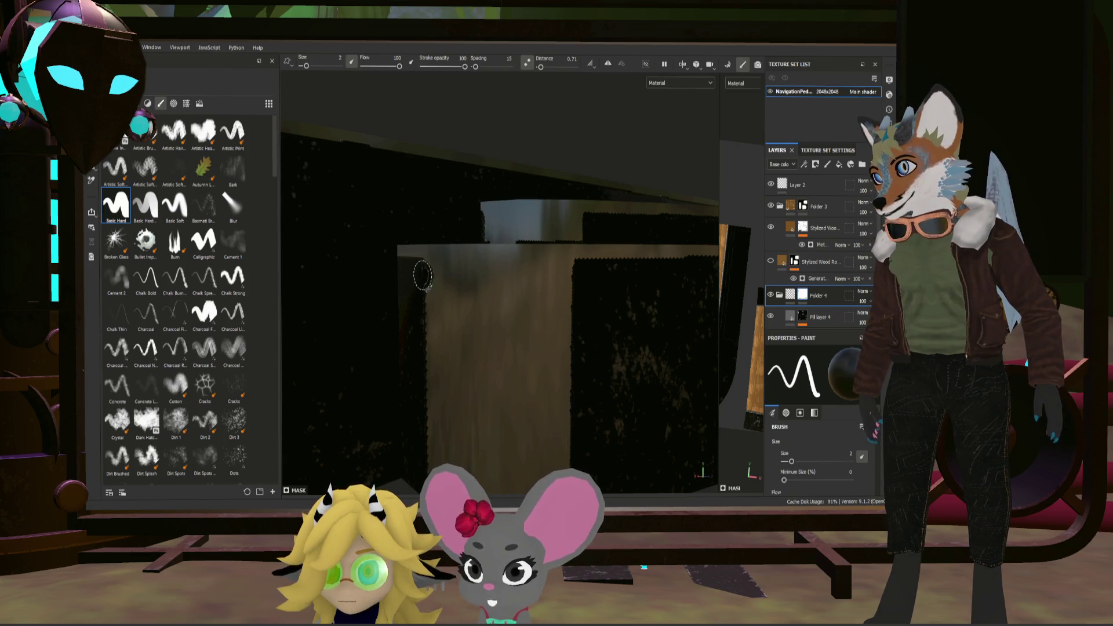
shift+click(582, 283)
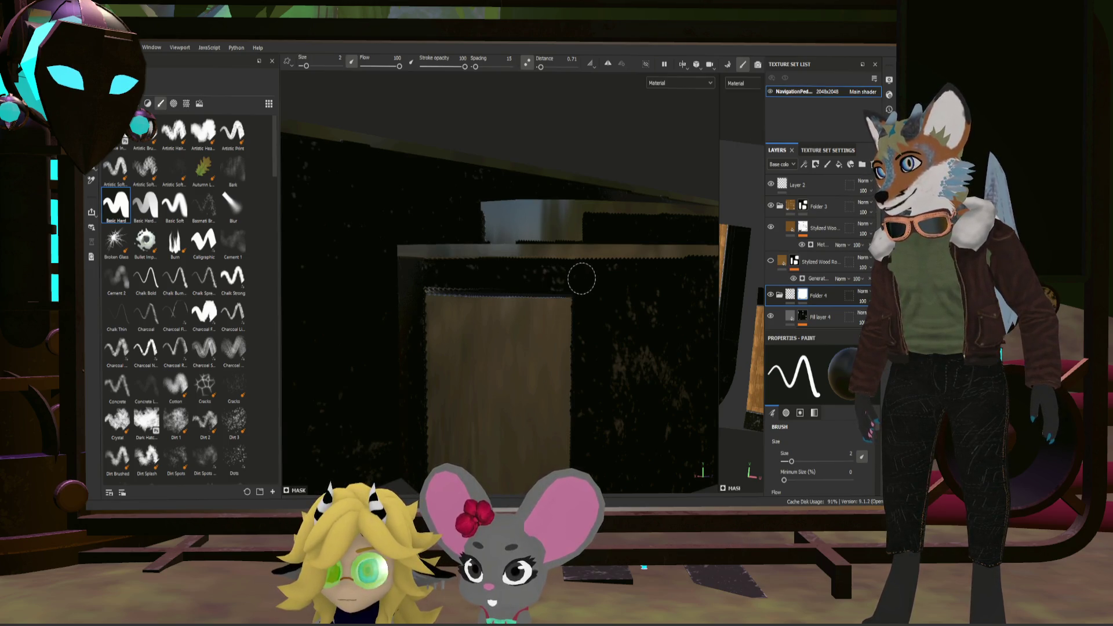
scroll(574, 288, down, 2)
alt+drag(573, 324, 591, 328)
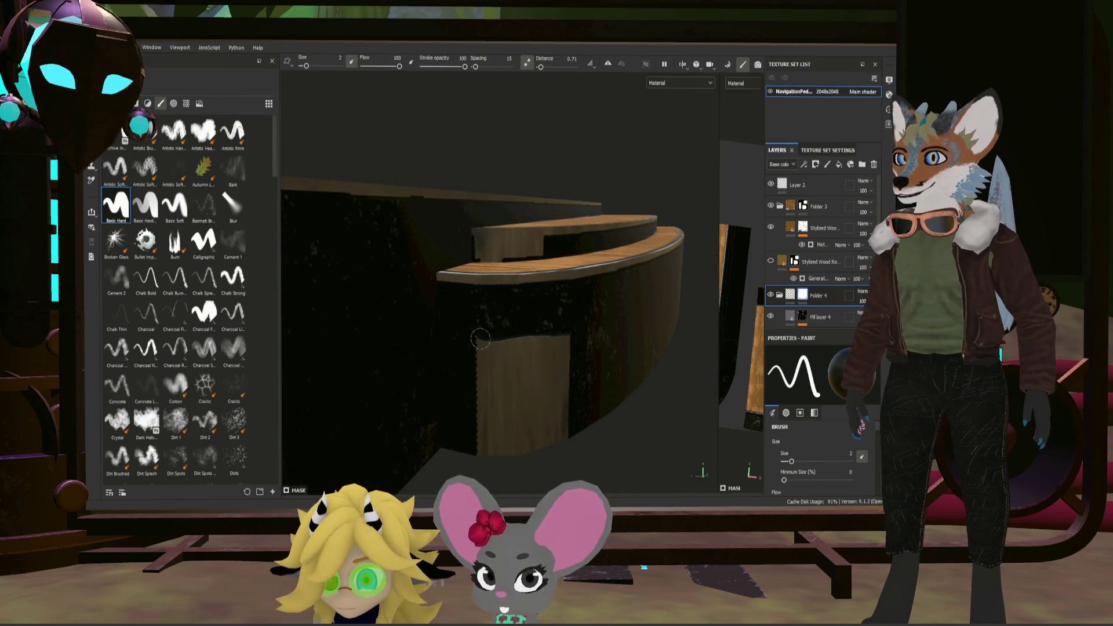
drag(480, 340, 510, 440)
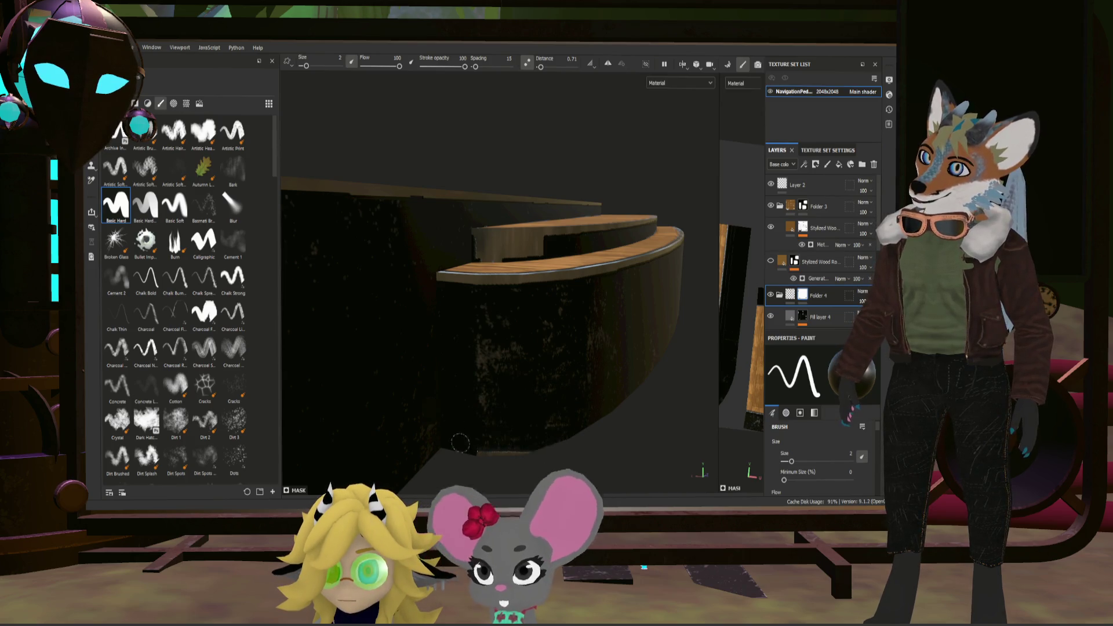
alt+drag(609, 447, 450, 247)
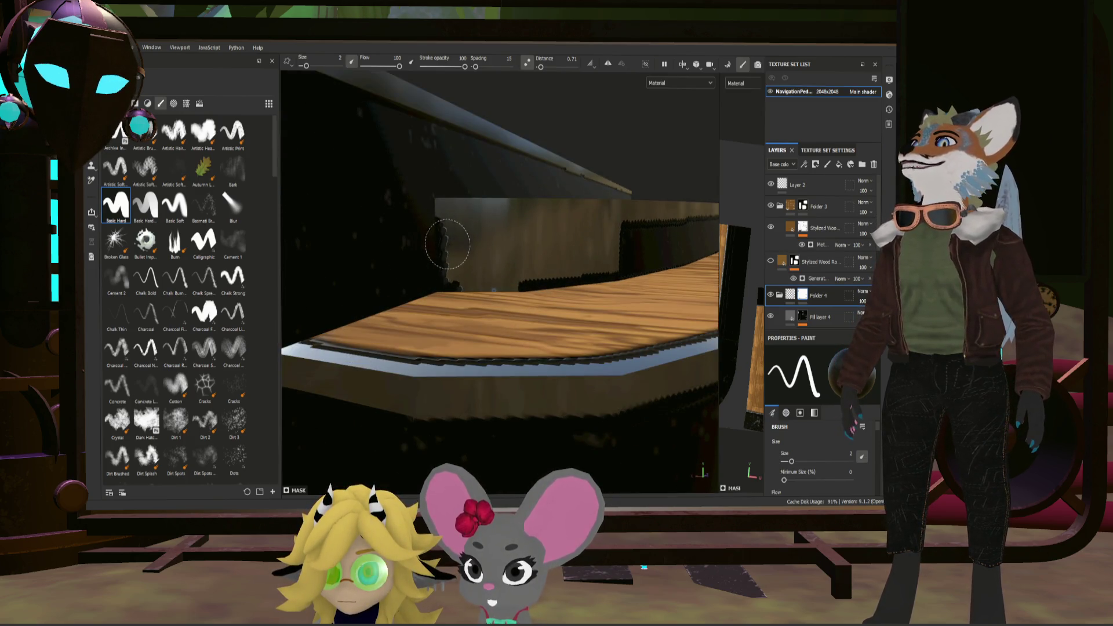
Step: Redo straight shift-click strokes along the panel until one clean dark line crosses the wall
shift+click(628, 242)
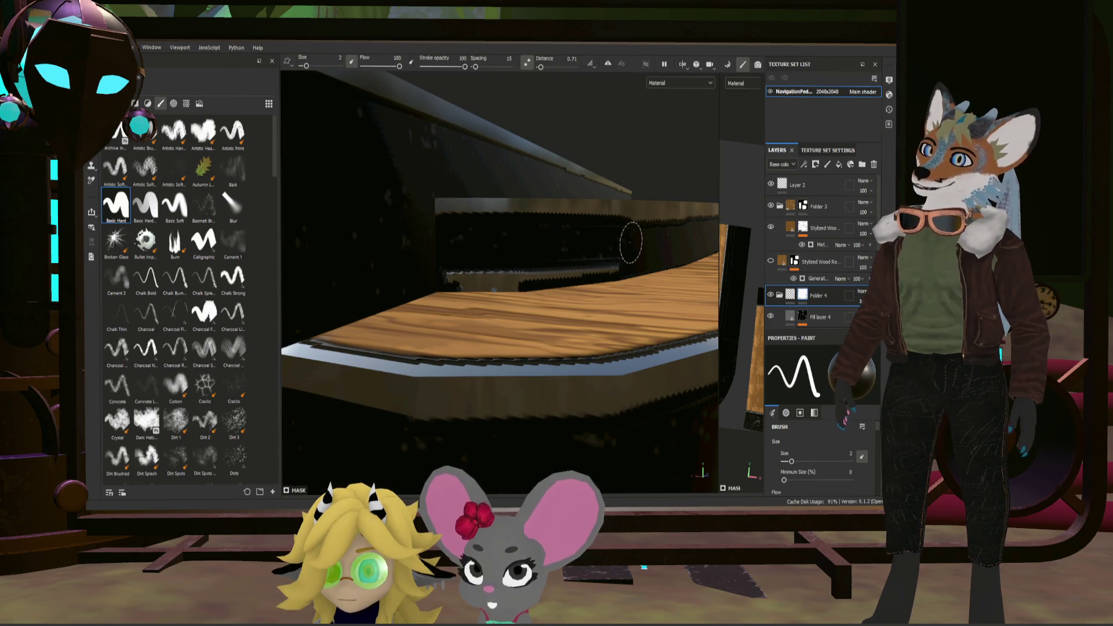
key(ctrl+z)
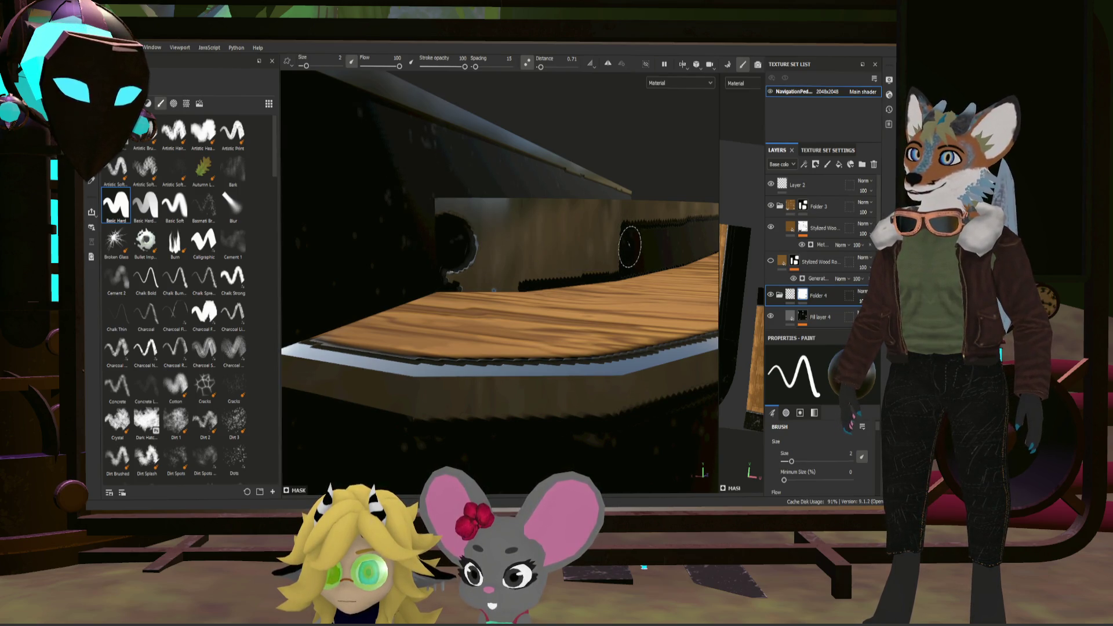
shift+click(455, 241)
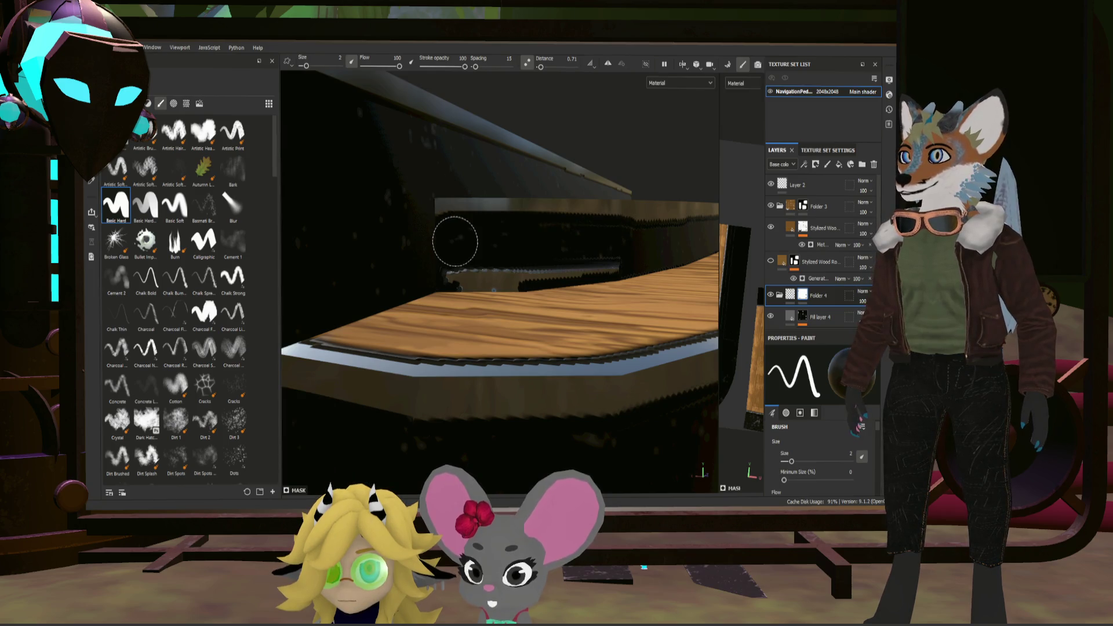
key(ctrl+z)
key(ctrl+z)
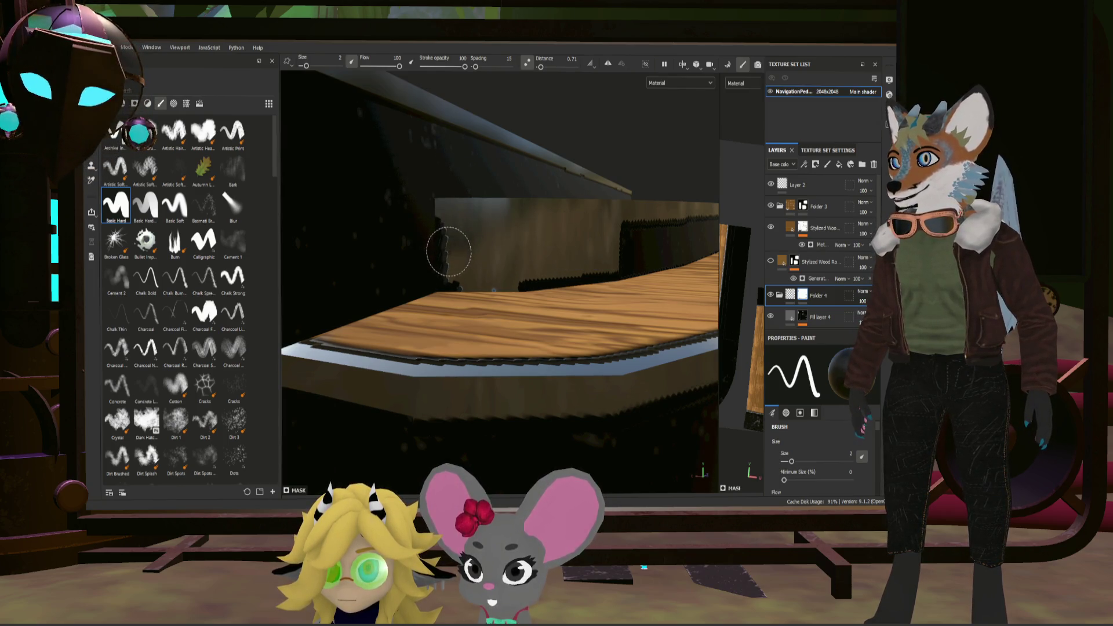
click(448, 250)
shift+click(632, 245)
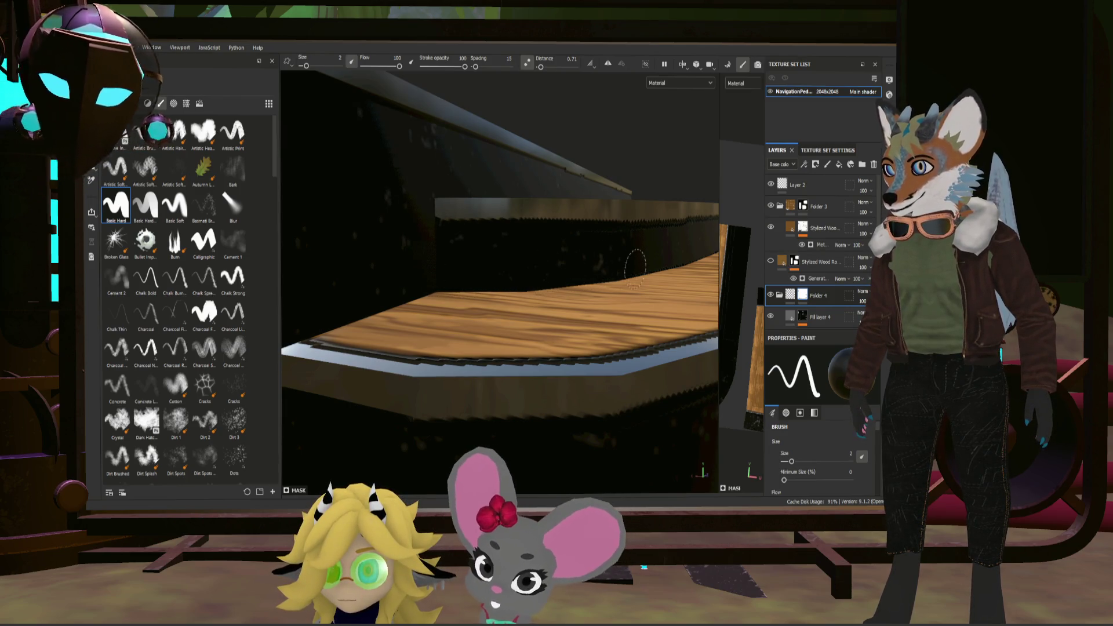
mouse_move(439, 274)
alt+mouse_down()
mouse_move(564, 278)
mouse_move(522, 365)
mouse_move(465, 301)
mouse_move(393, 307)
mouse_move(587, 301)
mouse_move(537, 317)
alt+mouse_up()
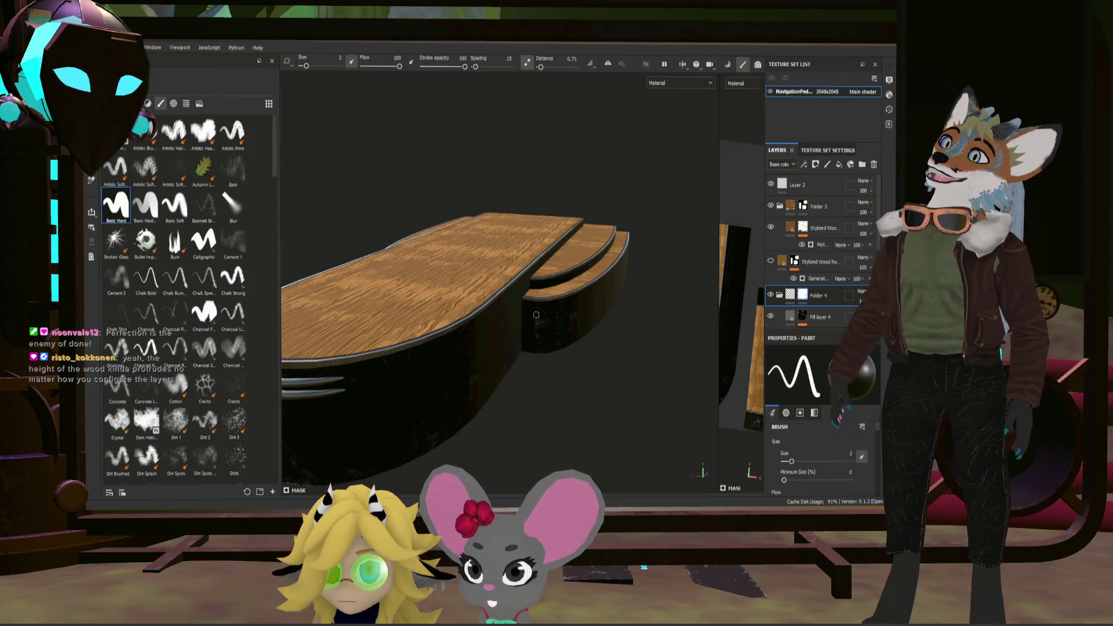
mouse_move(537, 317)
alt+mouse_down()
mouse_move(508, 326)
mouse_move(552, 343)
mouse_move(574, 292)
mouse_move(548, 285)
mouse_move(504, 325)
alt+mouse_up()
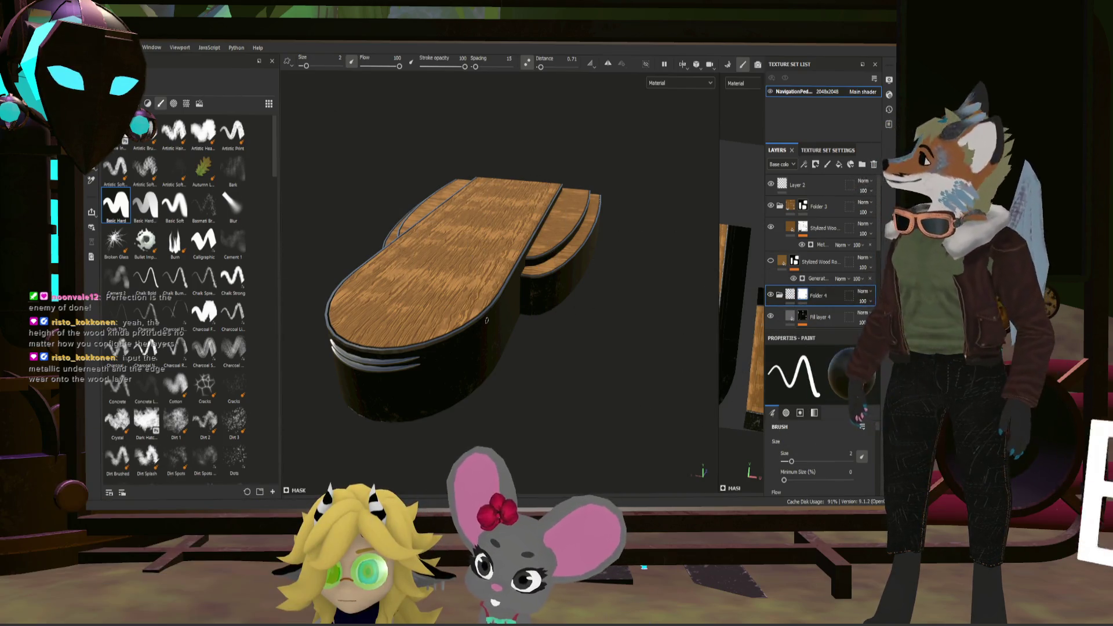
alt+drag(487, 296, 522, 287)
alt+drag(487, 345, 408, 367)
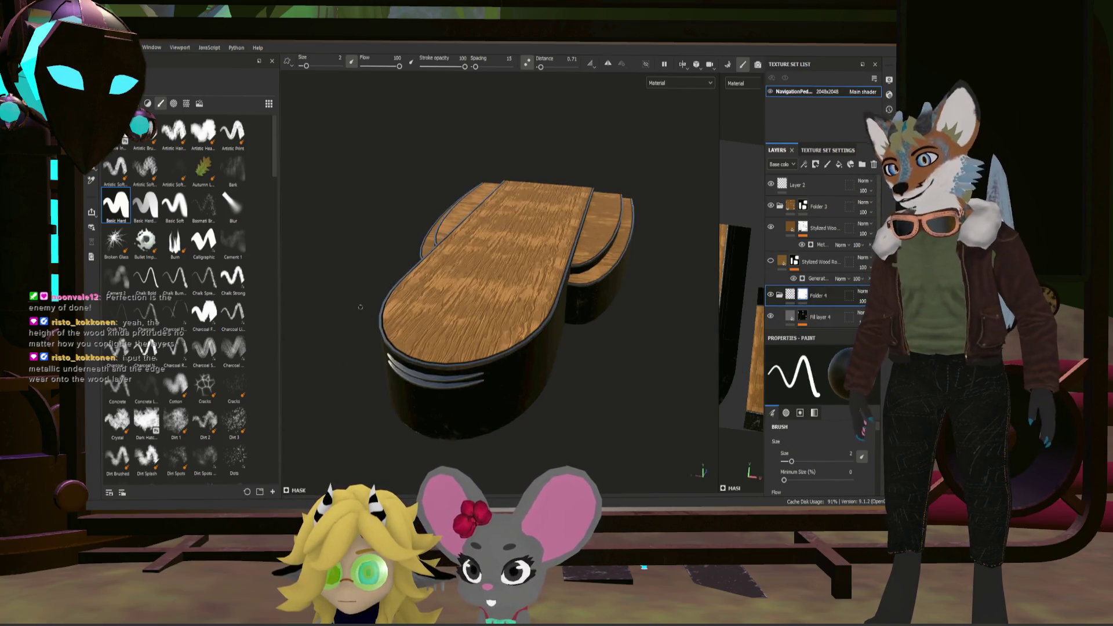
scroll(502, 317, down, 2)
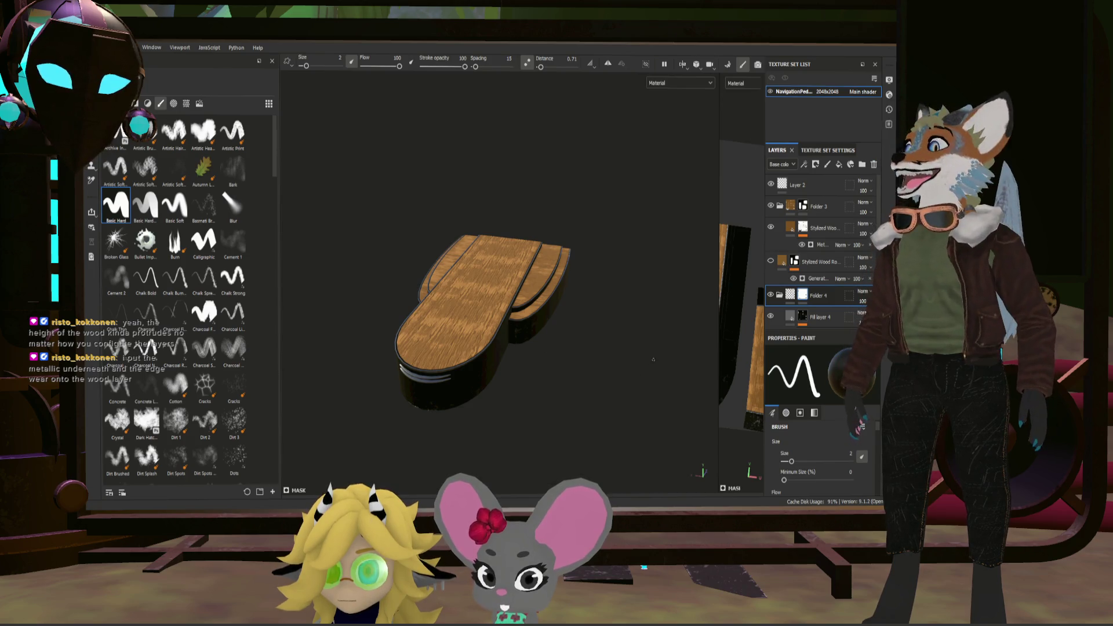
click(818, 186)
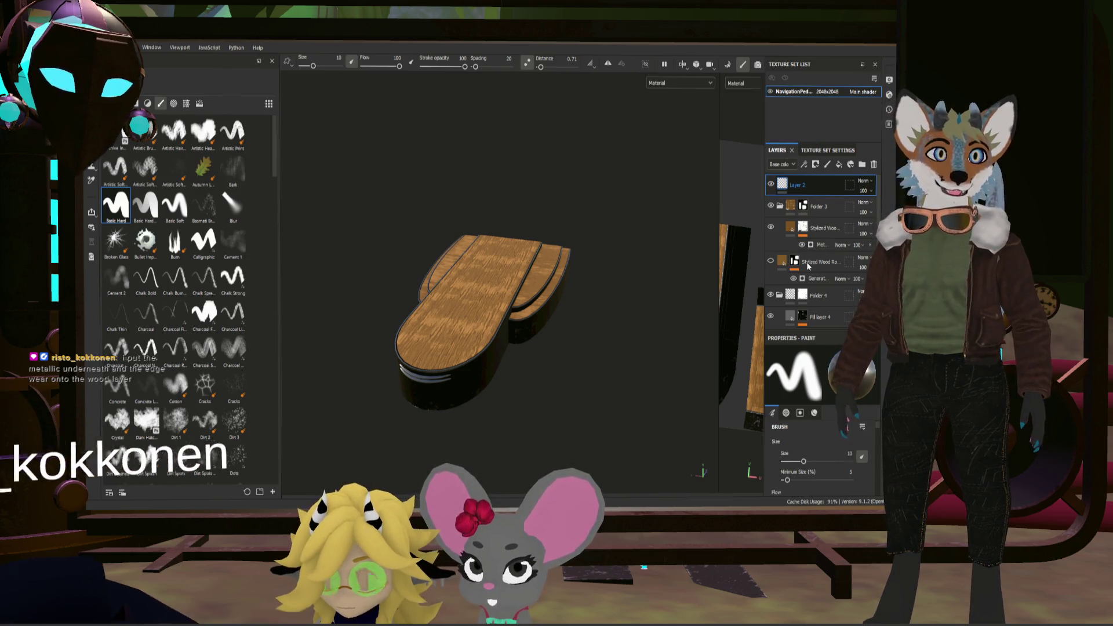
Step: Delete Layer 2, the second Stylized Wood layer and Fill layer 3, collapsing Folder 4
key(Delete)
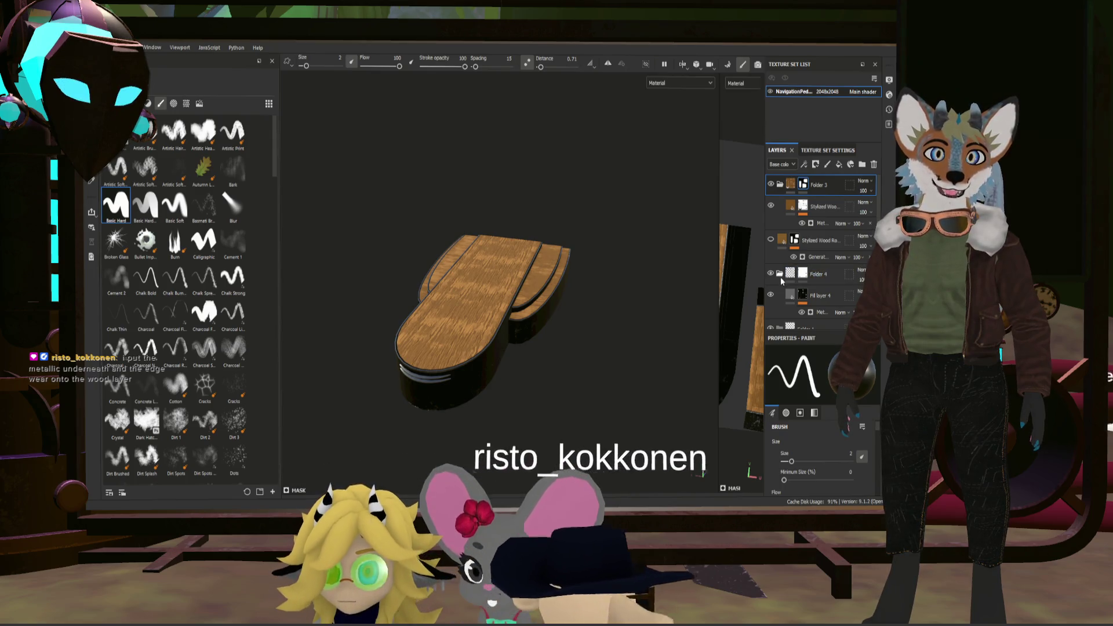
click(781, 275)
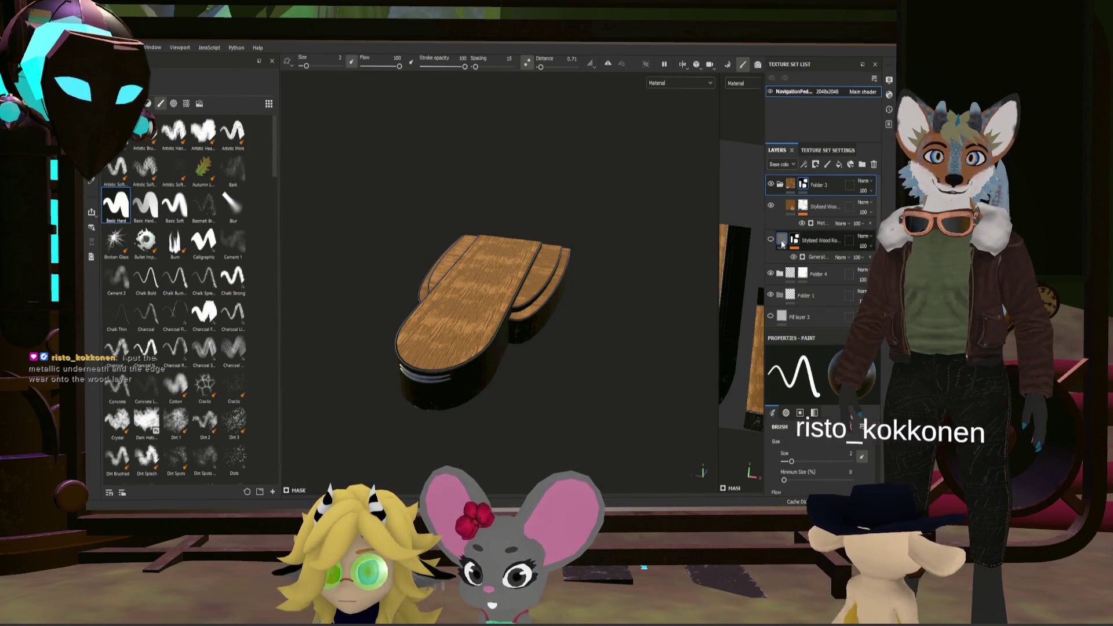
click(837, 235)
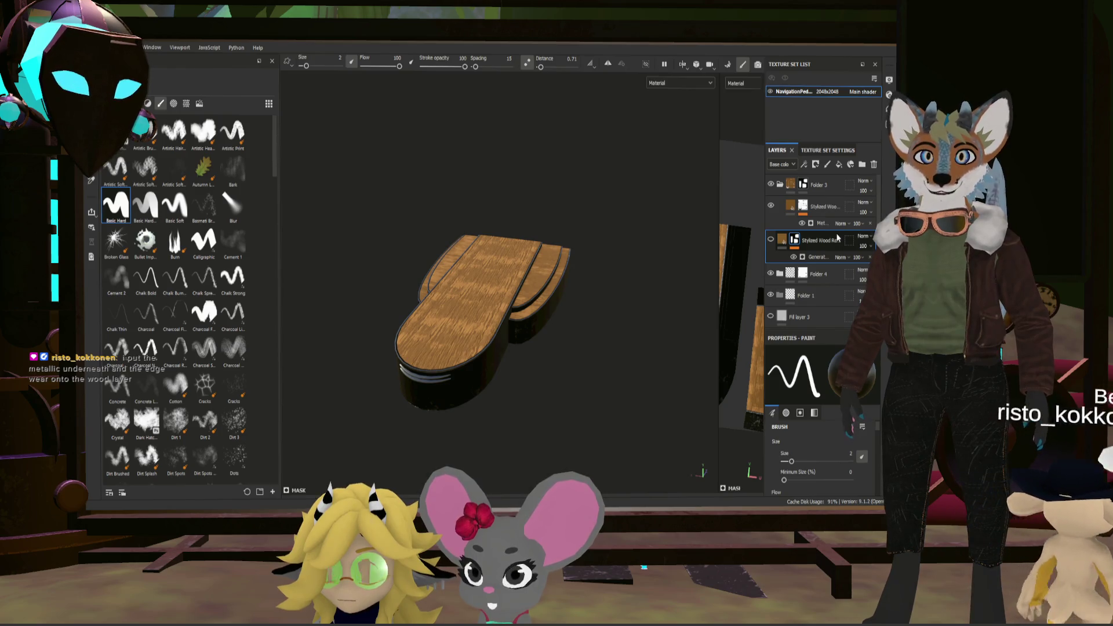
key(Delete)
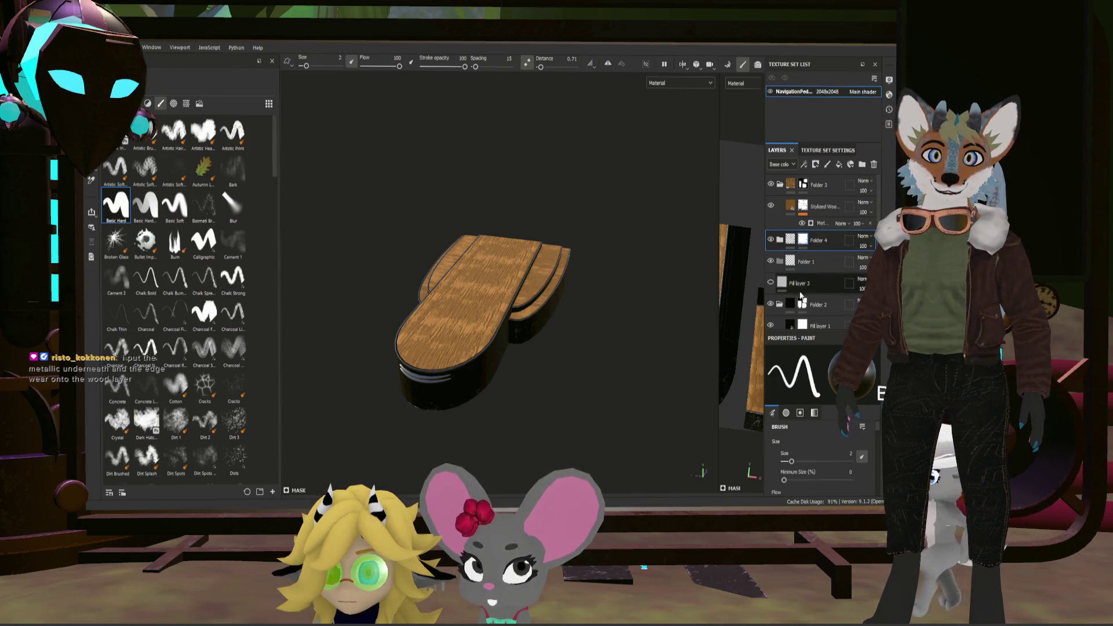
click(823, 283)
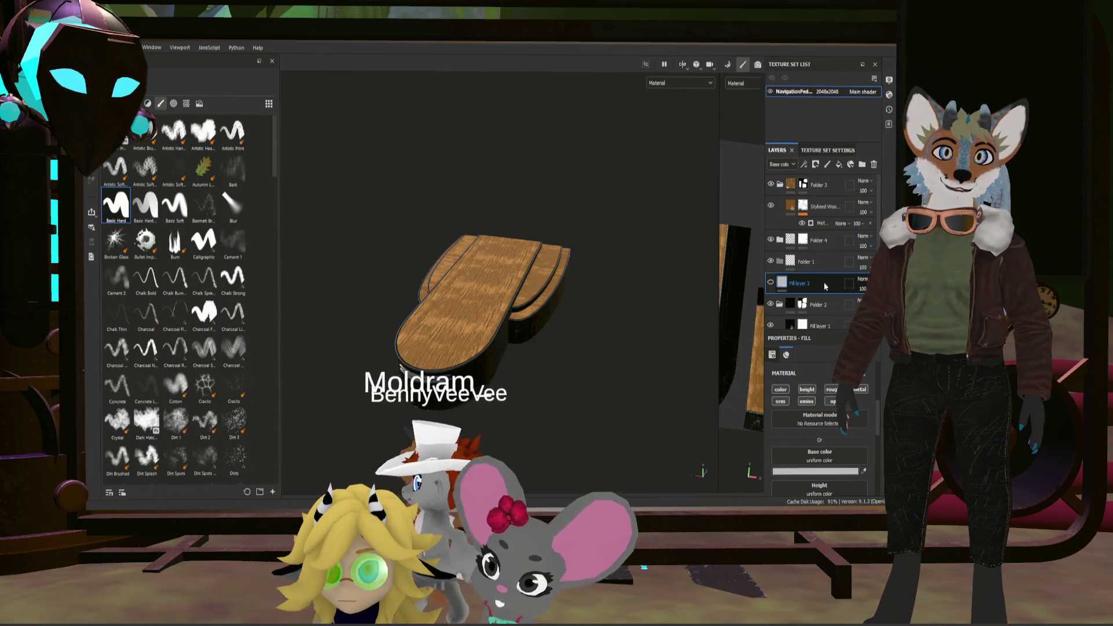
key(Delete)
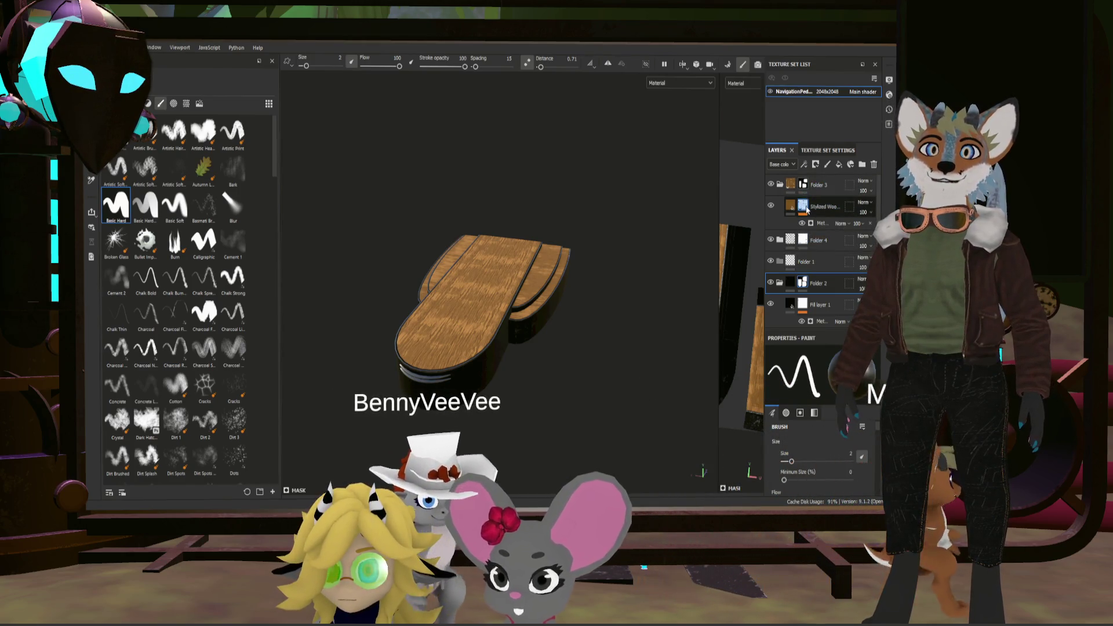
Step: Select Folder 3 and add a new fill layer on top of the stack
click(825, 207)
click(832, 186)
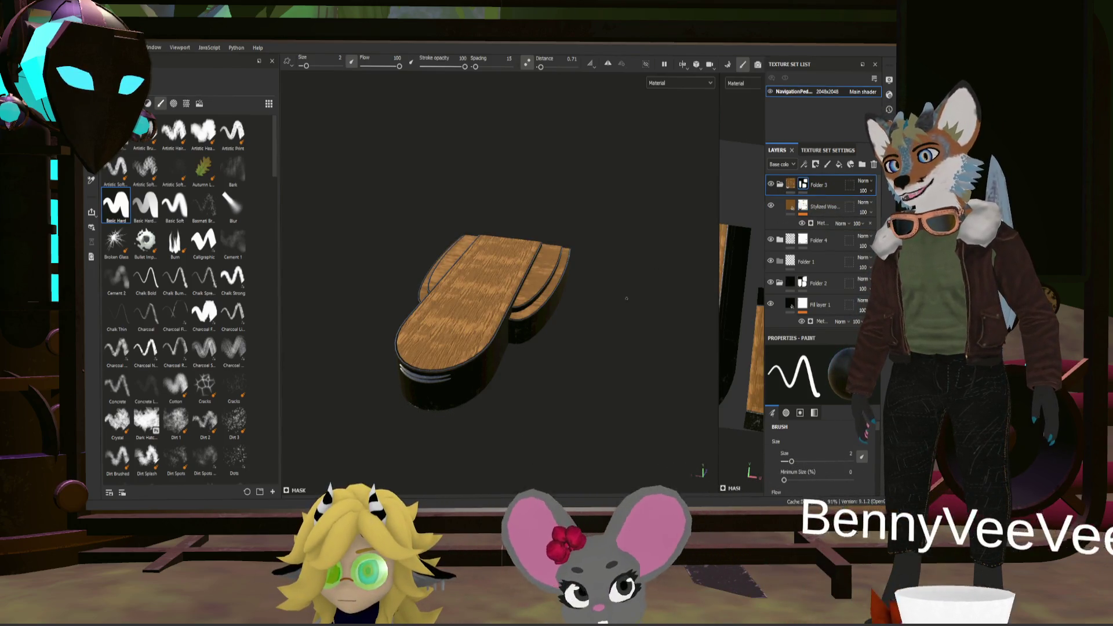
mouse_move(500, 253)
alt+mouse_down()
mouse_move(628, 226)
mouse_move(473, 235)
mouse_move(552, 244)
mouse_move(527, 256)
mouse_move(511, 238)
mouse_move(519, 271)
mouse_move(522, 261)
alt+mouse_up()
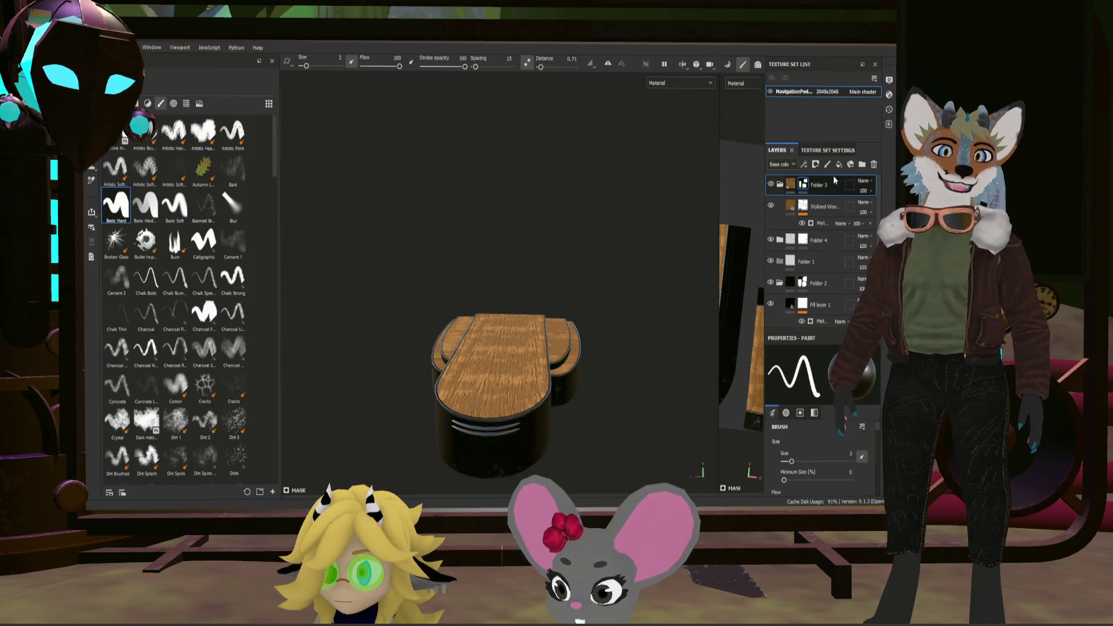
click(841, 166)
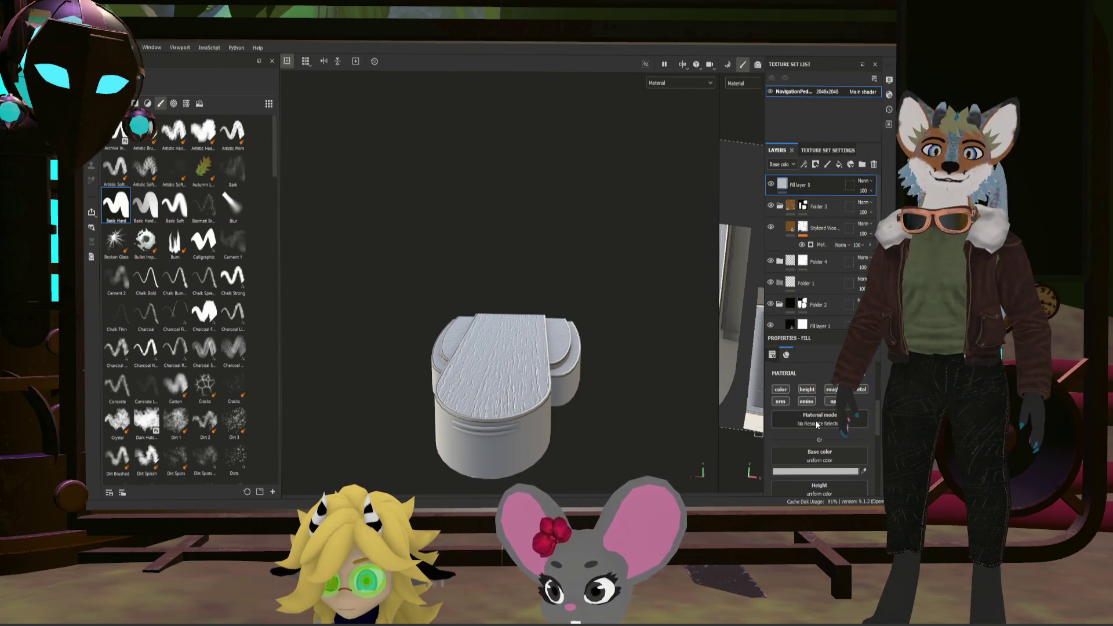
Step: Raise Fill layer 5's height and roughness, add a black mask and start adding a generator to it
drag(827, 457, 844, 459)
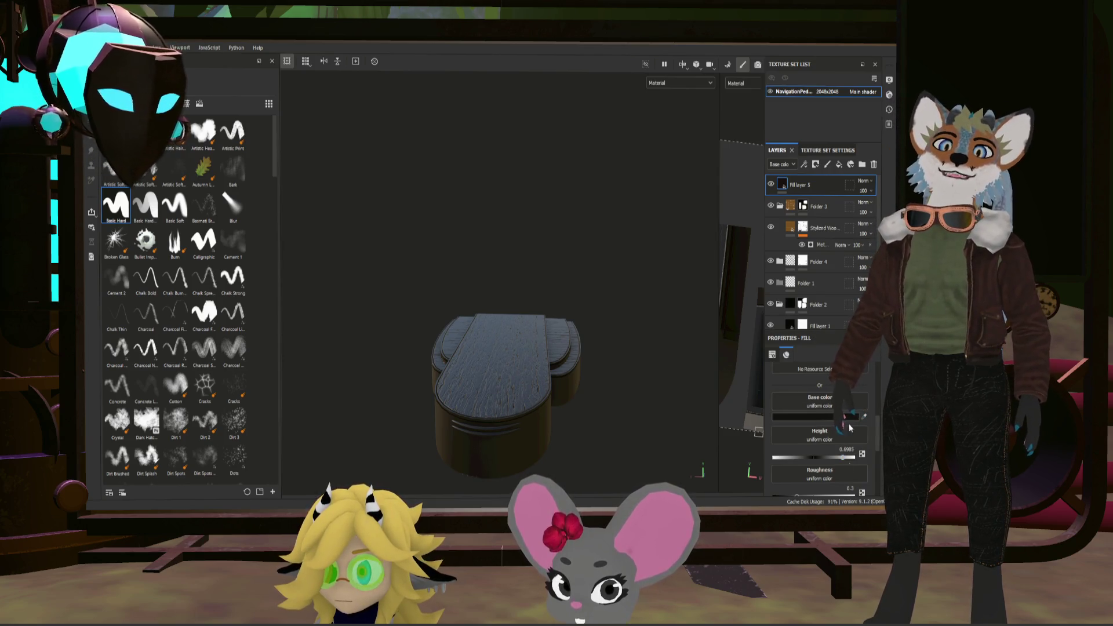
scroll(841, 427, down, 2)
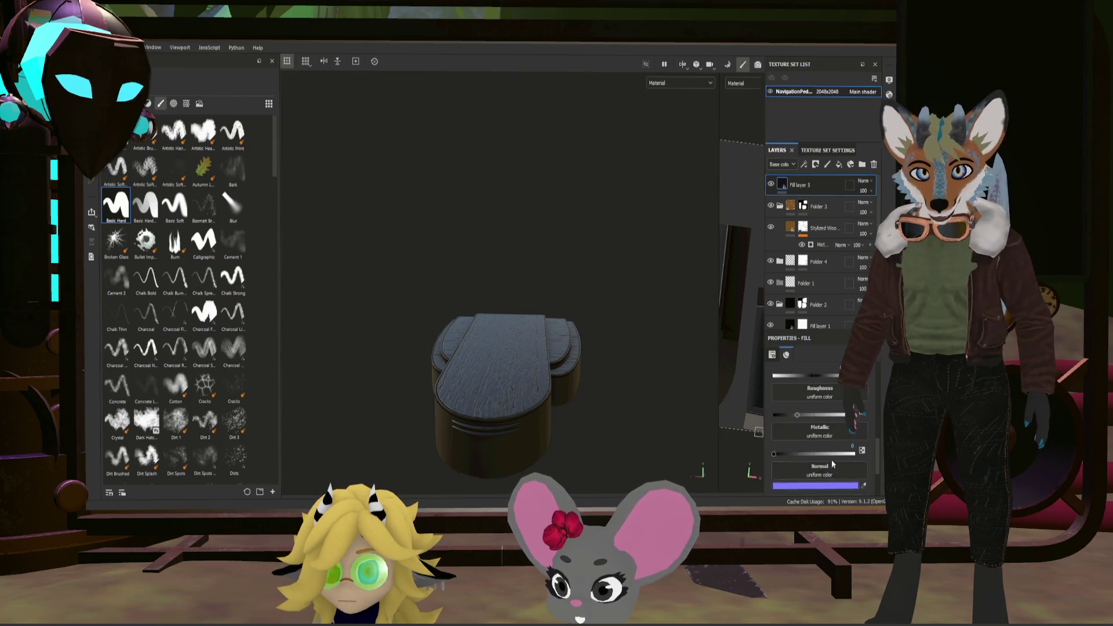
drag(796, 389, 857, 391)
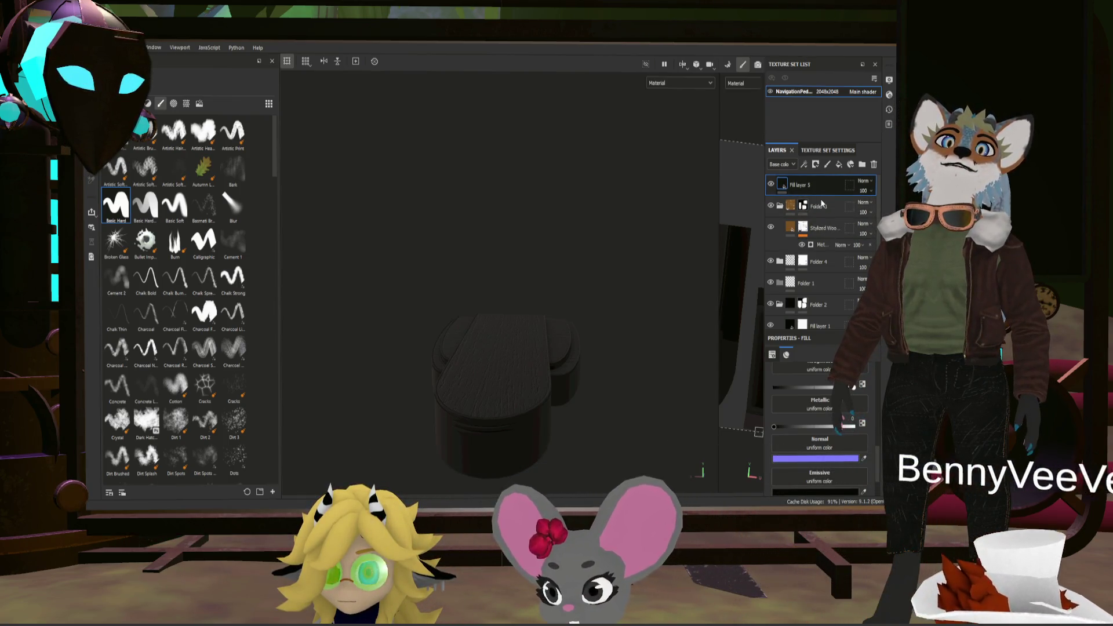
click(795, 186)
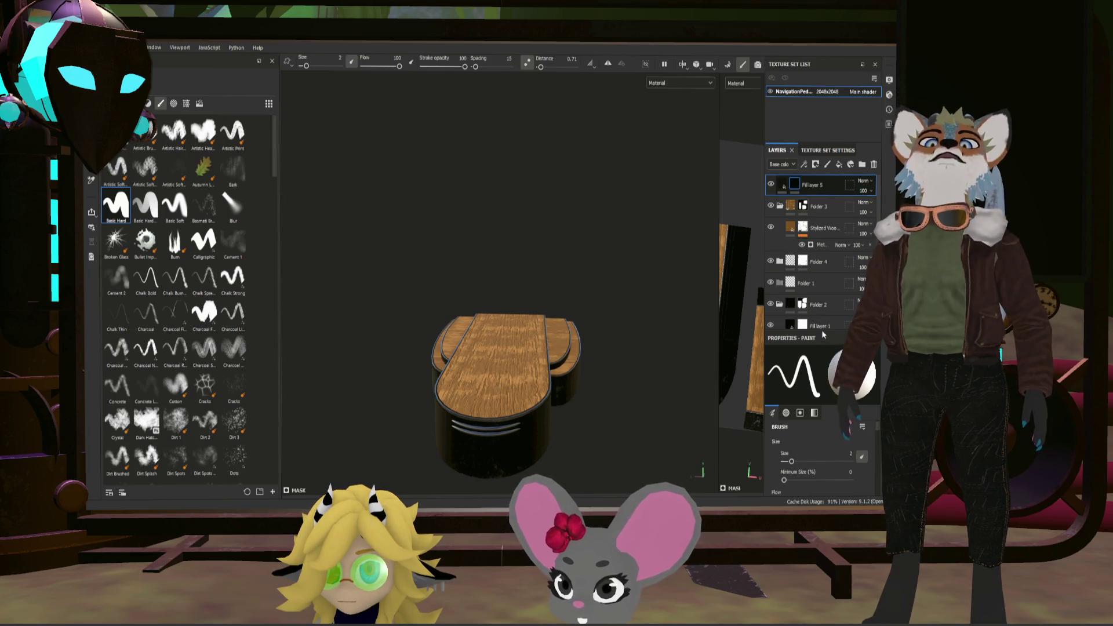
click(778, 288)
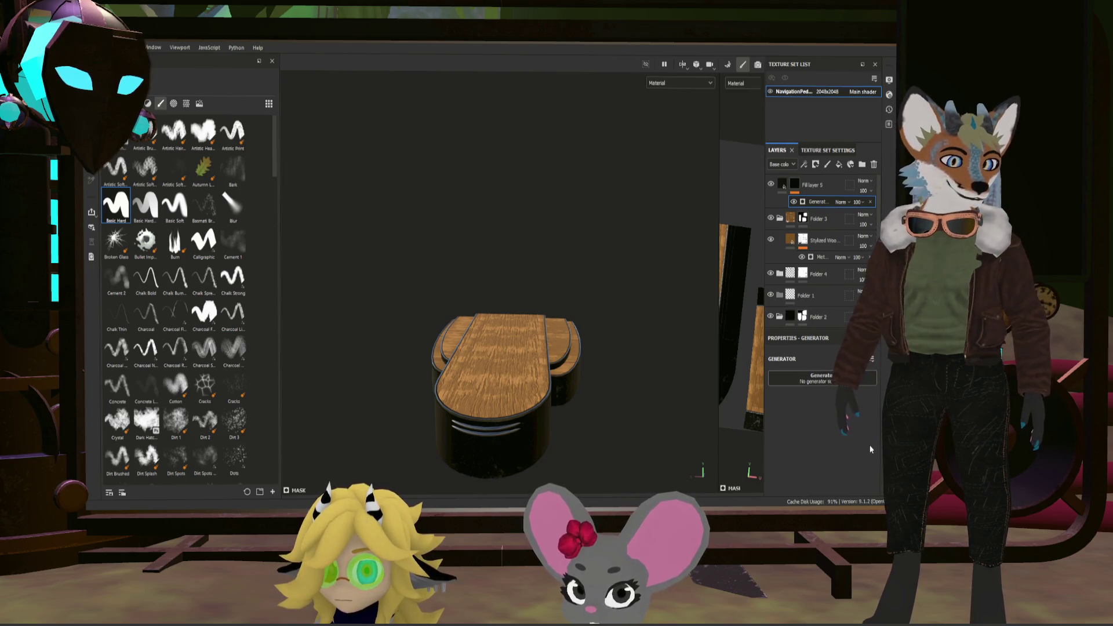
click(785, 434)
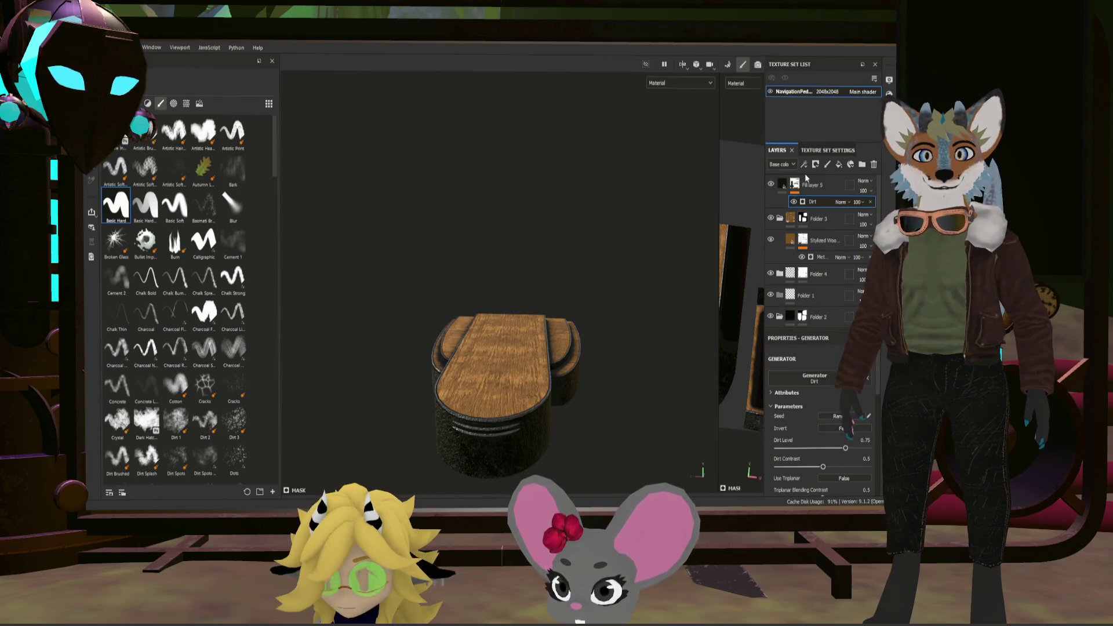
click(783, 183)
scroll(848, 429, up, 3)
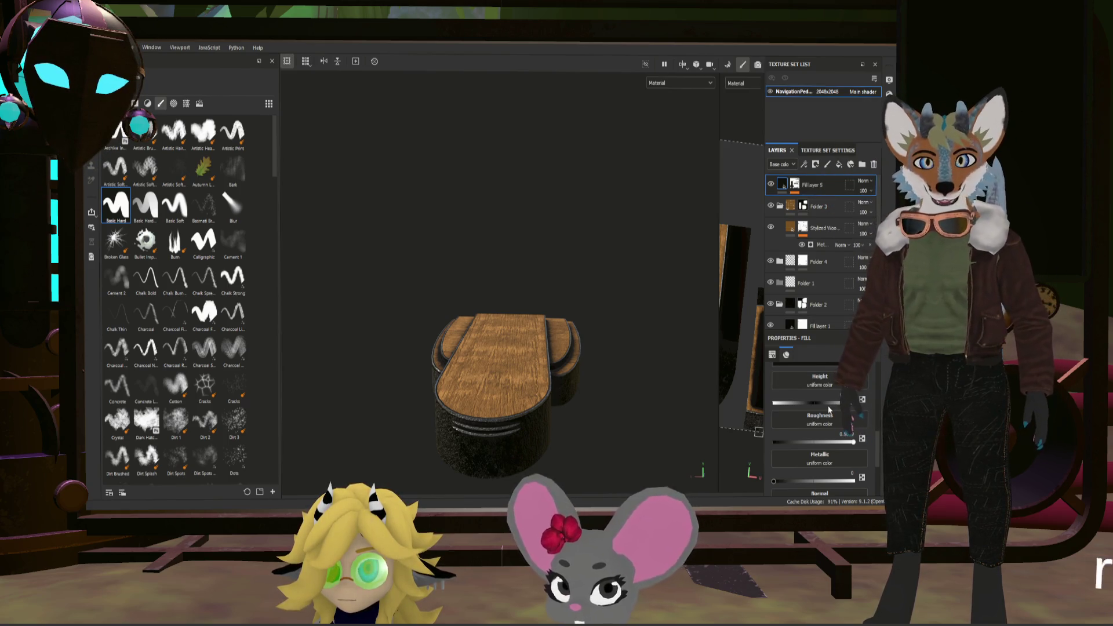
drag(832, 400, 815, 403)
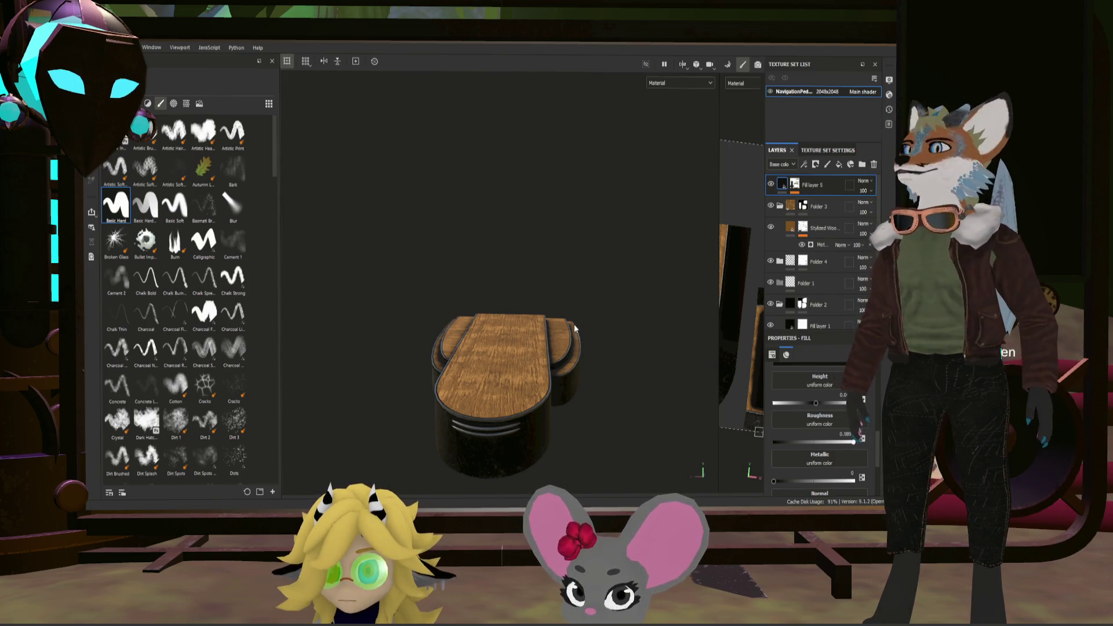
alt+drag(566, 382, 555, 361)
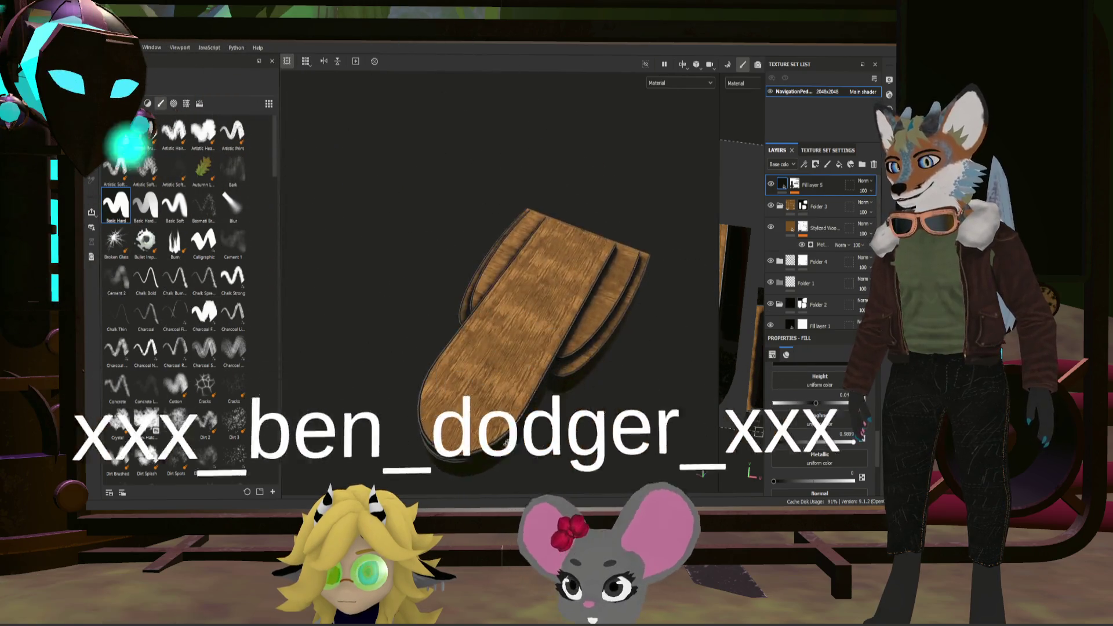
scroll(497, 421, up, 5)
alt+drag(498, 420, 466, 393)
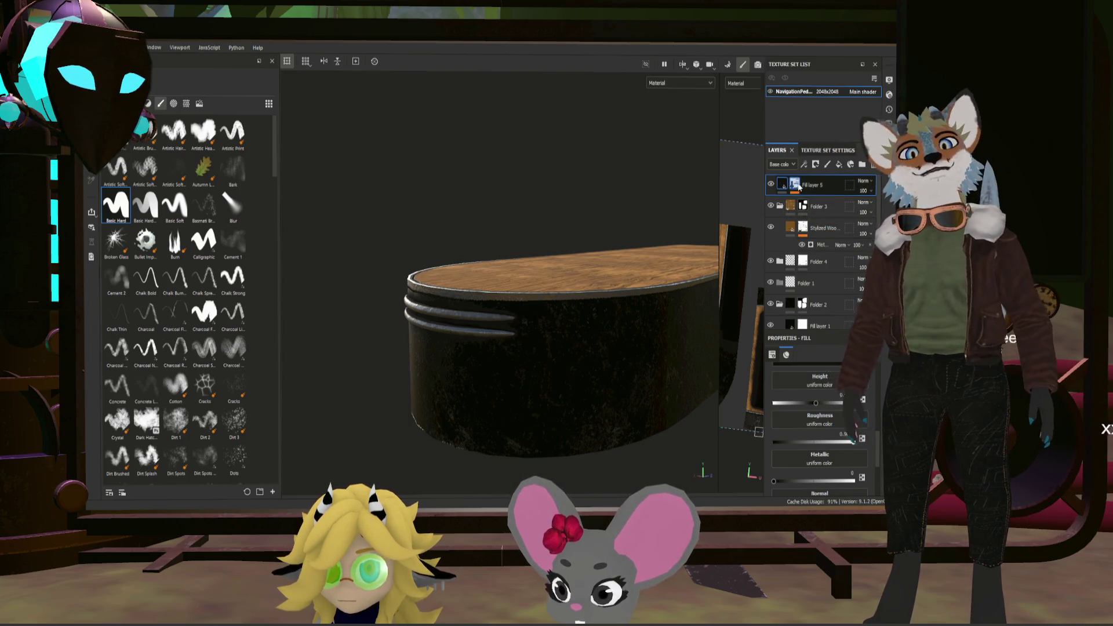
Step: Lower the Dirt generator's dirt level and contrast on Fill layer 5's mask
click(795, 185)
click(813, 202)
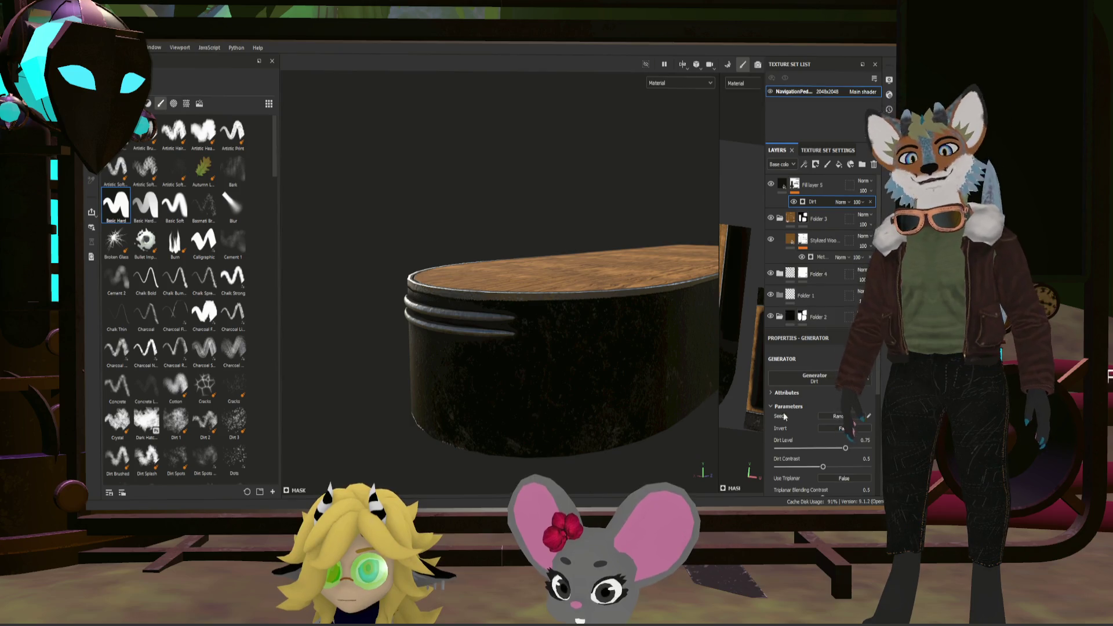
drag(845, 447, 850, 448)
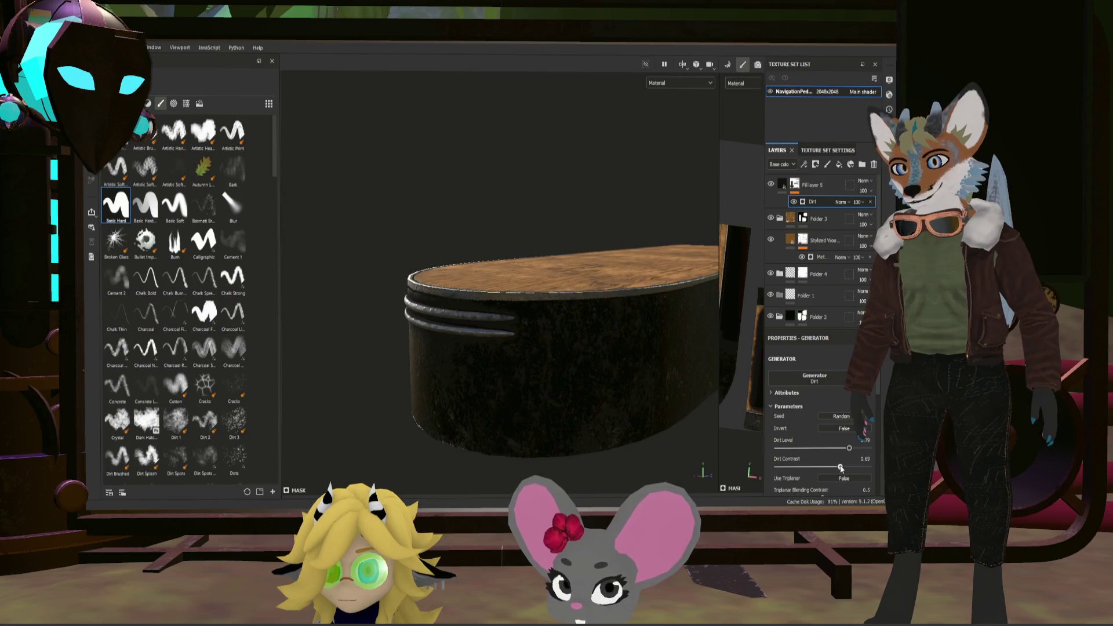
drag(849, 448, 830, 469)
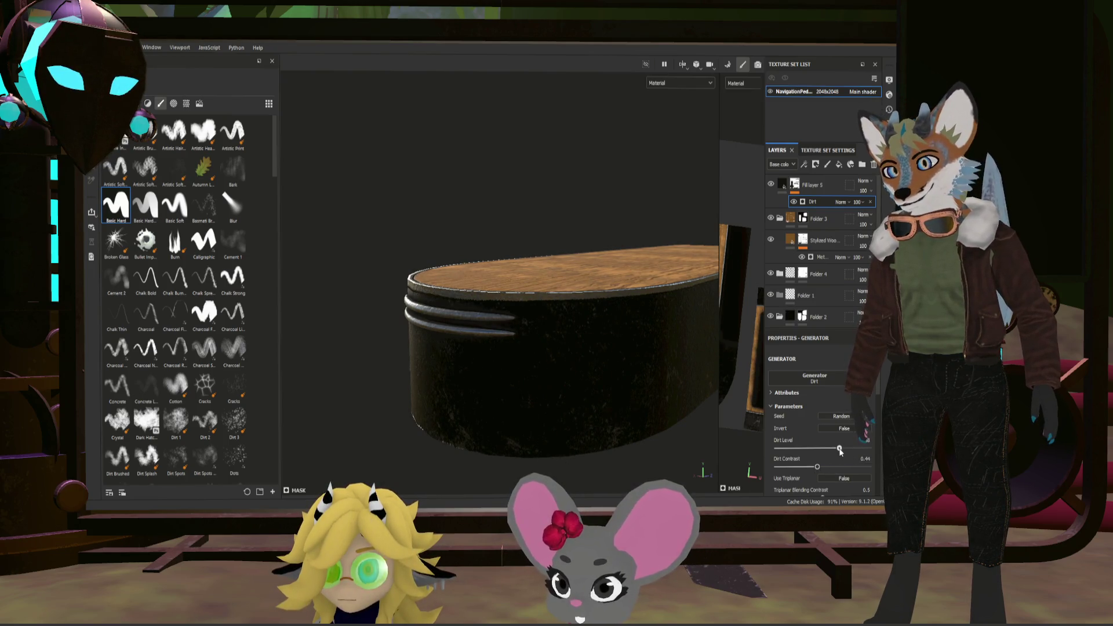
scroll(826, 452, down, 3)
drag(806, 441, 804, 437)
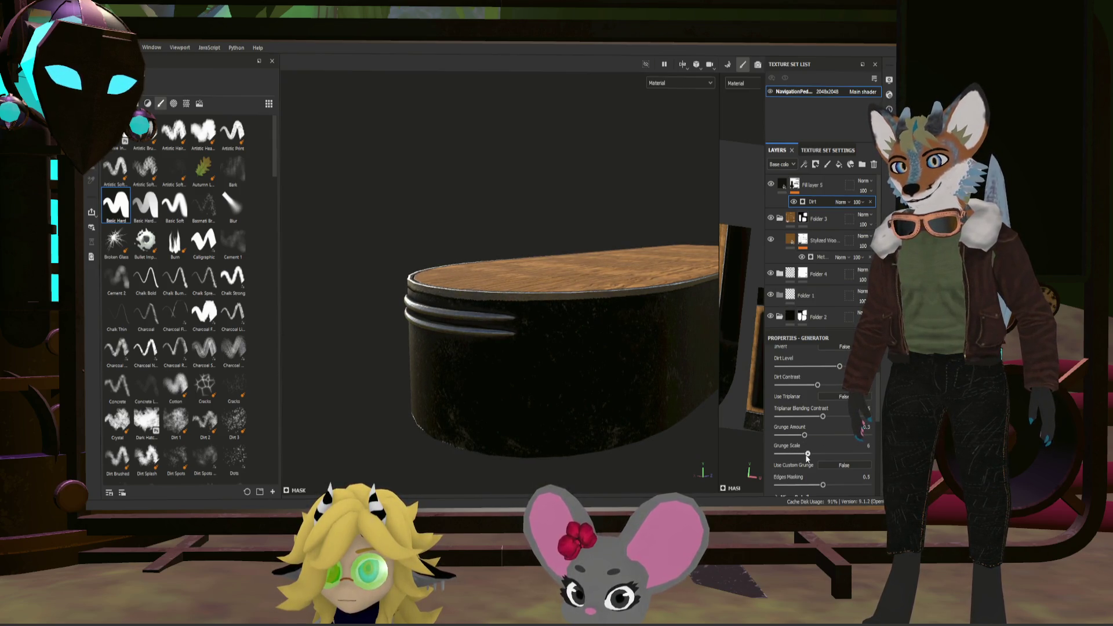
Step: Orbit around the pedestal to check the dirt, then reselect Fill layer 5 for painting
mouse_move(602, 361)
alt+mouse_down()
mouse_move(646, 429)
mouse_move(592, 292)
mouse_move(608, 296)
alt+mouse_up()
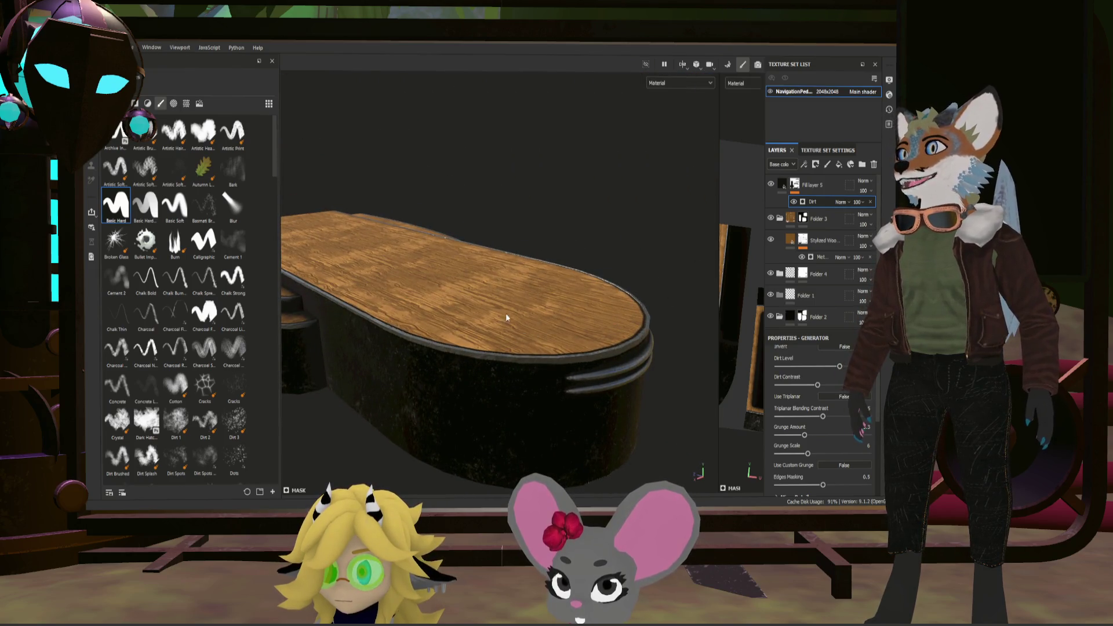
mouse_move(514, 309)
alt+mouse_down()
mouse_move(436, 339)
mouse_move(487, 347)
alt+mouse_up()
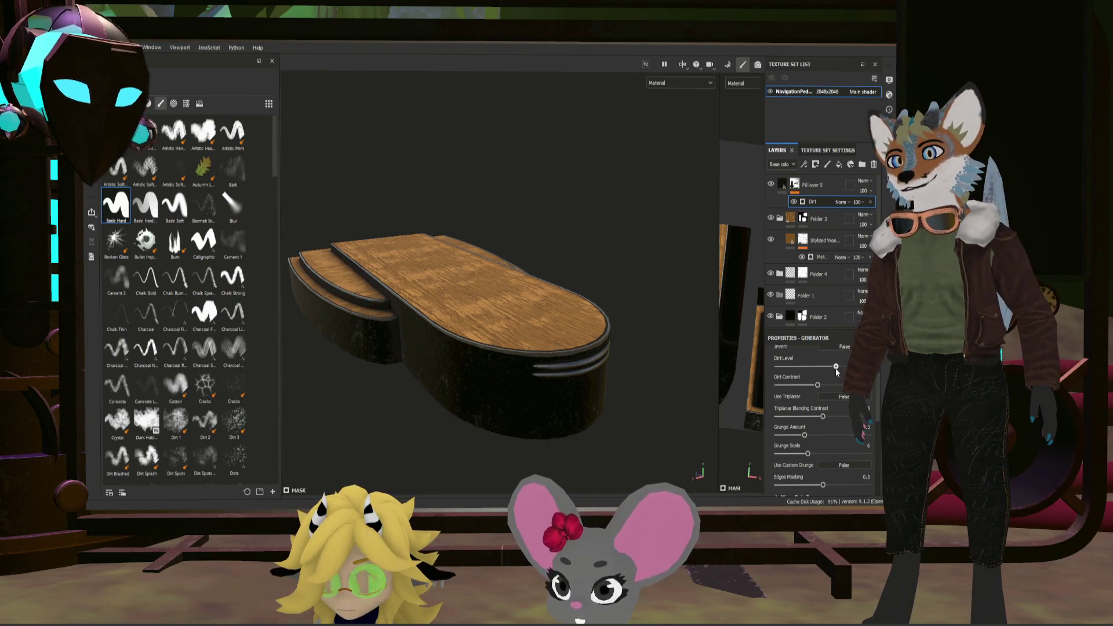
alt+drag(522, 374, 570, 378)
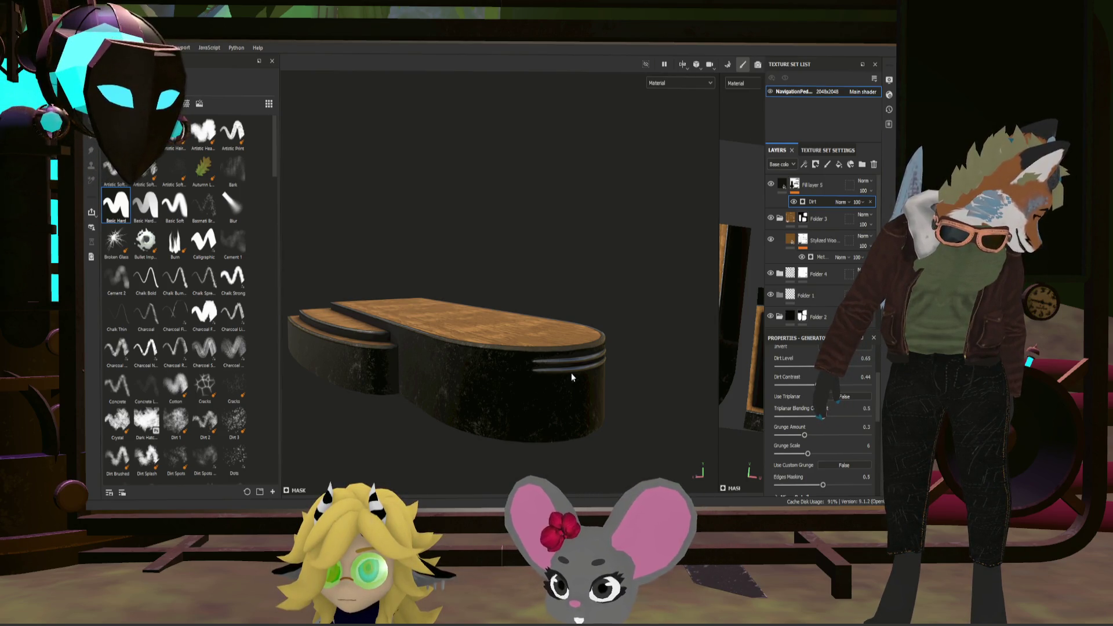
mouse_move(572, 373)
alt+mouse_down()
mouse_move(541, 319)
mouse_move(574, 374)
alt+mouse_up()
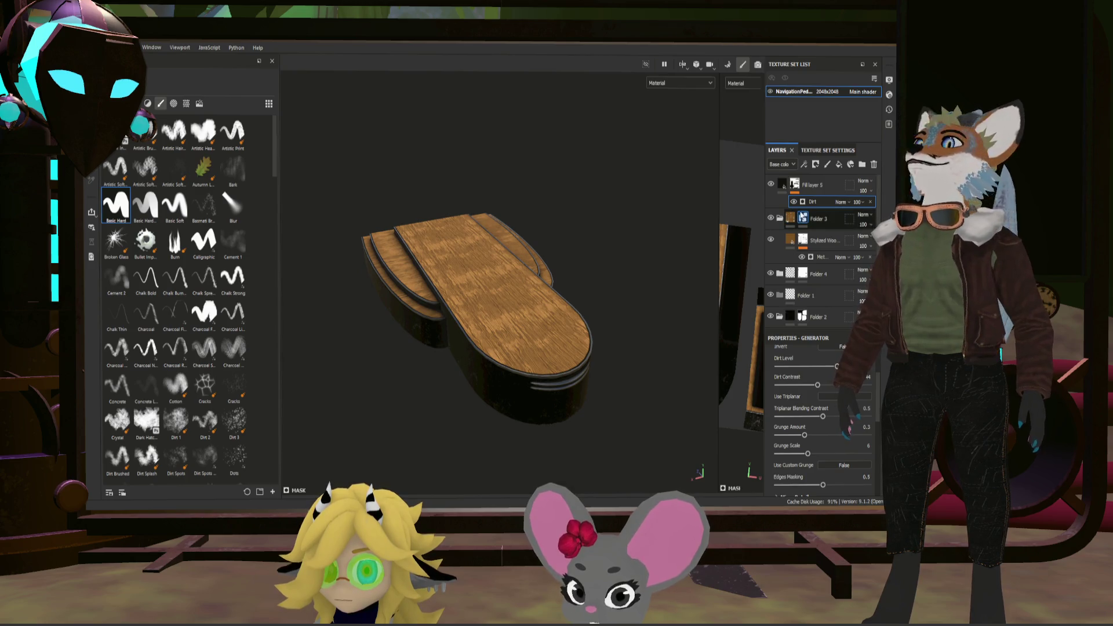
click(826, 187)
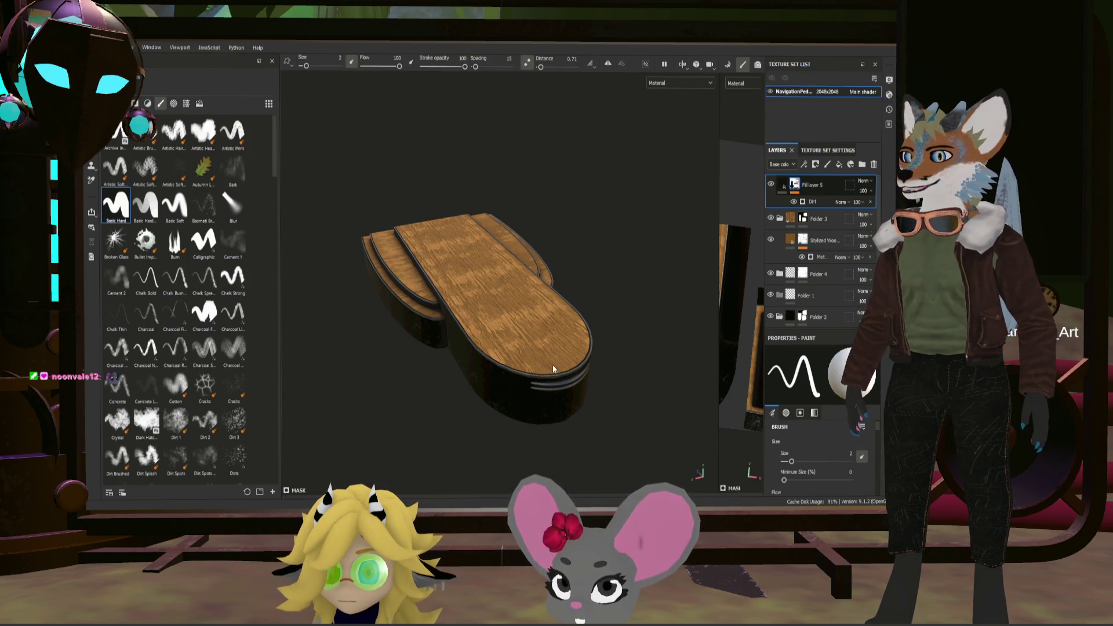
mouse_move(553, 365)
alt+mouse_down()
mouse_move(534, 325)
mouse_move(564, 329)
alt+mouse_up()
scroll(550, 370, up, 5)
scroll(549, 370, down, 3)
scroll(554, 373, up, 3)
scroll(555, 372, down, 3)
scroll(534, 323, up, 3)
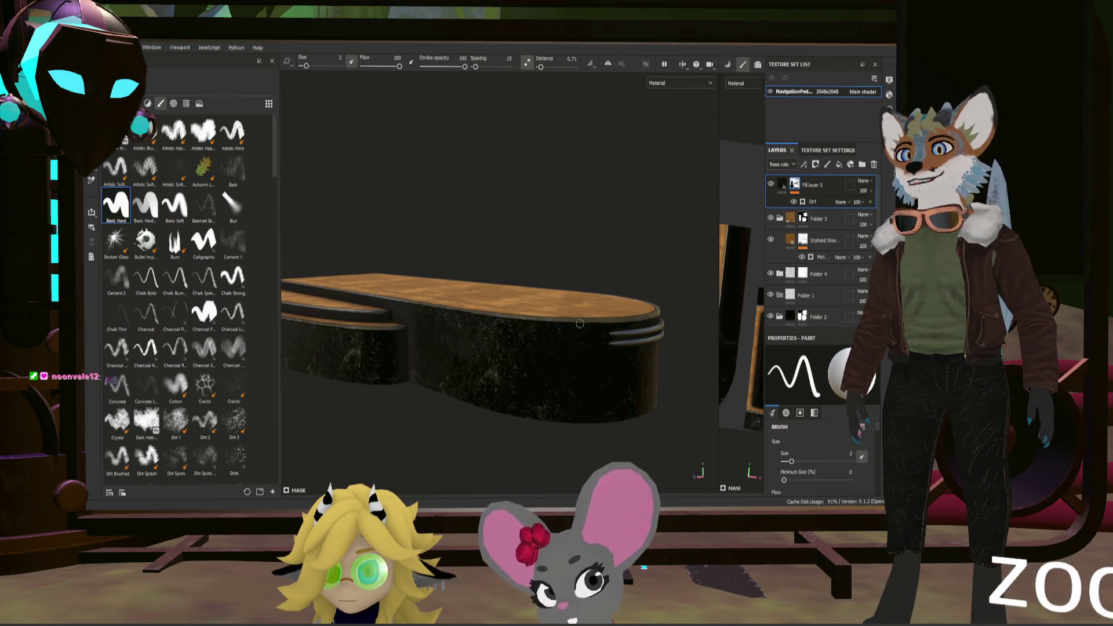
alt+drag(588, 324, 496, 383)
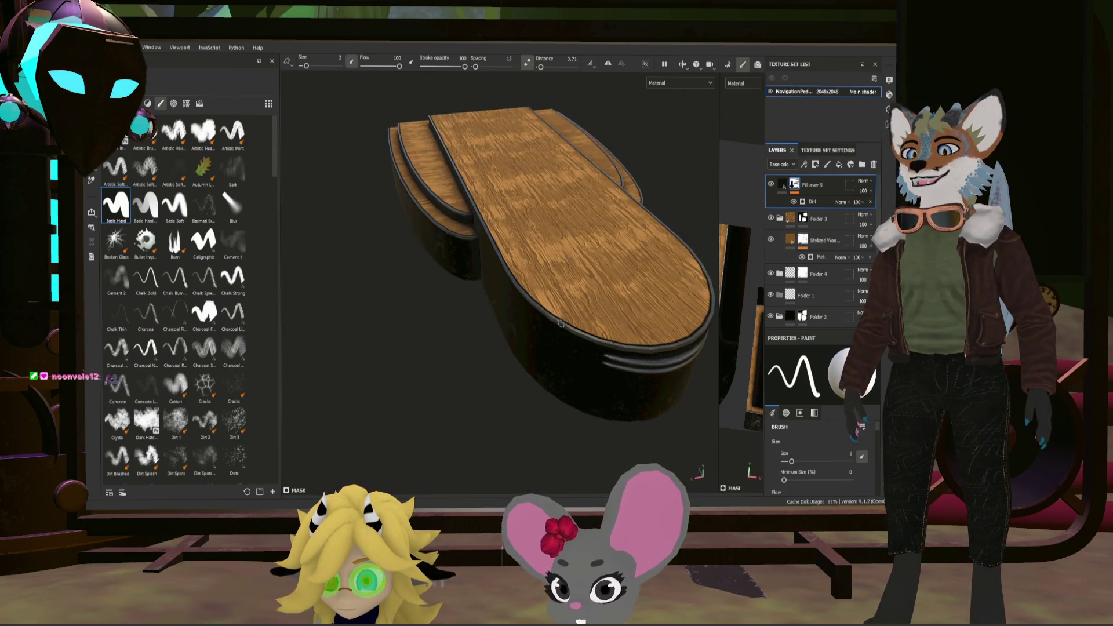
scroll(574, 292, up, 3)
scroll(543, 301, up, 3)
scroll(511, 312, up, 3)
scroll(513, 317, down, 5)
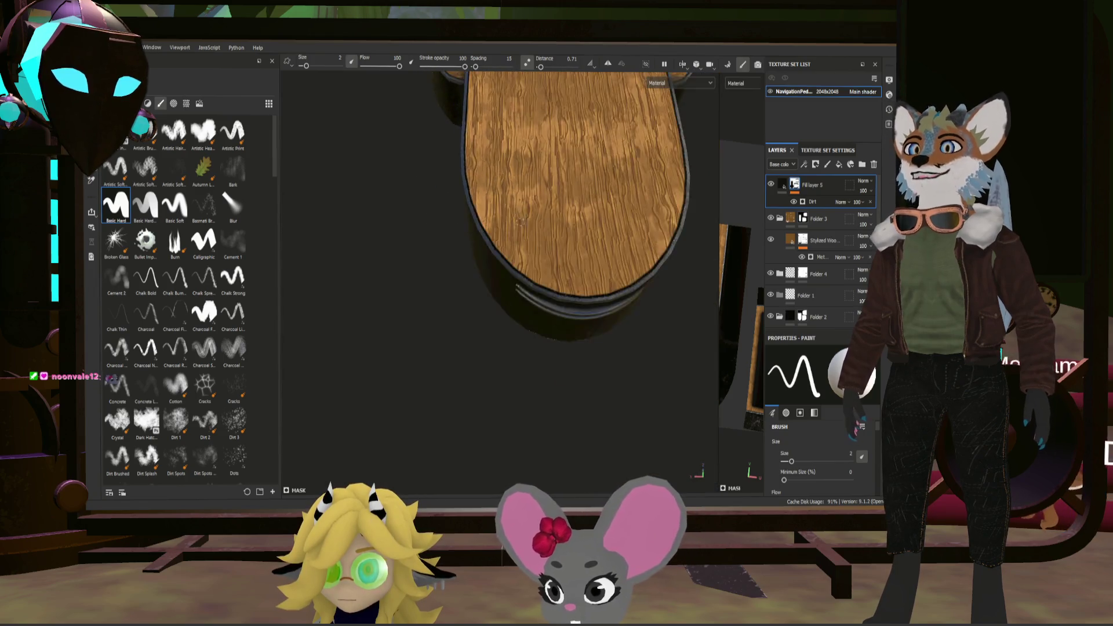
scroll(539, 260, down, 2)
mouse_move(566, 217)
alt+mouse_down()
mouse_move(591, 174)
mouse_move(608, 260)
mouse_move(599, 311)
mouse_move(480, 263)
mouse_move(455, 266)
mouse_move(488, 253)
alt+mouse_up()
scroll(617, 291, up, 3)
scroll(599, 311, down, 3)
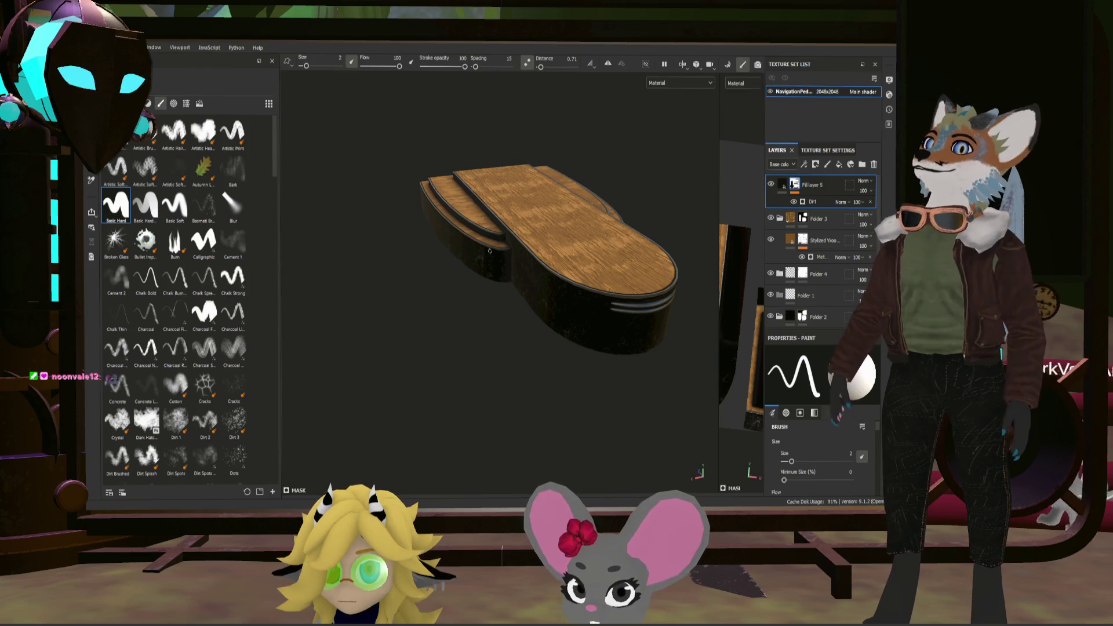
alt+drag(489, 253, 673, 199)
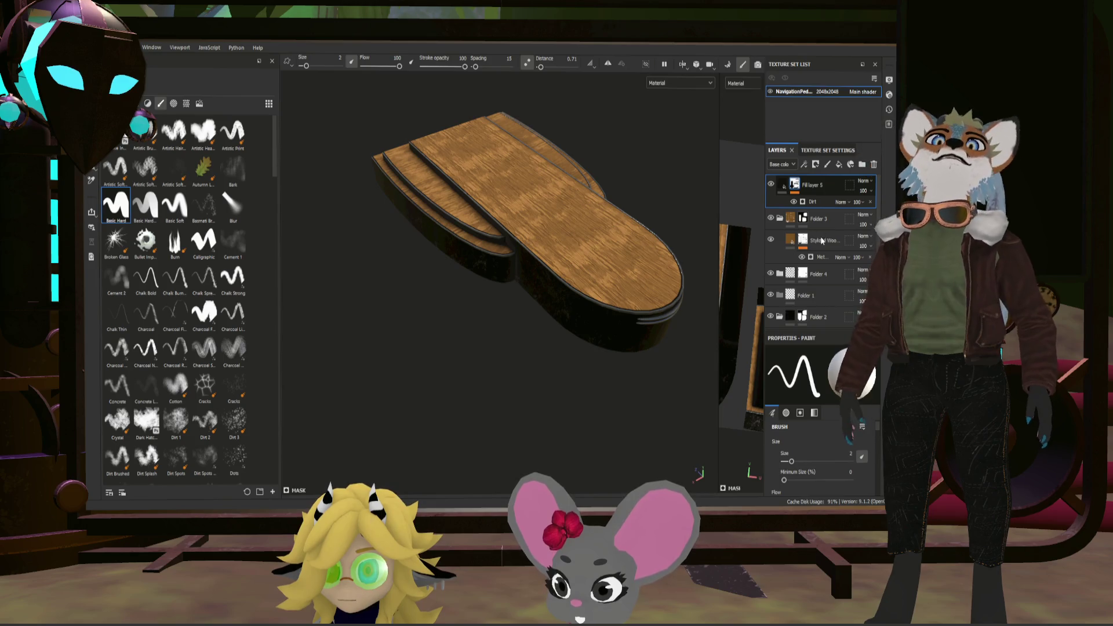
Step: Duplicate Fill layer 5, remove the copy's Dirt generator and show the alphas library
key(ctrl+d)
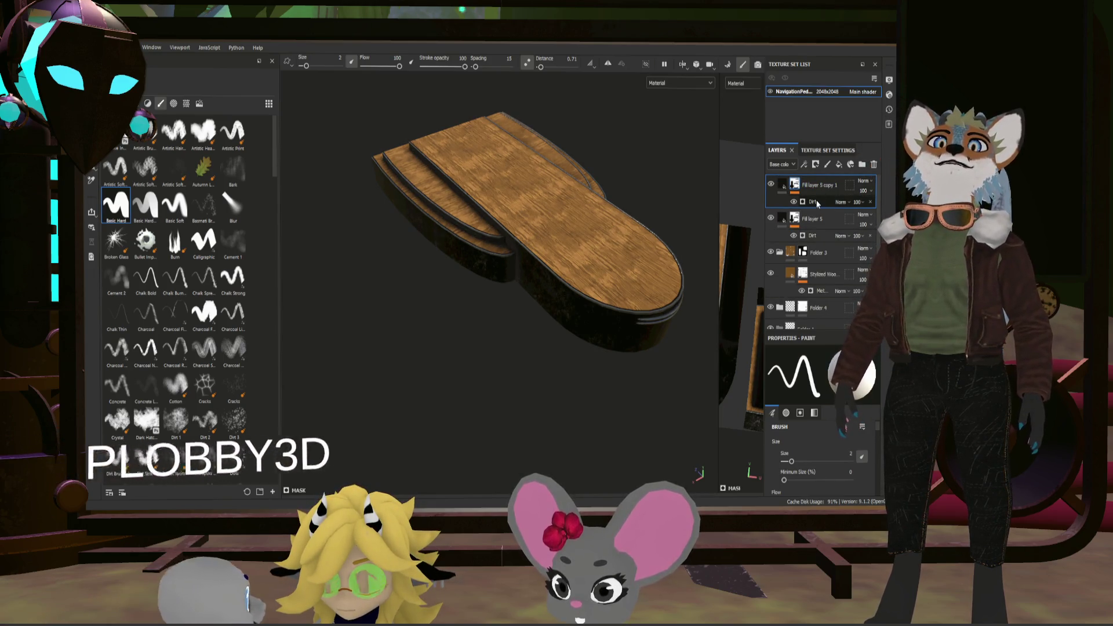
click(816, 204)
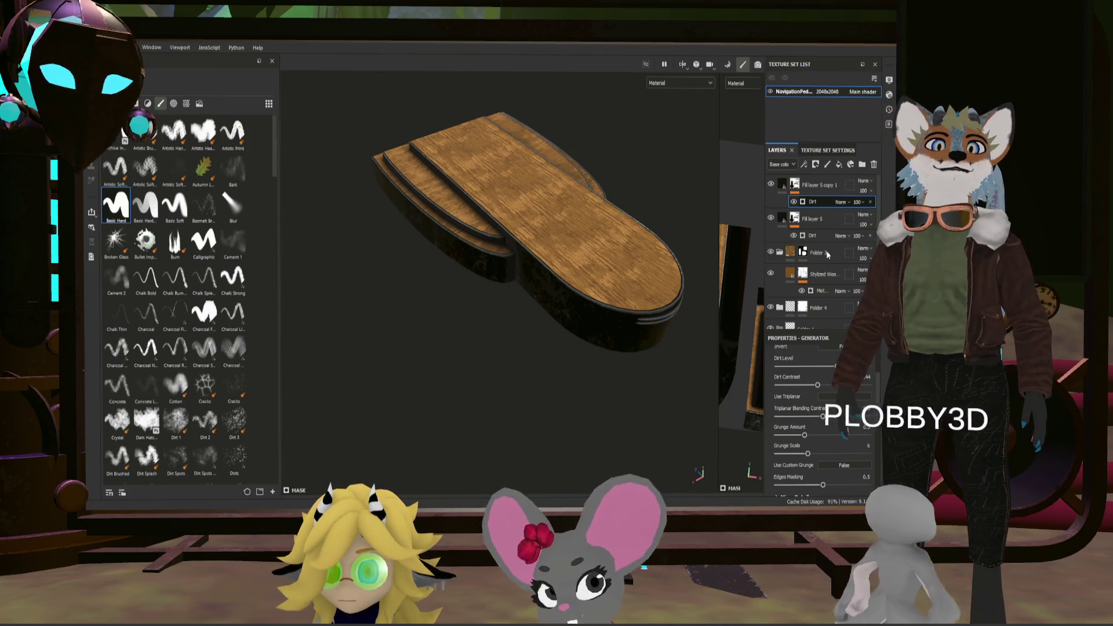
click(786, 191)
scroll(661, 295, up, 5)
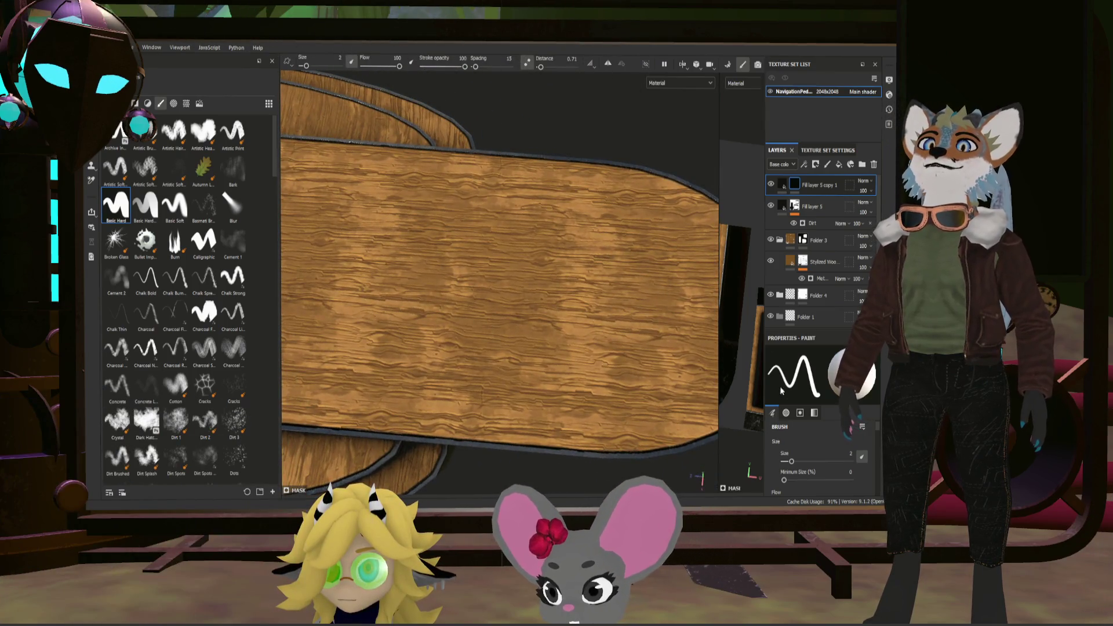
scroll(829, 438, down, 3)
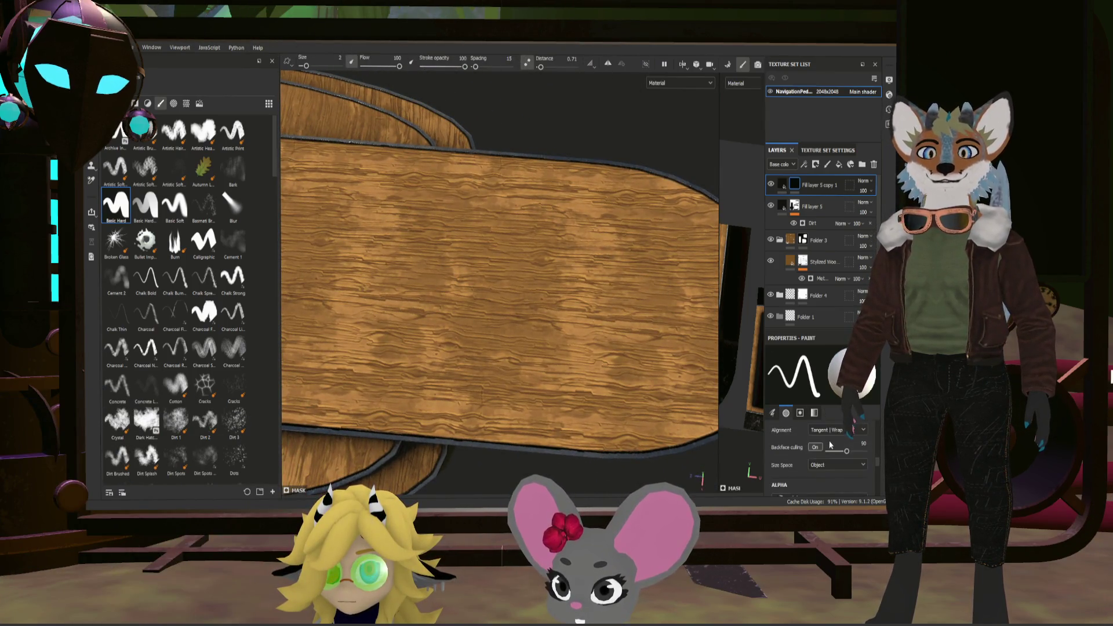
scroll(829, 440, down, 3)
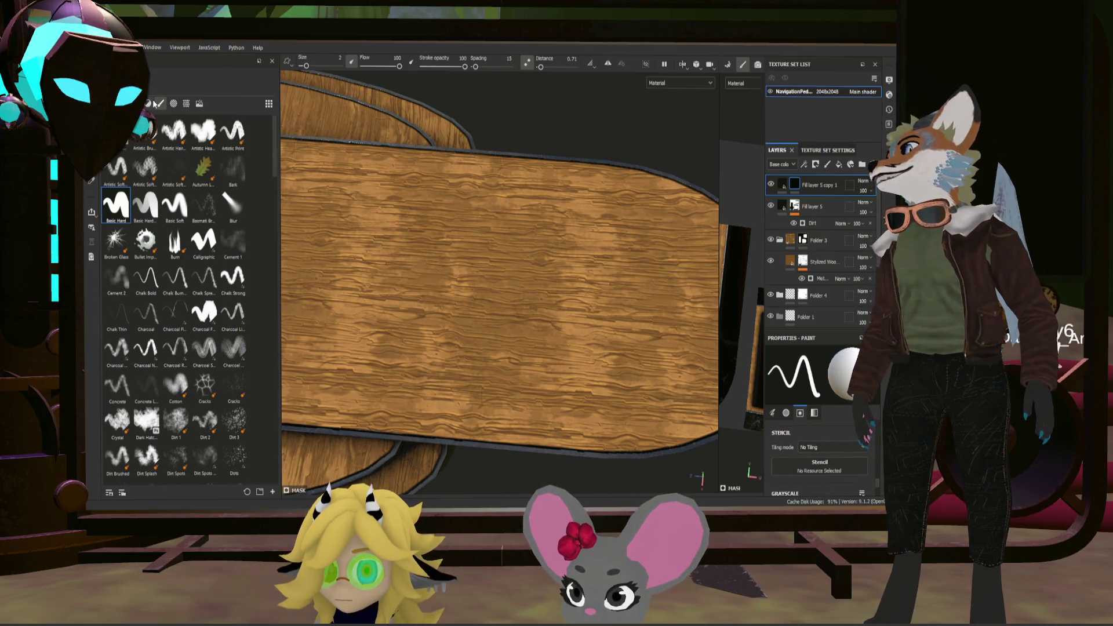
click(174, 104)
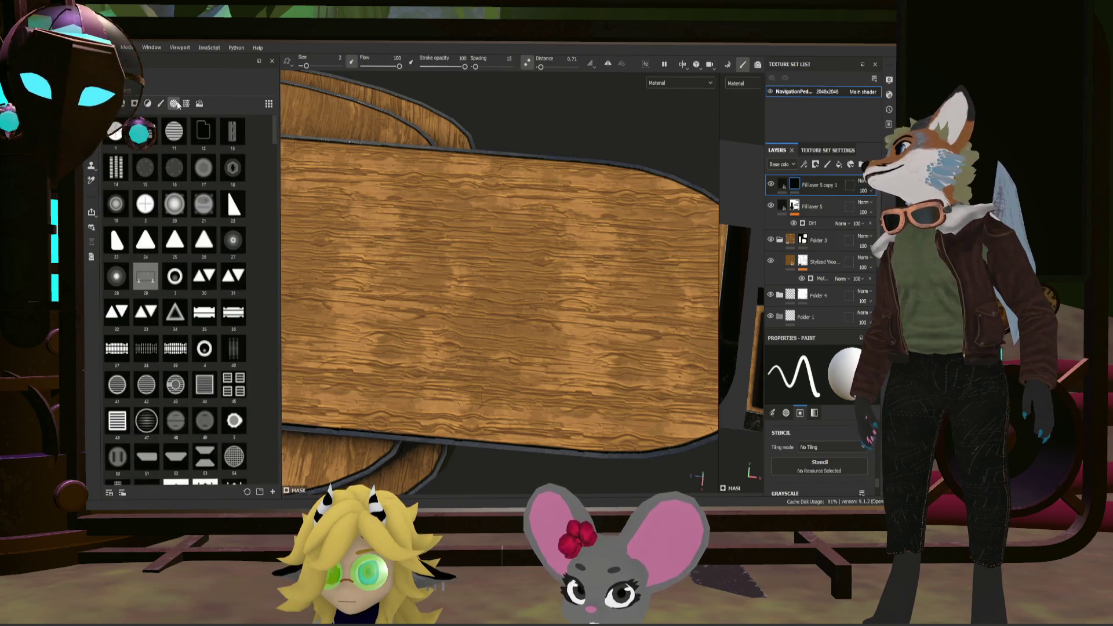
scroll(184, 222, down, 5)
scroll(183, 221, down, 5)
scroll(189, 215, down, 5)
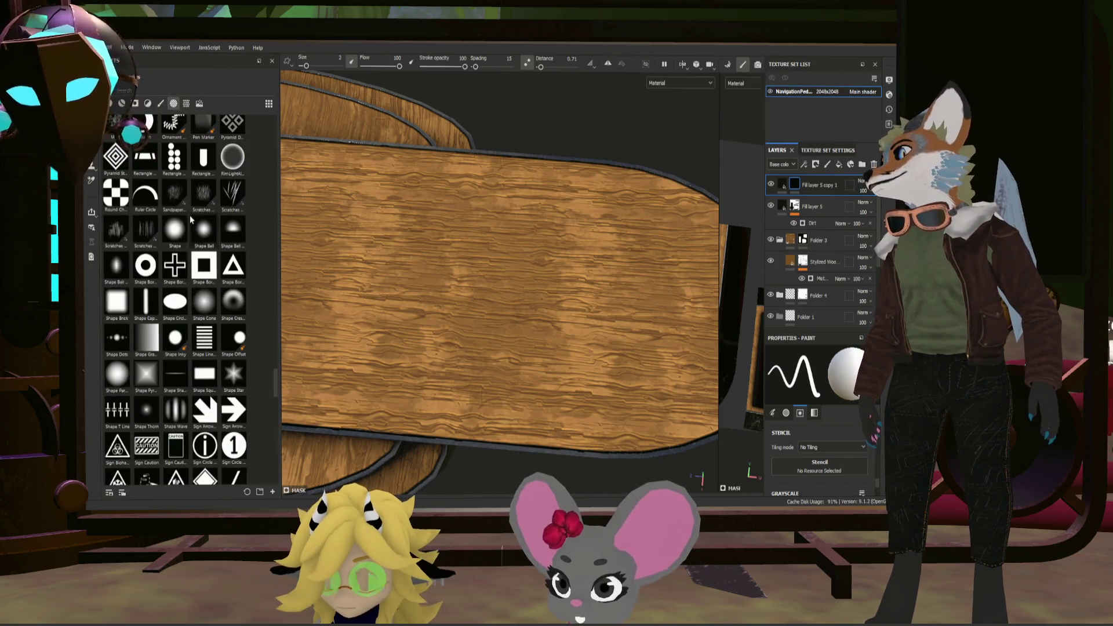
scroll(185, 217, down, 5)
scroll(183, 216, down, 3)
scroll(186, 216, down, 3)
scroll(187, 216, down, 3)
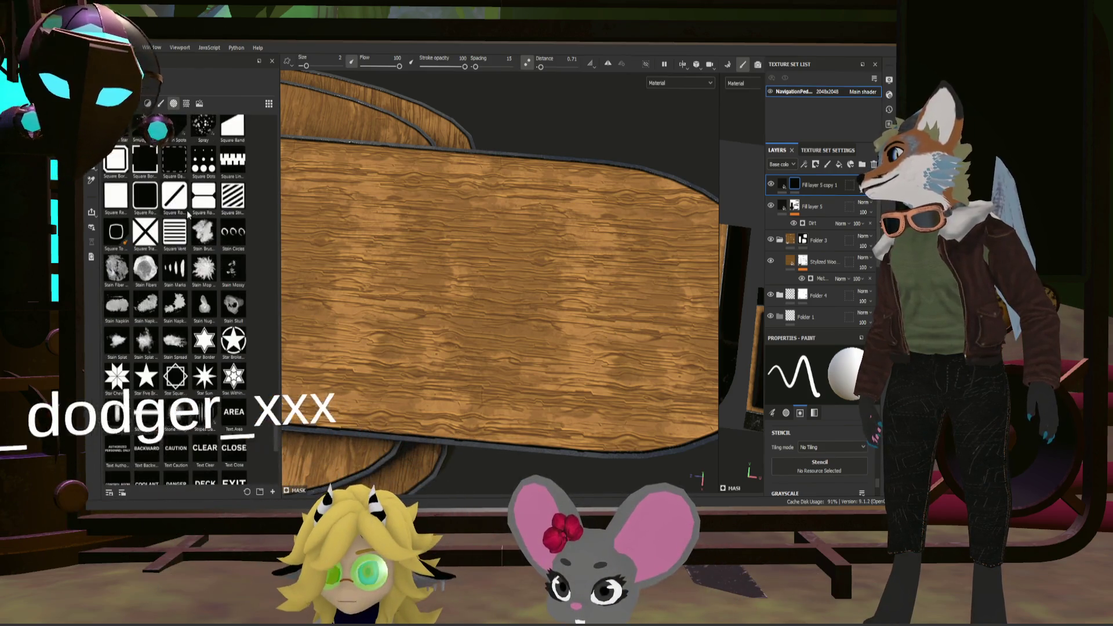
scroll(190, 216, down, 3)
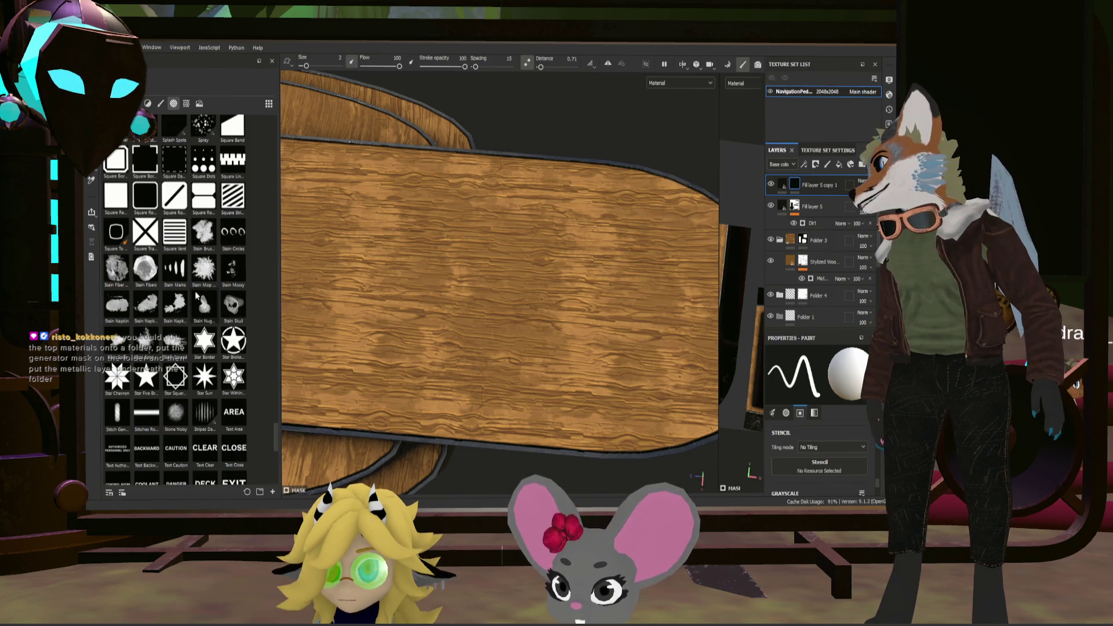
scroll(467, 264, down, 3)
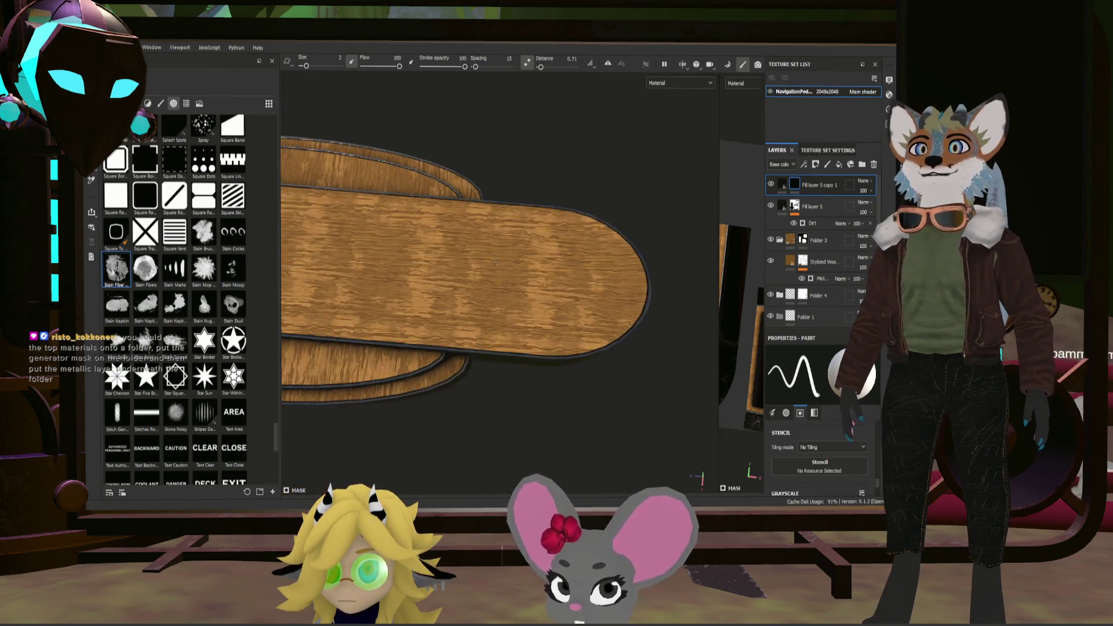
scroll(466, 264, up, 4)
scroll(467, 264, up, 2)
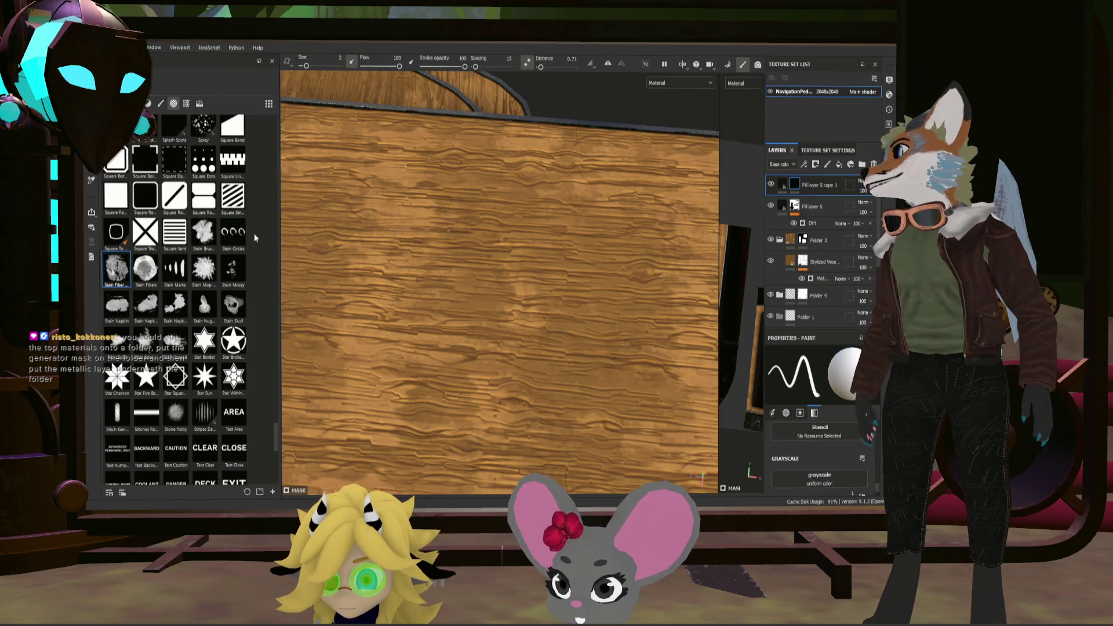
Step: Load the Stain Fiber alpha as stencil and paint a test stain on the wood top with Basic Hard
mouse_move(116, 270)
mouse_down()
mouse_move(818, 472)
mouse_move(822, 435)
mouse_up()
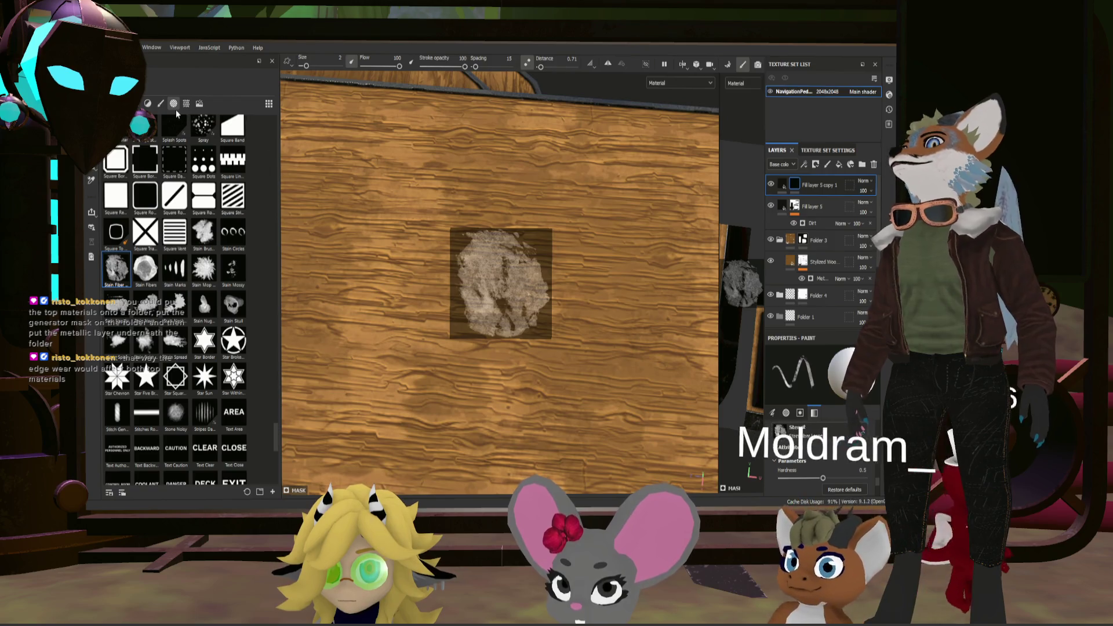
click(162, 103)
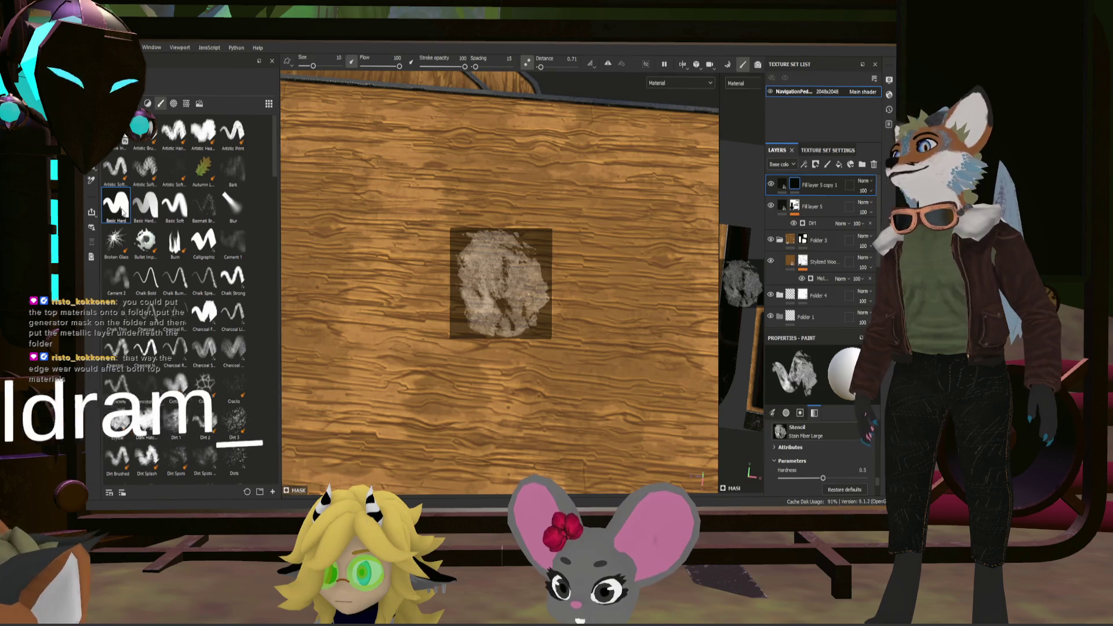
click(116, 206)
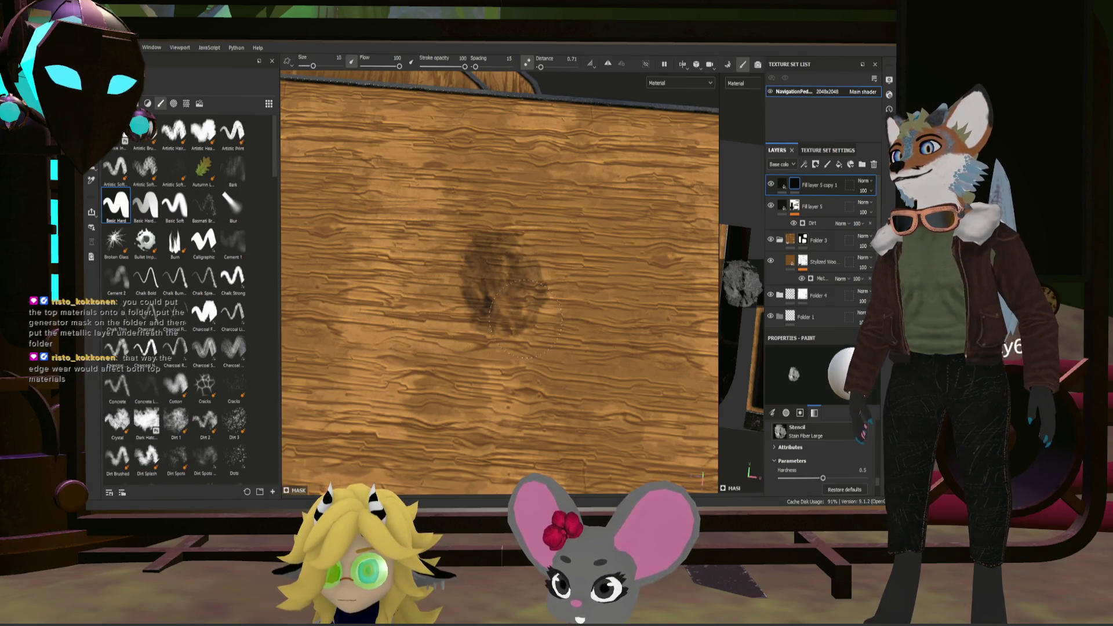
mouse_move(519, 332)
mouse_down()
mouse_move(558, 251)
mouse_move(670, 292)
mouse_up()
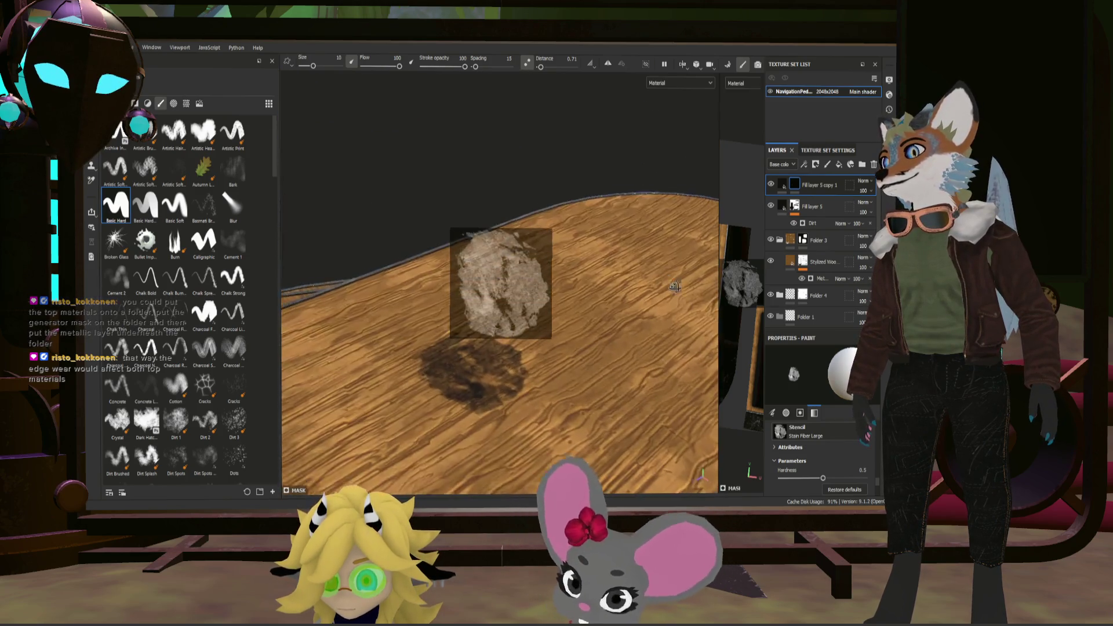
Step: Undo the test stain stroke and show Fill layer 5 copy's material properties
key(ctrl+z)
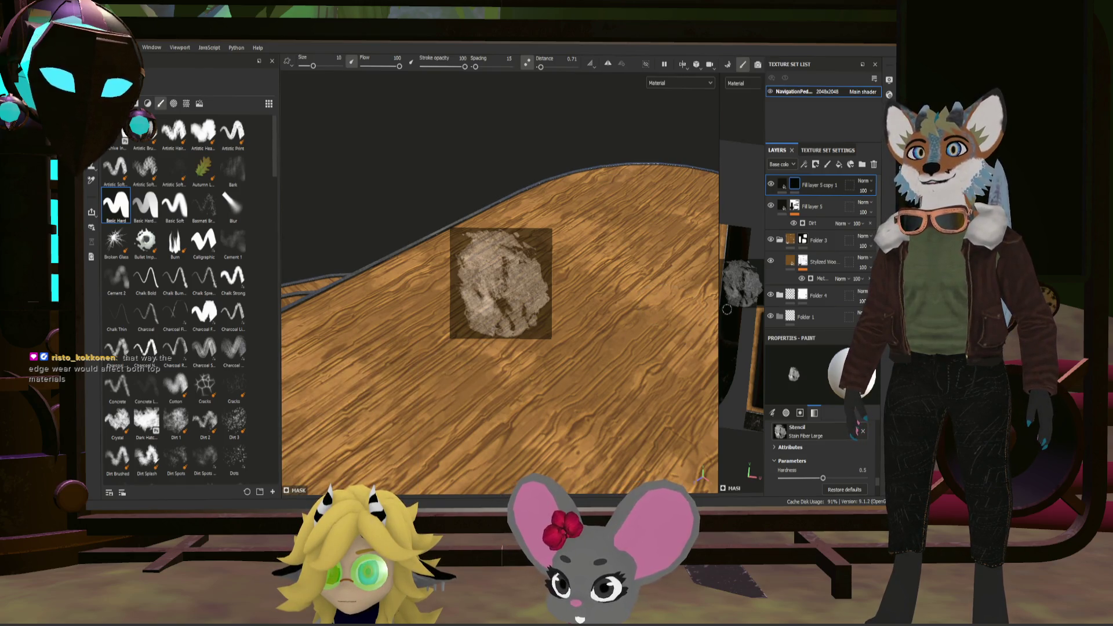
click(781, 185)
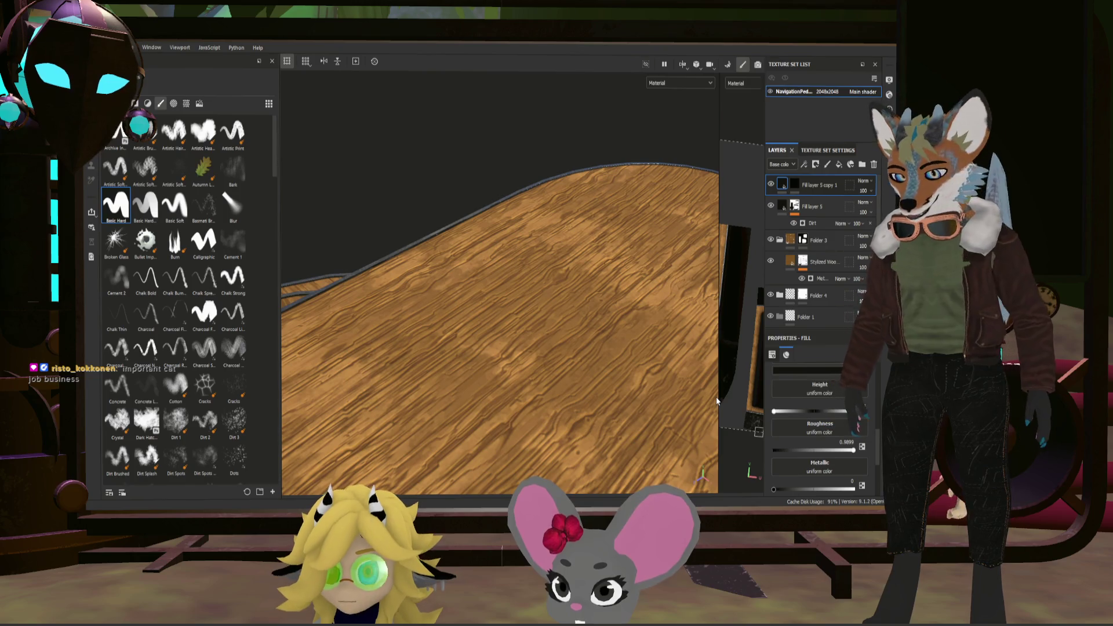
alt+drag(608, 250, 389, 330)
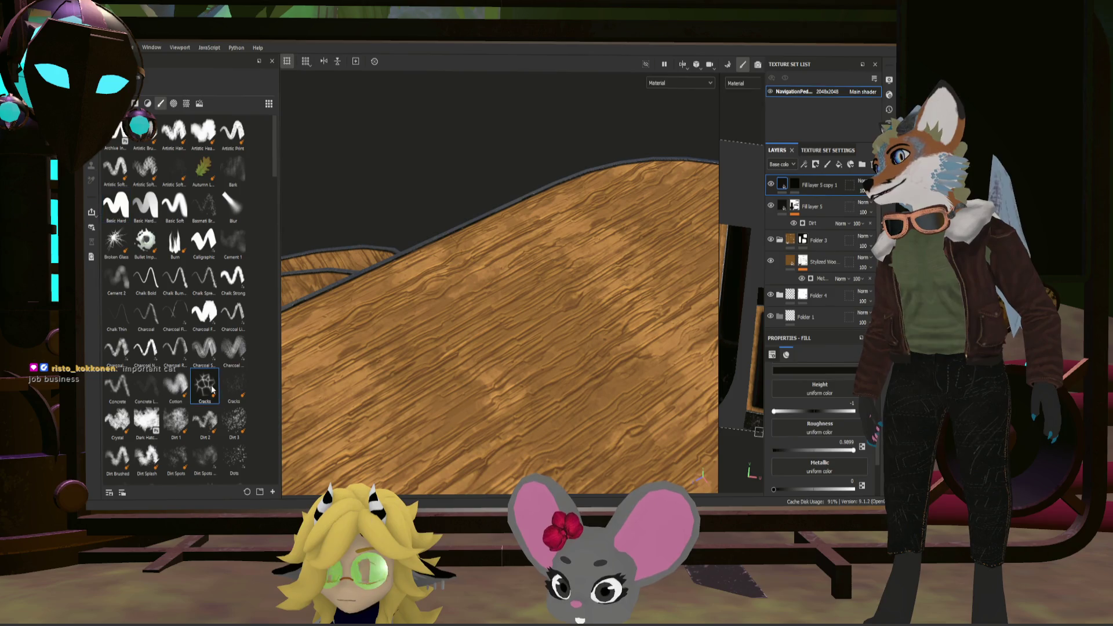
scroll(802, 421, down, 2)
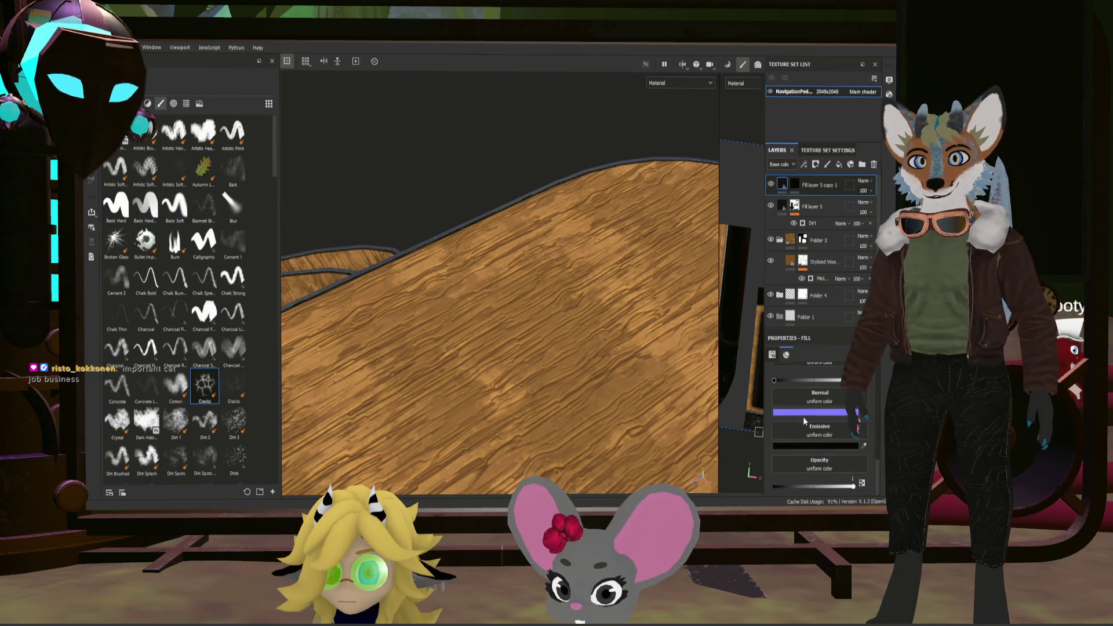
Step: Select the fill layer's mask and drag the Cracks alpha into its Stencil slot
click(793, 185)
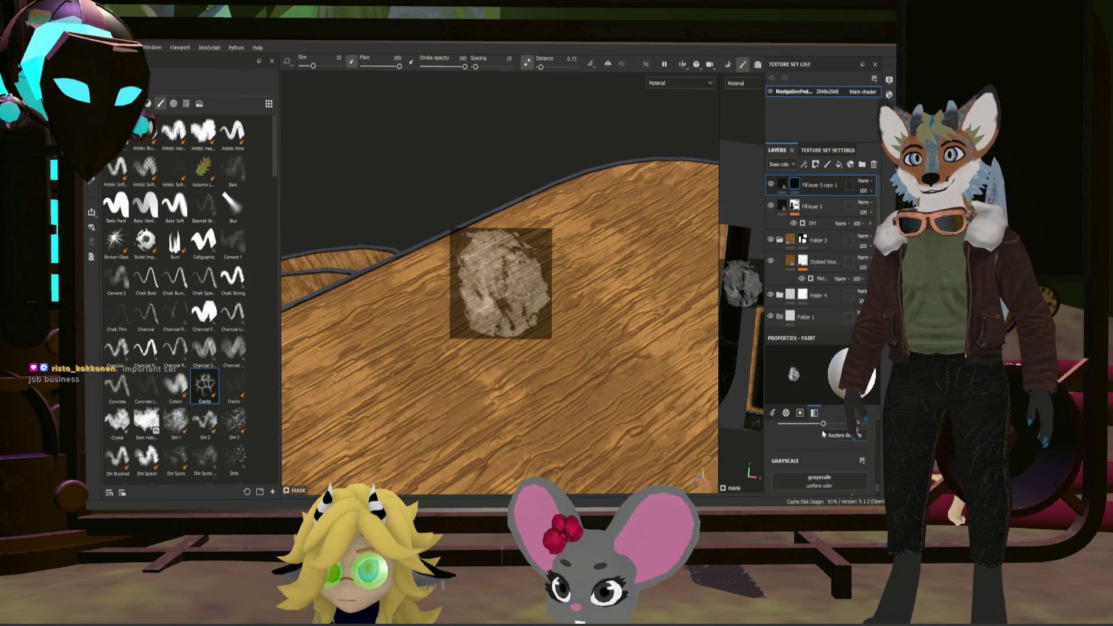
click(815, 413)
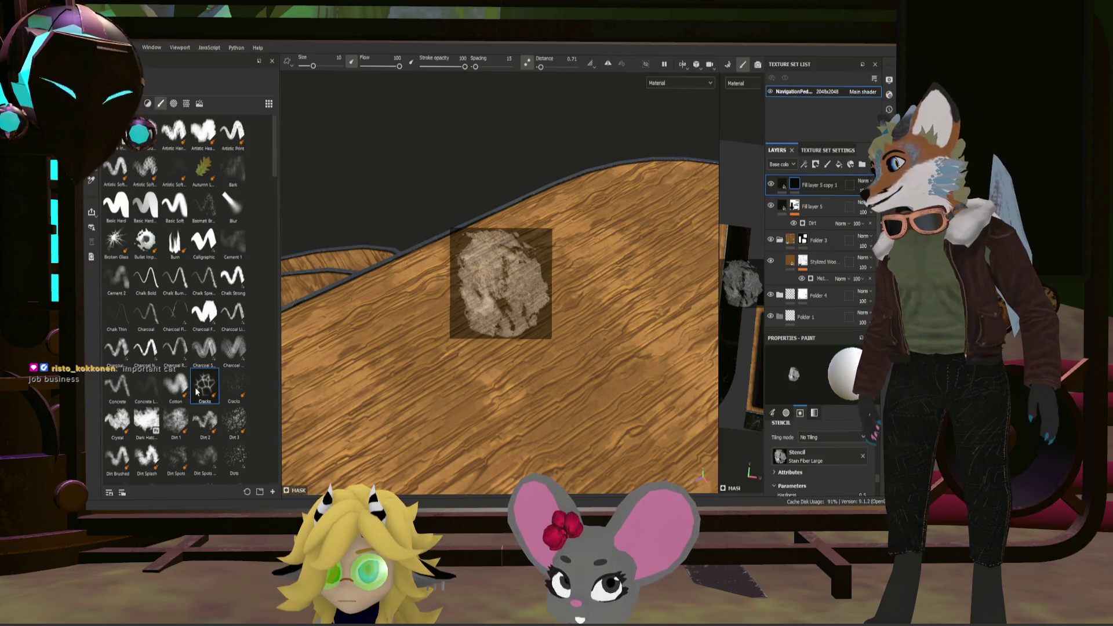
drag(204, 385, 819, 454)
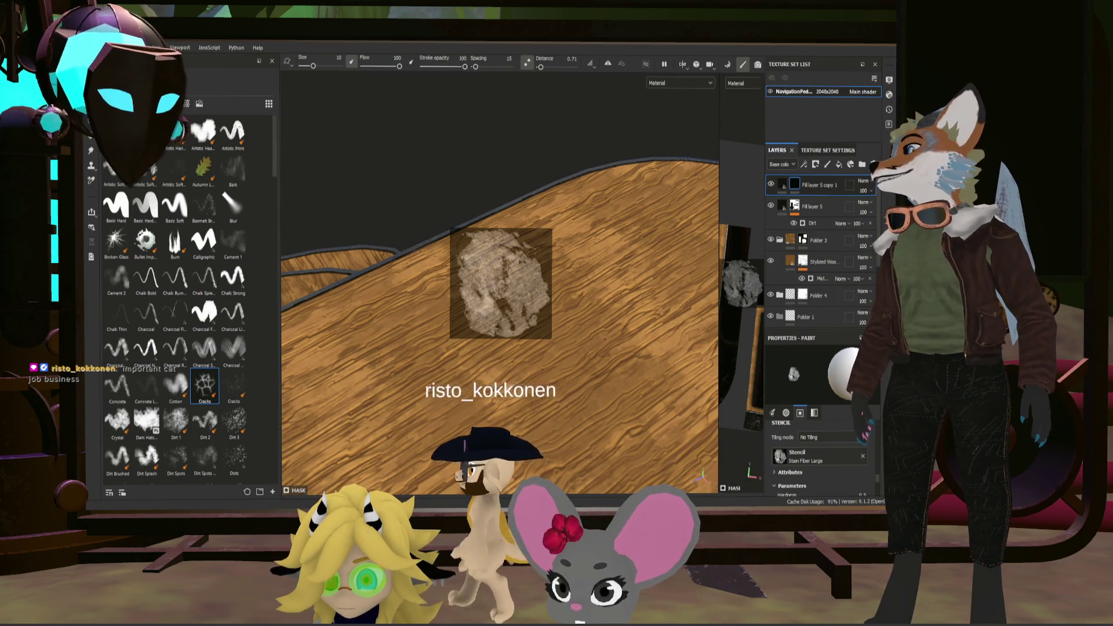
scroll(193, 298, down, 5)
scroll(193, 298, down, 5)
scroll(194, 298, down, 5)
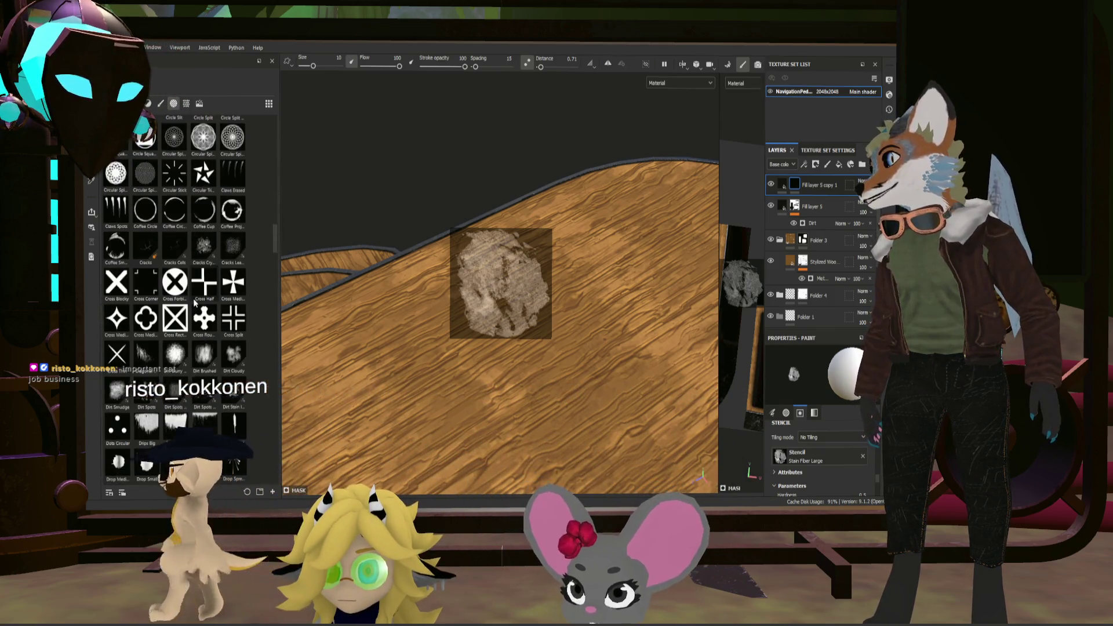
drag(152, 246, 817, 458)
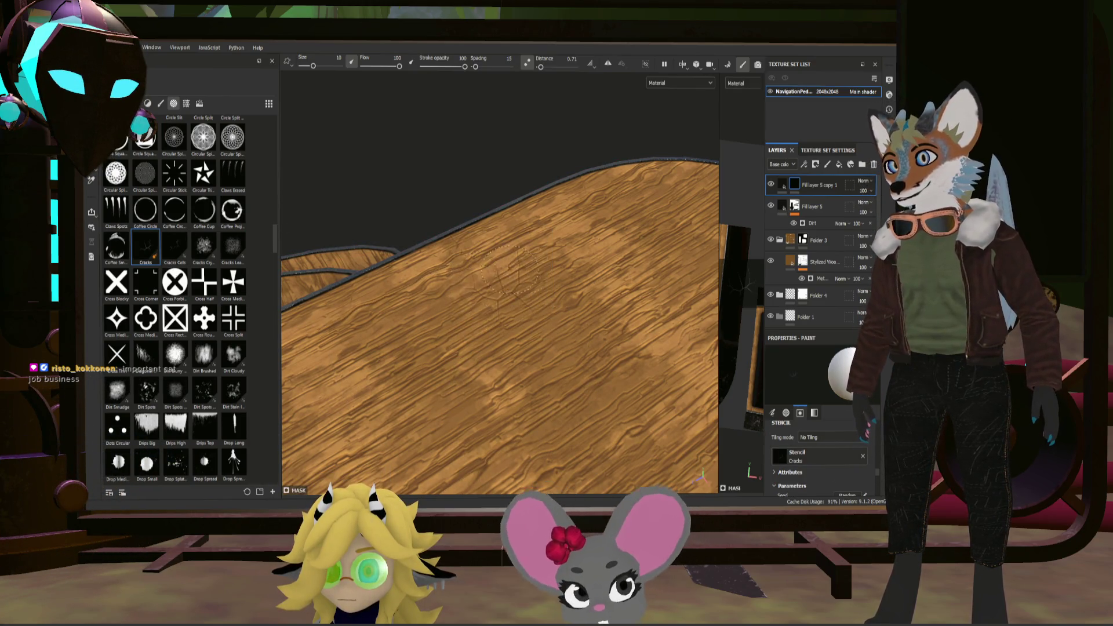
Step: Preview the cracks stencil over the plank with S and orbit the plank upright
mouse_move(508, 252)
alt+mouse_down()
mouse_move(638, 330)
mouse_move(592, 378)
mouse_move(408, 308)
alt+mouse_up()
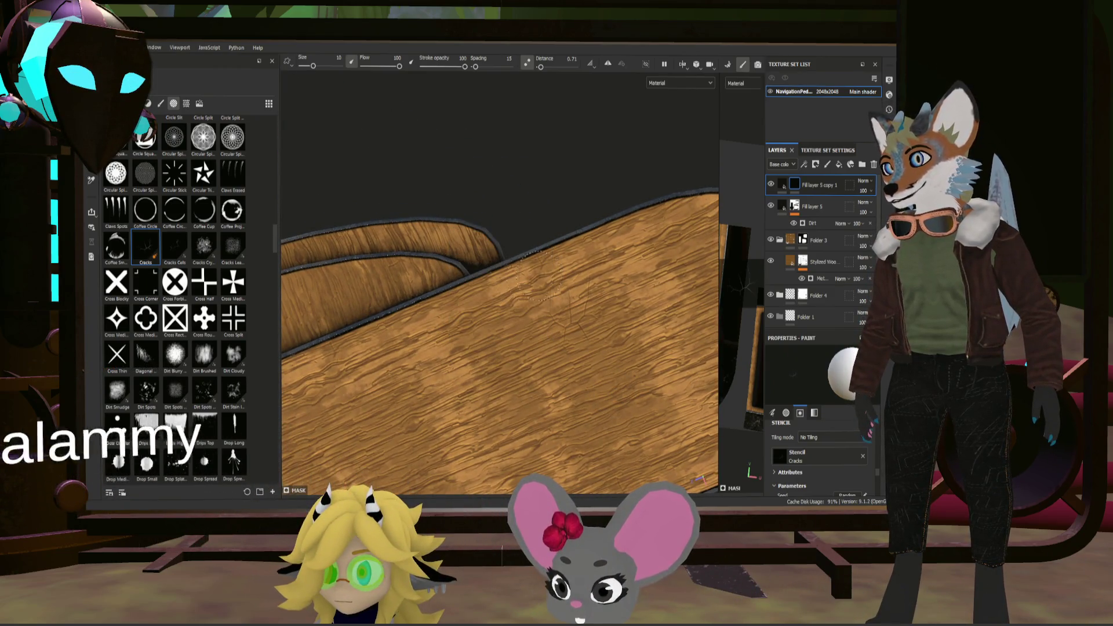
key(s)
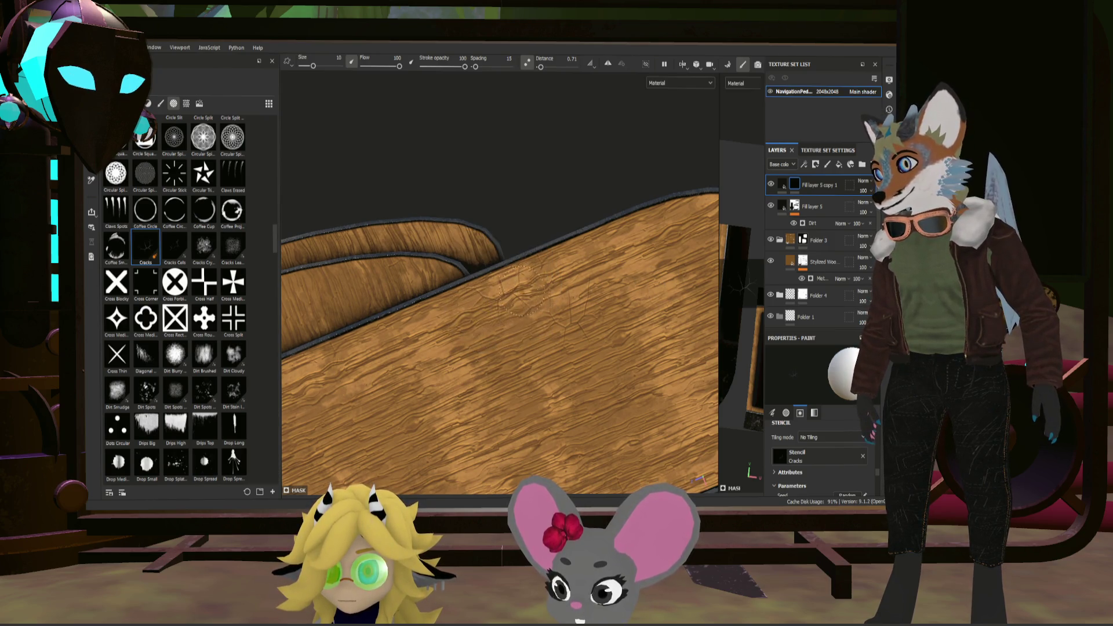
key(s)
mouse_move(487, 261)
alt+mouse_down()
mouse_move(704, 235)
mouse_move(540, 317)
alt+mouse_up()
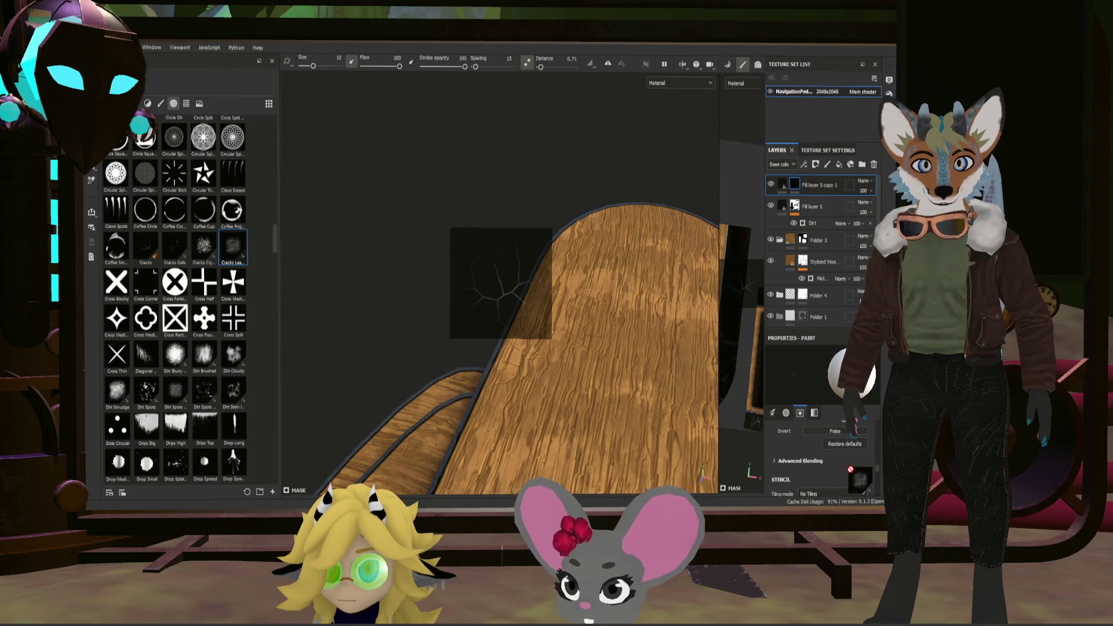
Step: Swap the stencil to Cracks Leather and pick the Basic Hard brush, returning to the alphas library
drag(850, 470, 853, 476)
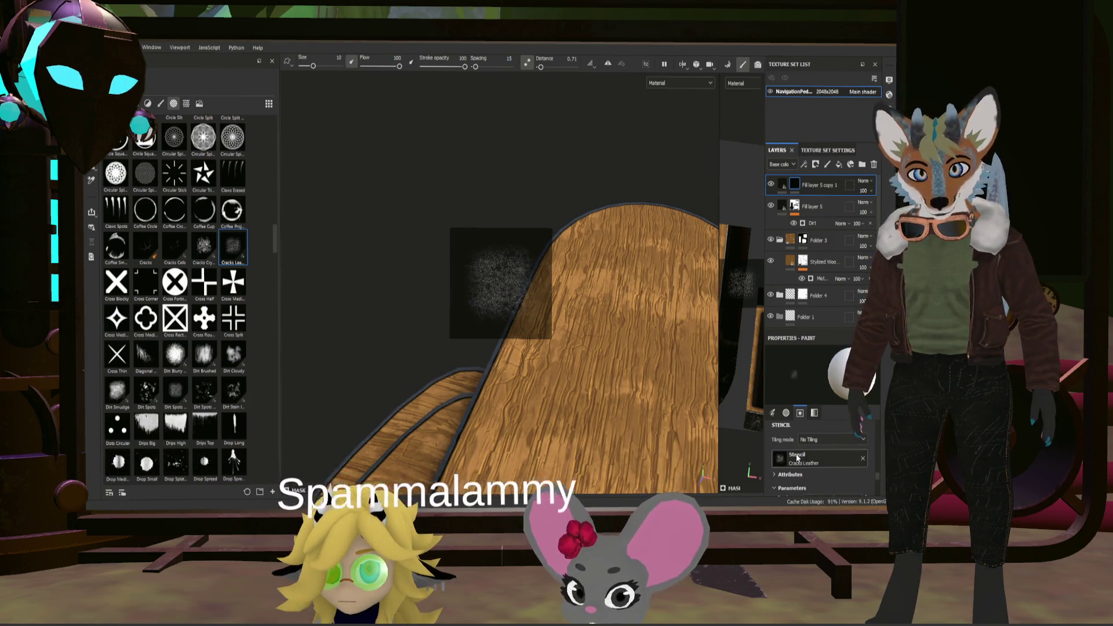
click(160, 104)
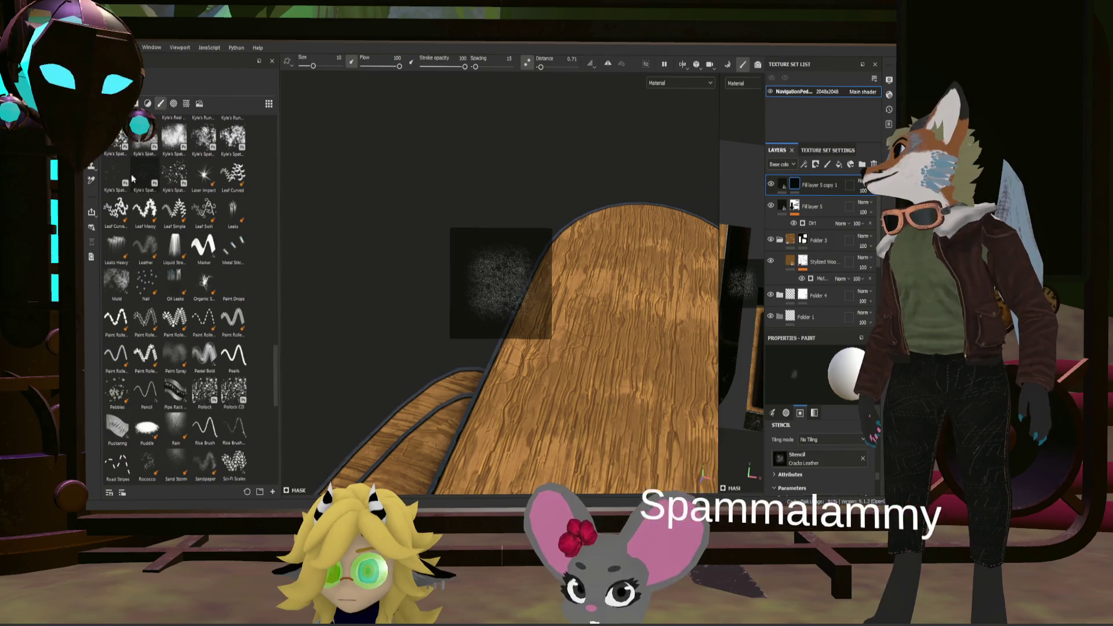
scroll(132, 181, up, 10)
click(115, 206)
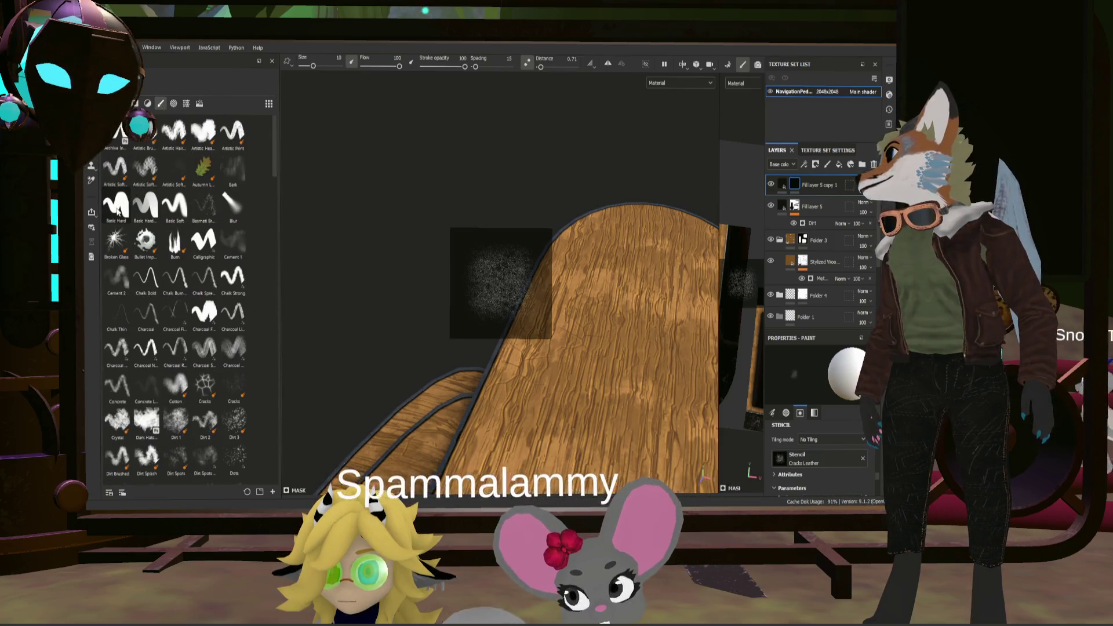
click(173, 103)
Step: Orbit the wood model front-on and around to its rounded top
alt+drag(531, 331, 543, 349)
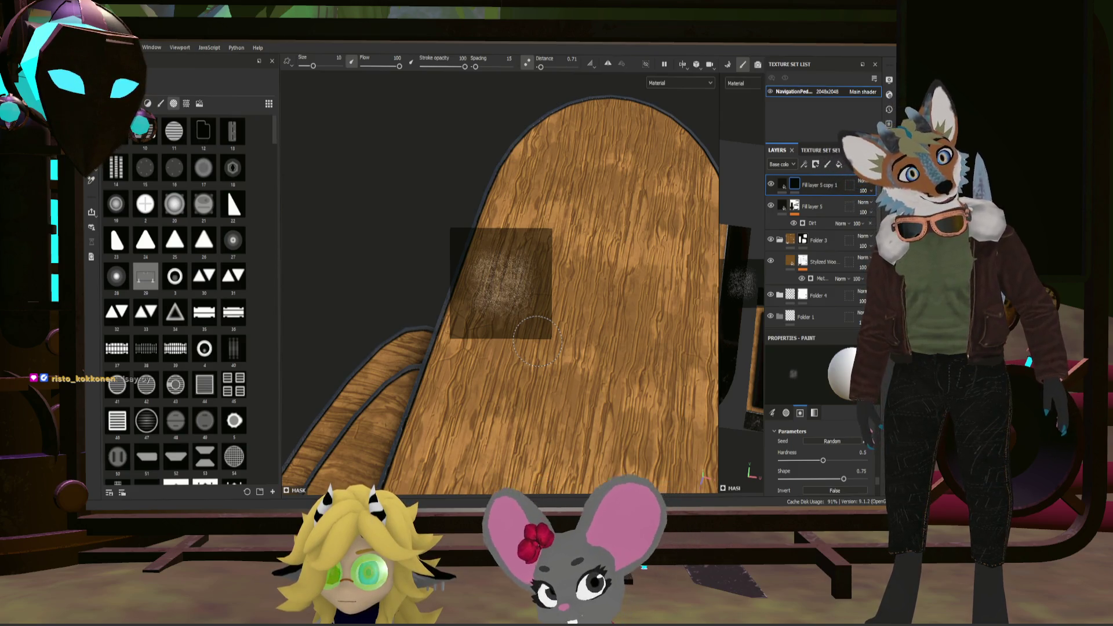
mouse_move(532, 335)
alt+mouse_down()
mouse_move(497, 322)
mouse_move(556, 305)
mouse_move(495, 281)
alt+mouse_up()
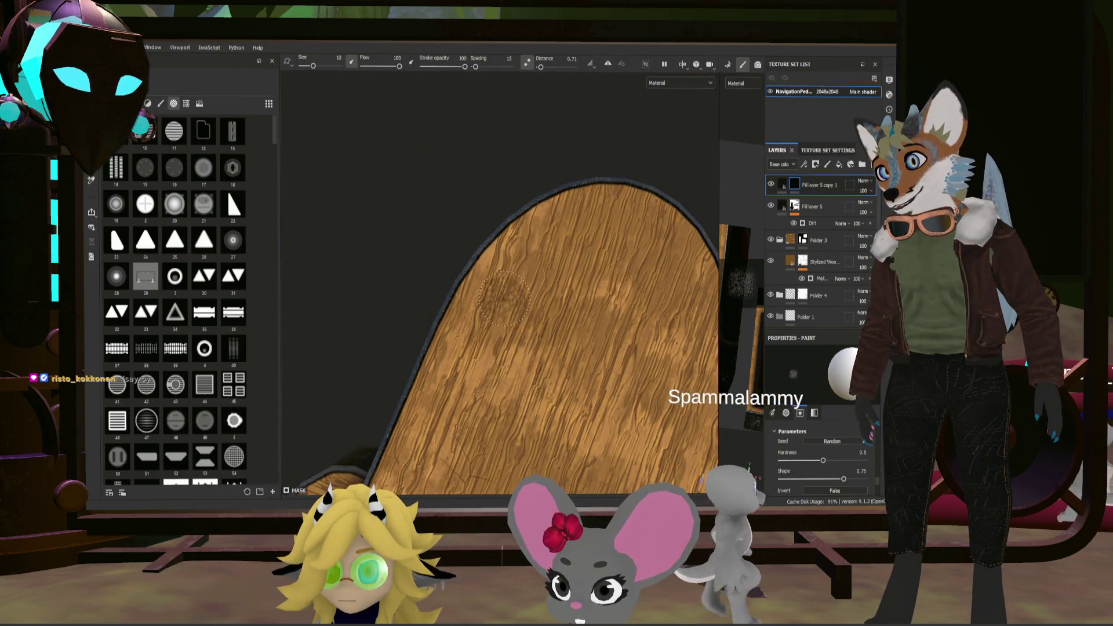
scroll(495, 281, up, 5)
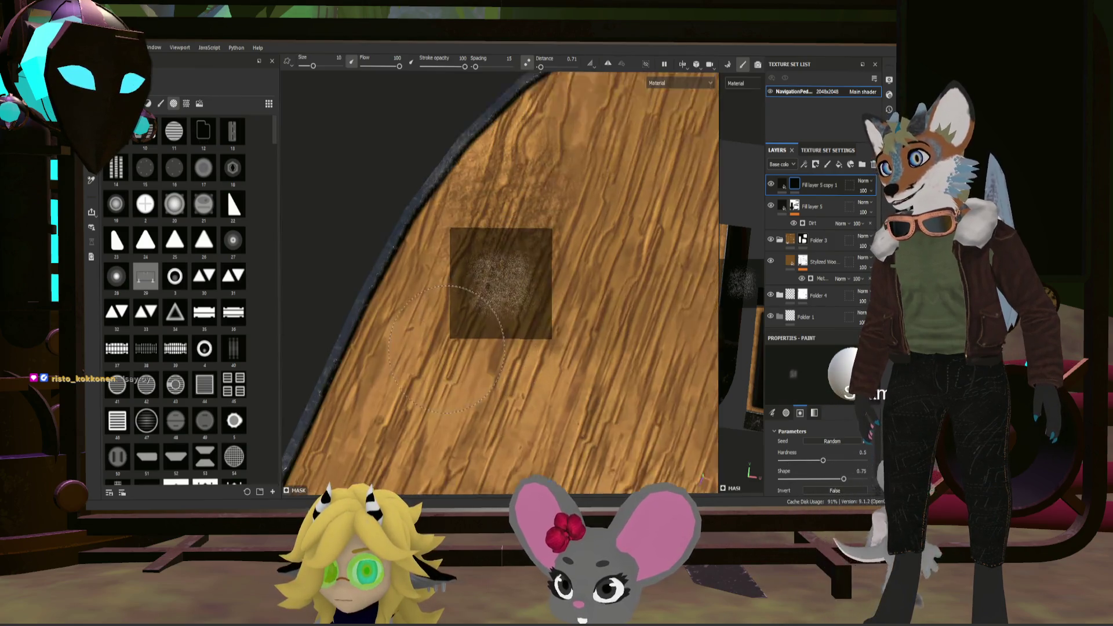
mouse_move(424, 326)
alt+mouse_down()
mouse_move(415, 340)
mouse_move(579, 350)
alt+mouse_up()
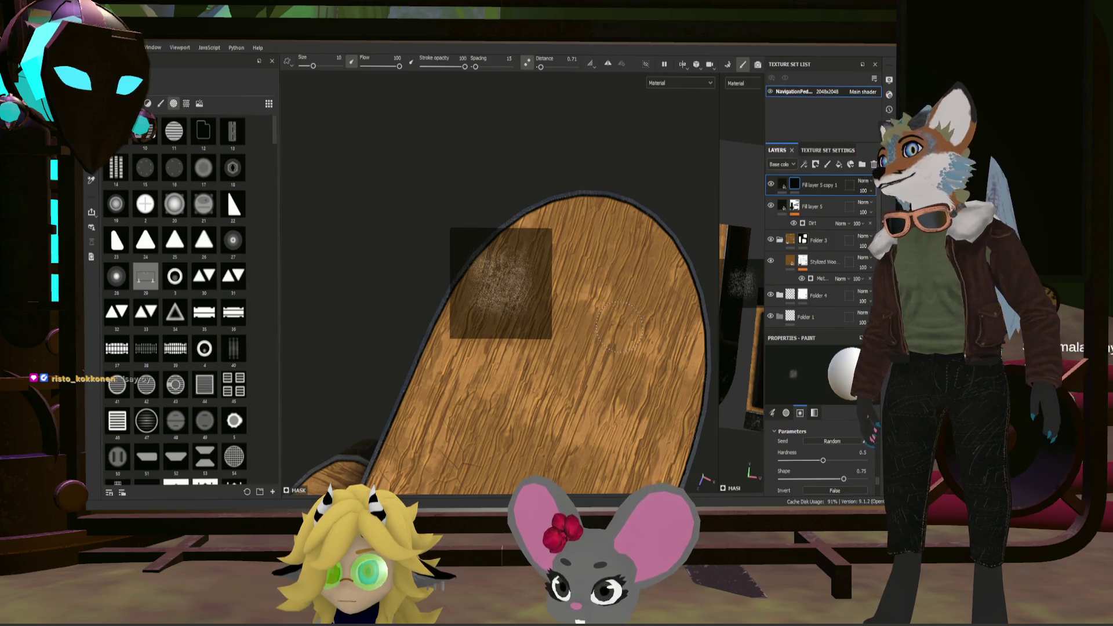
scroll(235, 277, down, 5)
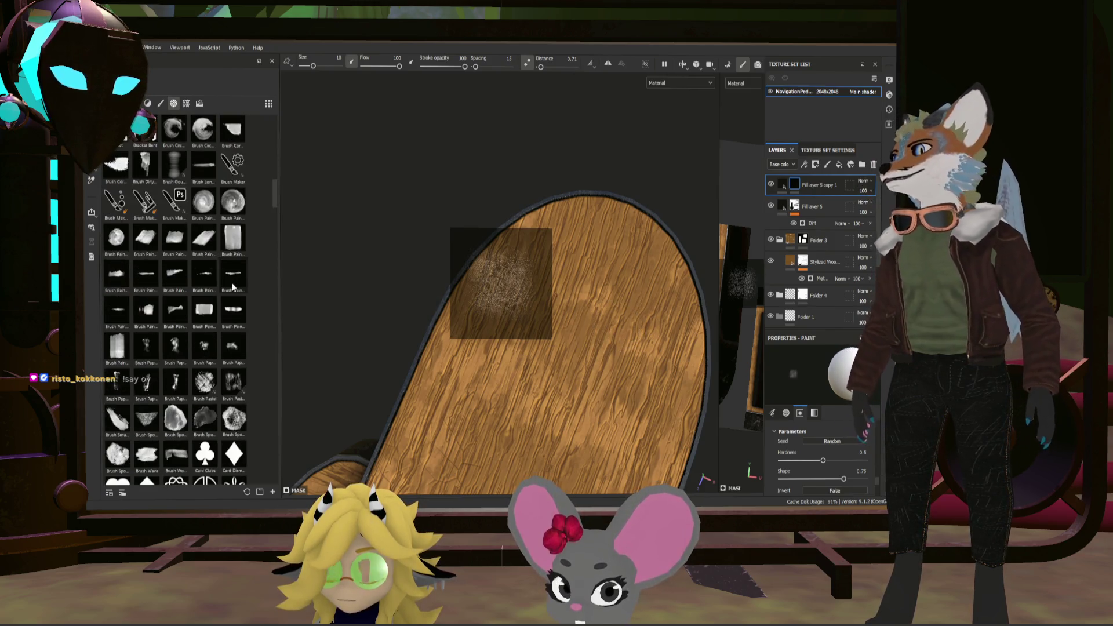
scroll(232, 304, down, 5)
scroll(207, 314, down, 5)
scroll(211, 330, down, 5)
scroll(213, 335, down, 5)
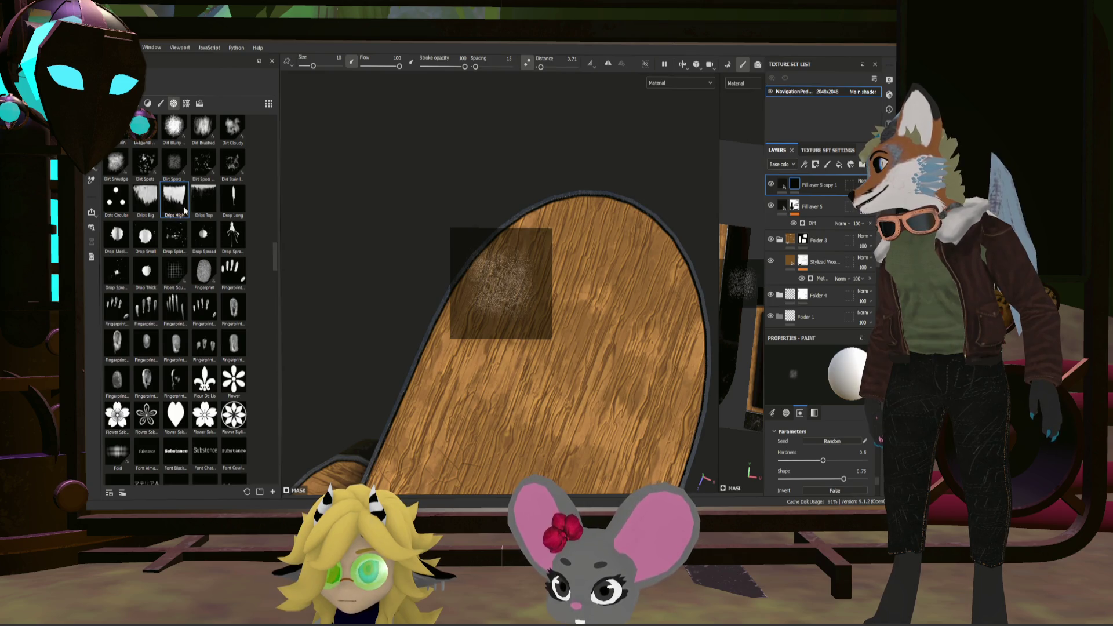
Step: Make Drips High the stencil and paint dark drips through it onto the plank
mouse_move(528, 319)
alt+mouse_down()
mouse_move(460, 354)
mouse_move(268, 219)
alt+mouse_up()
drag(175, 198, 765, 448)
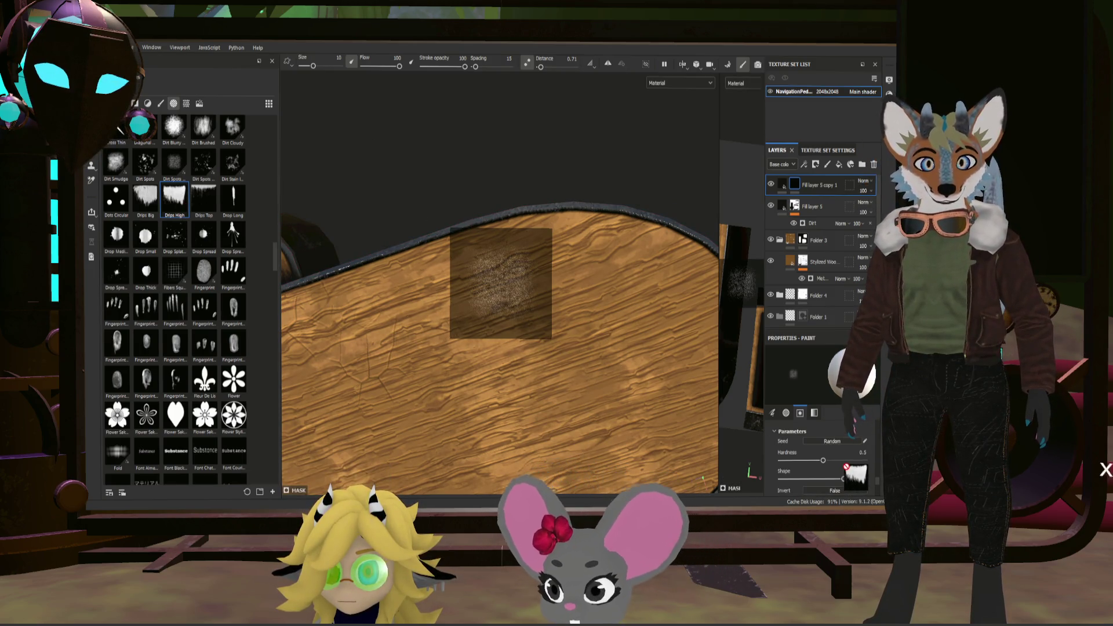
drag(829, 463, 826, 462)
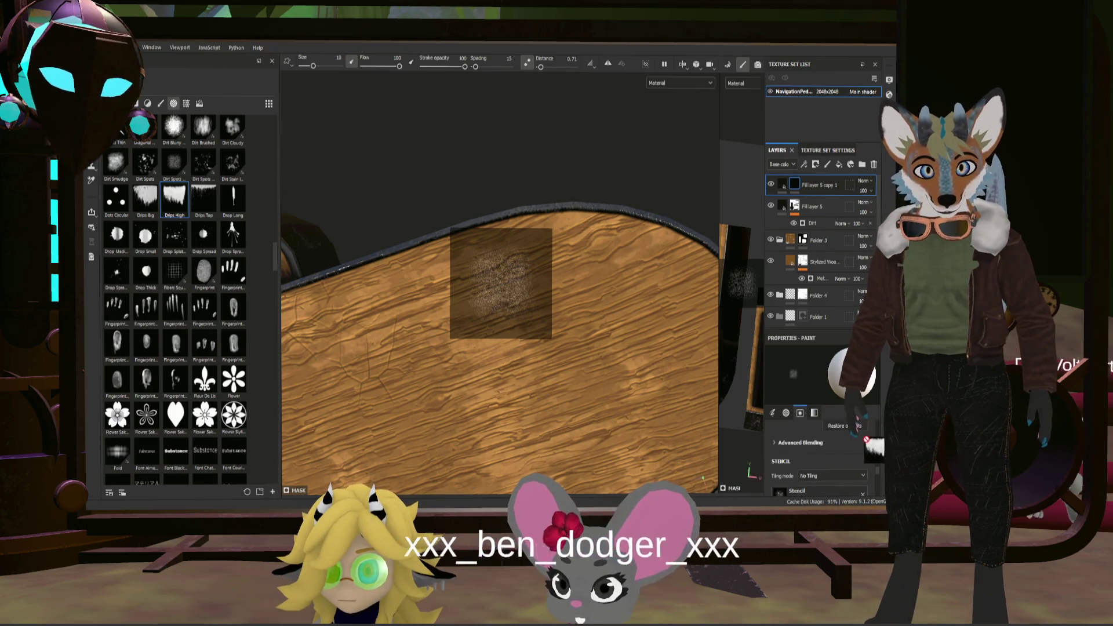
scroll(844, 453, down, 2)
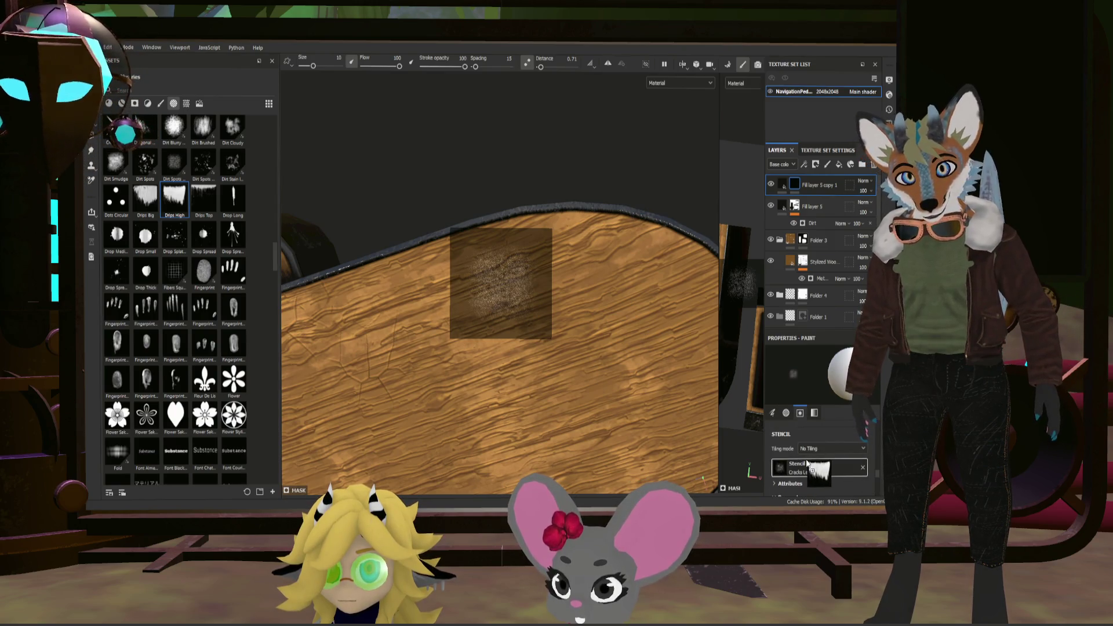
drag(807, 465, 807, 462)
click(161, 104)
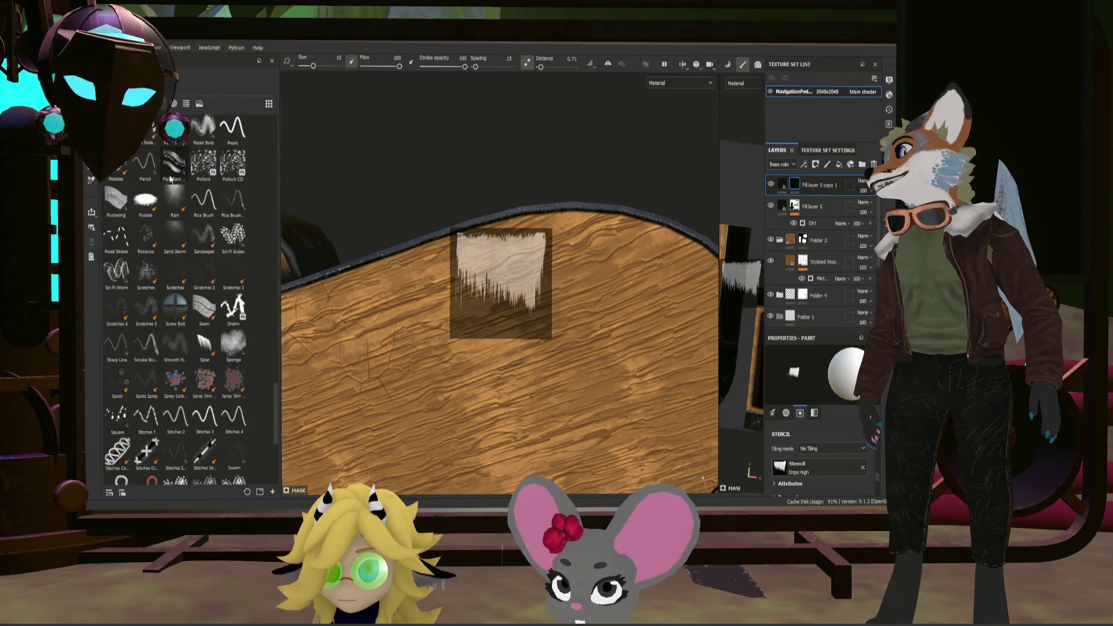
scroll(145, 193, up, 3)
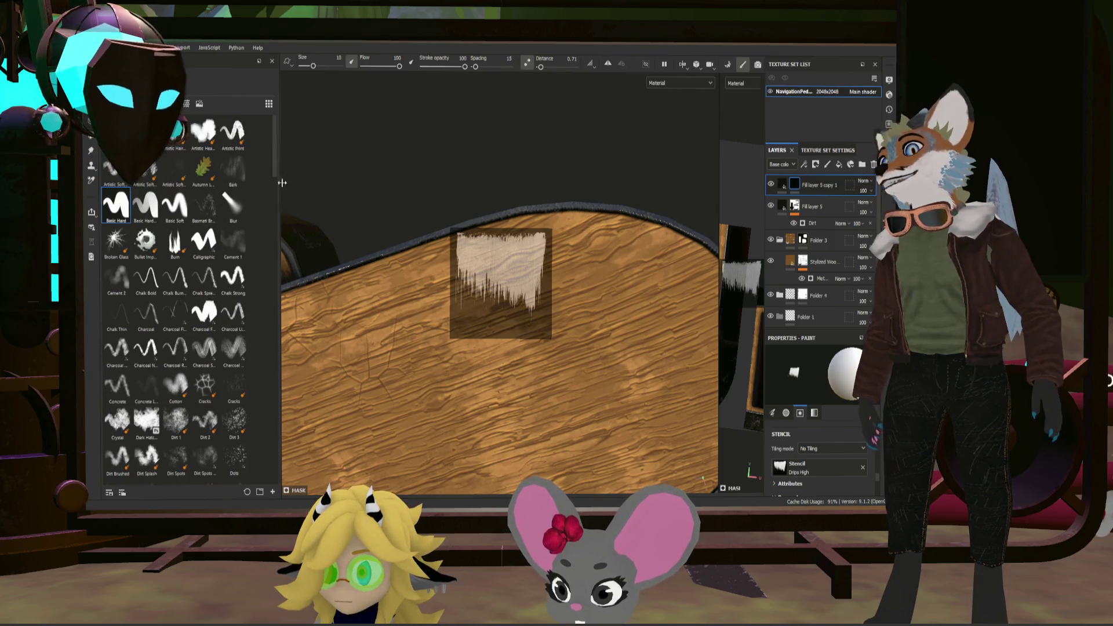
drag(492, 278, 574, 283)
scroll(402, 217, down, 2)
scroll(584, 229, down, 2)
scroll(583, 229, down, 2)
scroll(584, 229, down, 1)
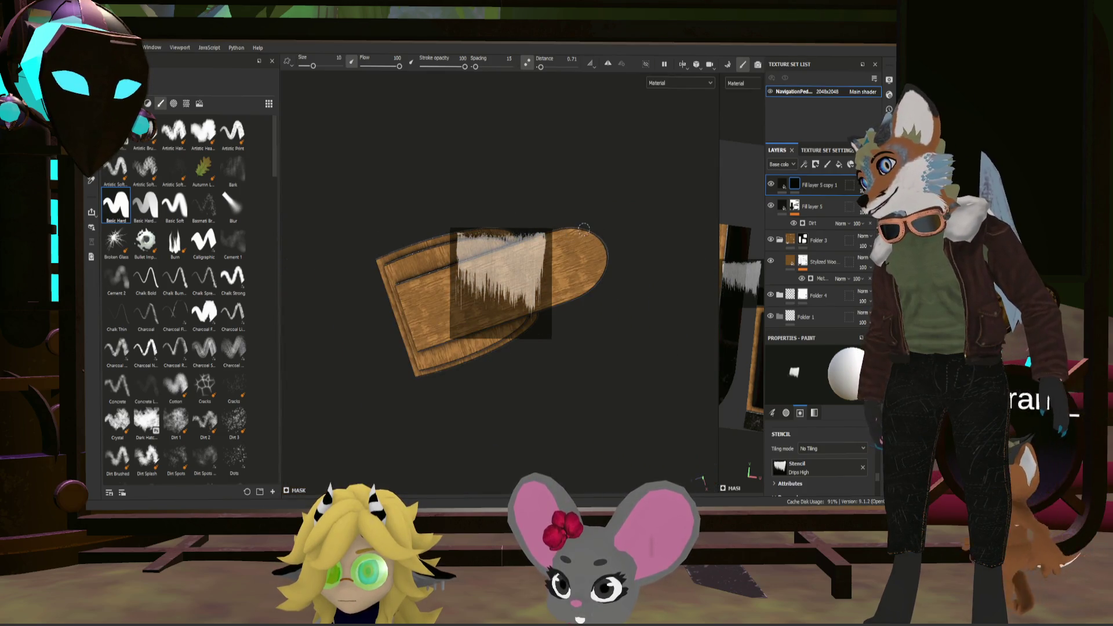
scroll(584, 228, up, 2)
scroll(586, 234, up, 2)
scroll(587, 239, up, 2)
scroll(590, 244, up, 2)
mouse_move(589, 245)
alt+mouse_down()
mouse_move(586, 266)
mouse_move(549, 223)
mouse_move(444, 199)
alt+mouse_up()
scroll(592, 263, down, 2)
scroll(600, 262, down, 1)
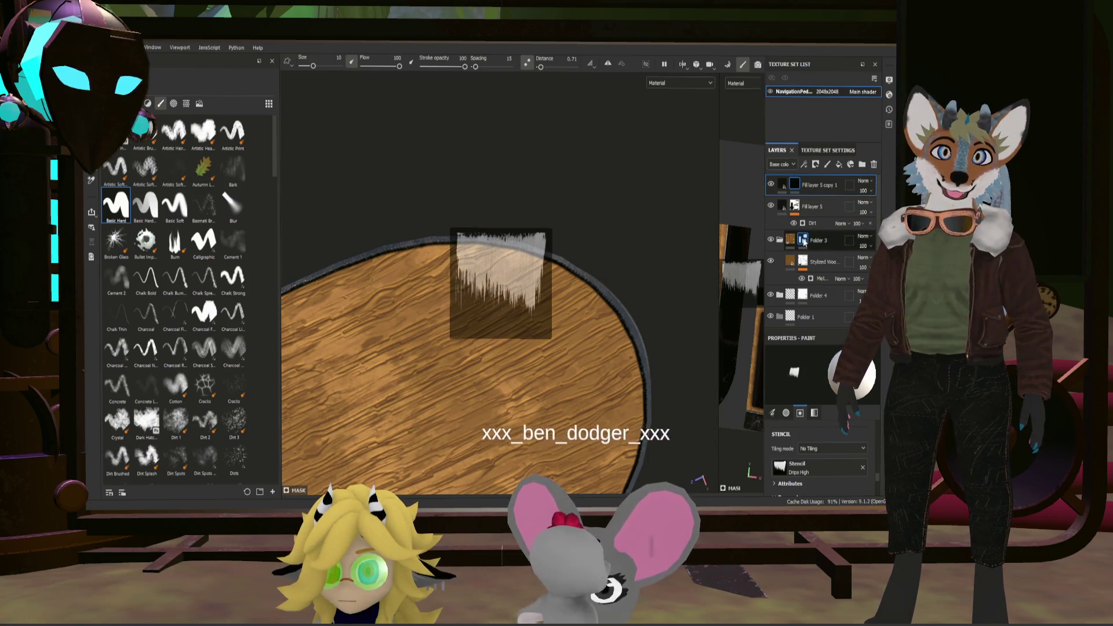
Step: Paint drips at value 0 along the wood top, undo them, then duplicate Folder 3
click(810, 241)
scroll(857, 485, up, 3)
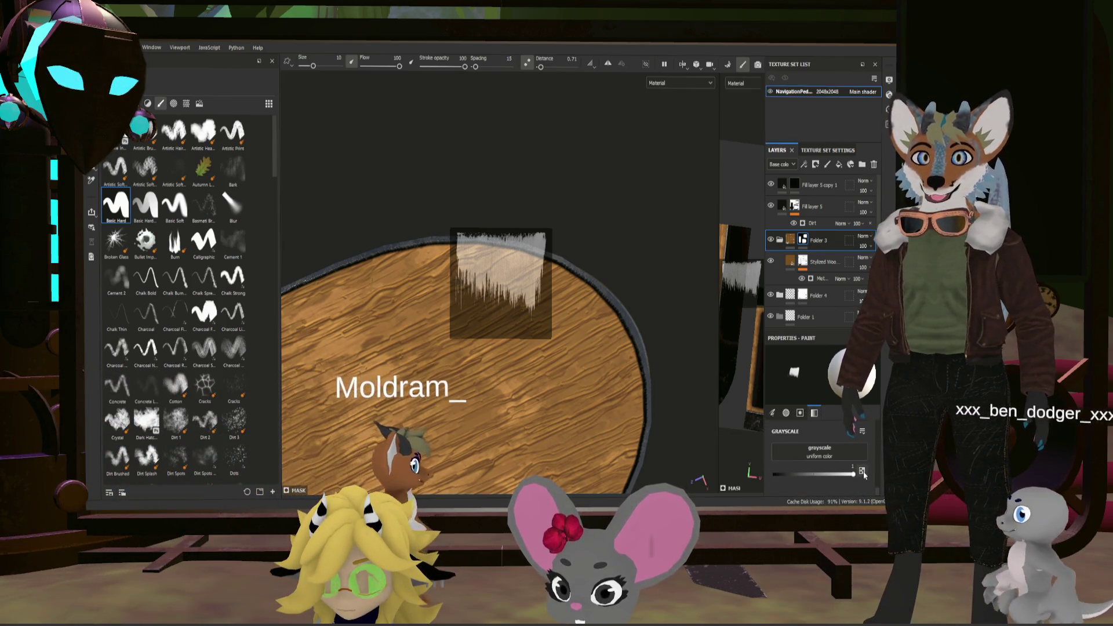
drag(853, 474, 774, 474)
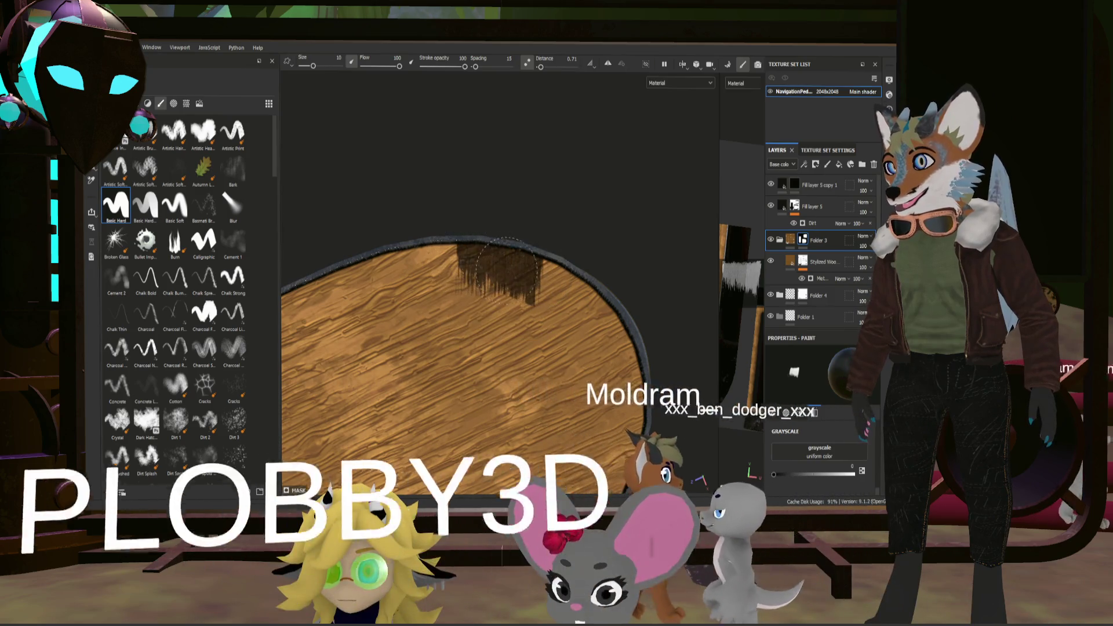
drag(493, 258, 439, 257)
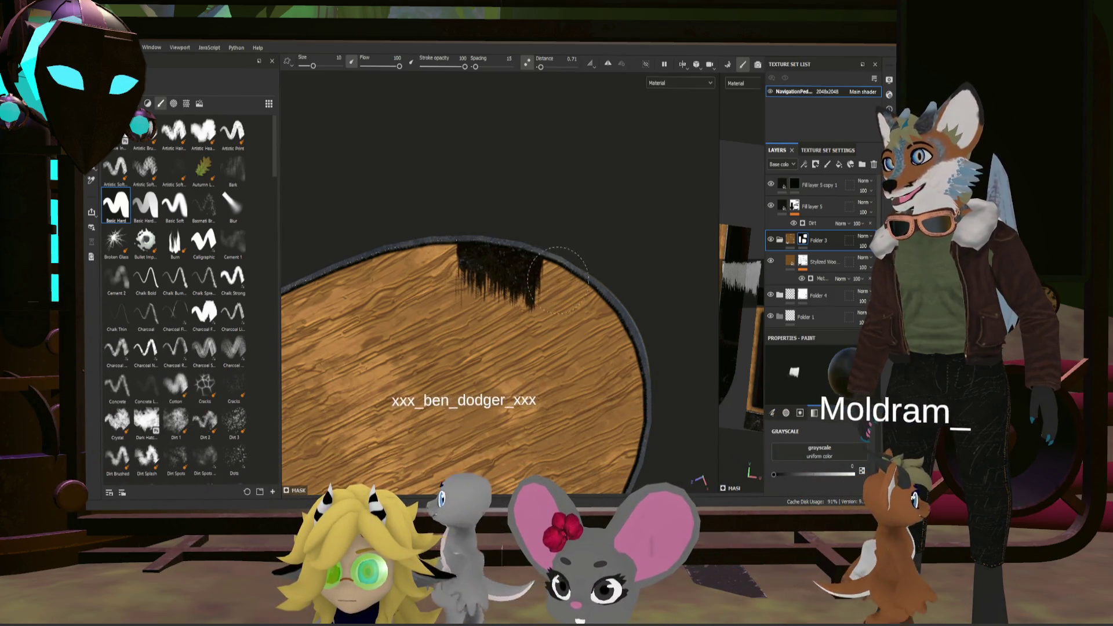
scroll(595, 203, up, 3)
mouse_move(594, 203)
alt+mouse_down()
mouse_move(433, 134)
mouse_move(548, 288)
alt+mouse_up()
key(ctrl+z)
key(ctrl+z)
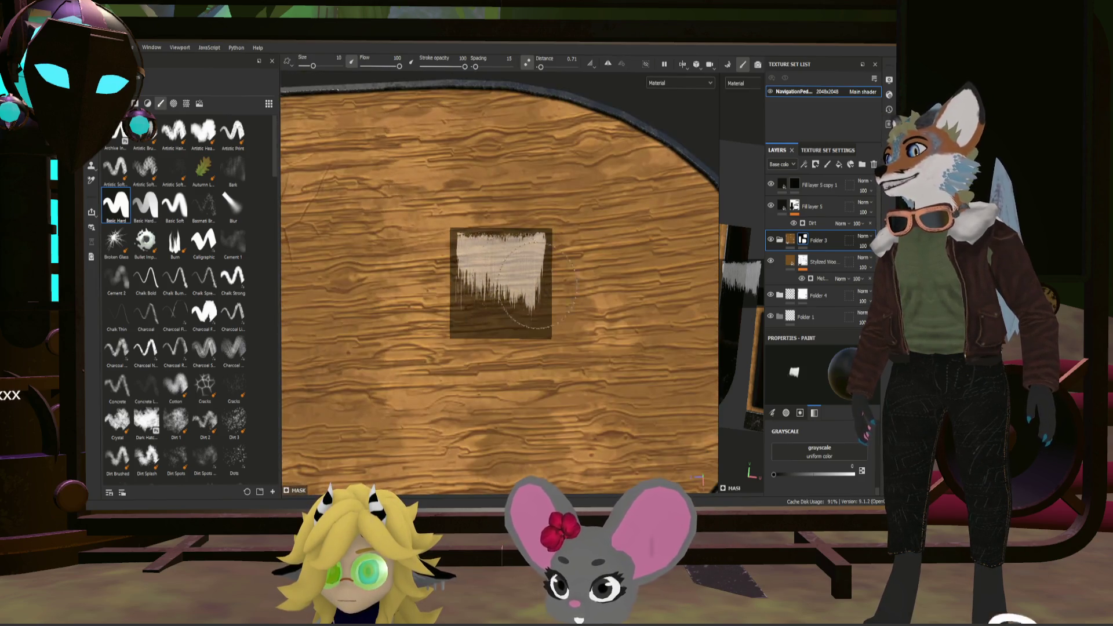
mouse_move(548, 288)
alt+mouse_down()
mouse_move(557, 314)
mouse_move(387, 282)
mouse_move(409, 262)
alt+mouse_up()
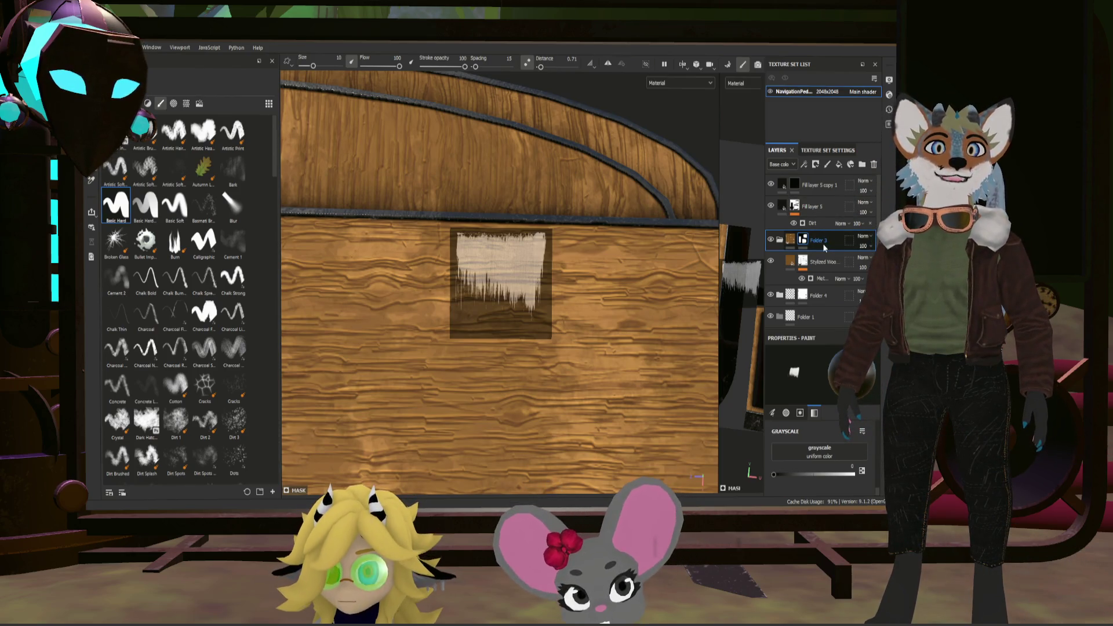
key(ctrl+d)
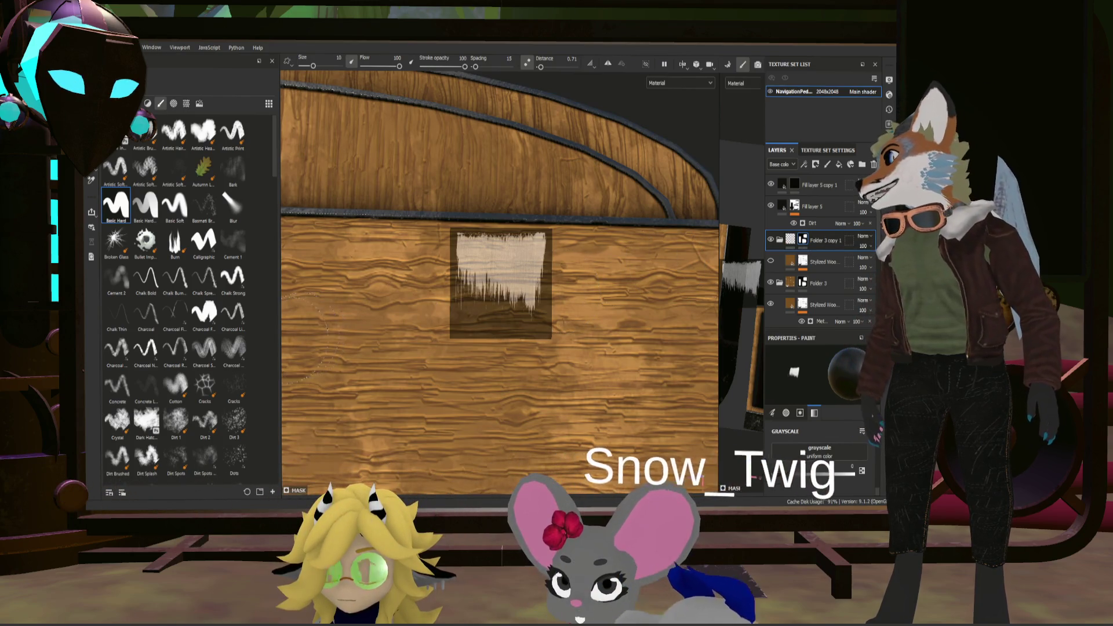
Step: Show the alpha library in the shelf to reach the Kyle Brush crack alphas
click(173, 103)
scroll(220, 367, down, 5)
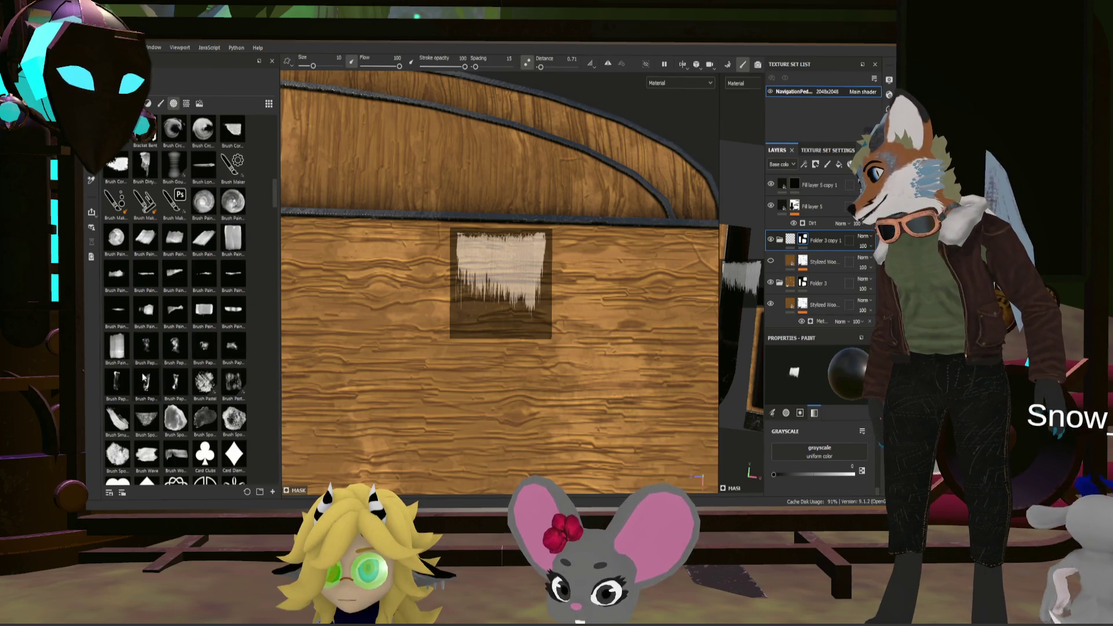
scroll(173, 314, down, 5)
scroll(230, 333, down, 3)
scroll(185, 323, down, 3)
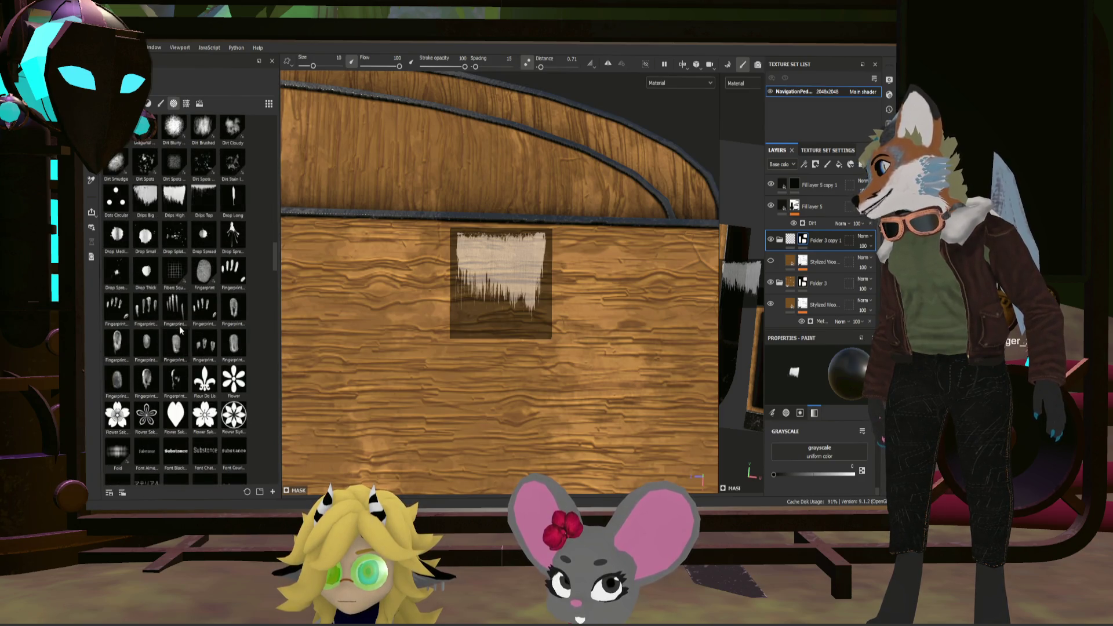
scroll(180, 327, up, 3)
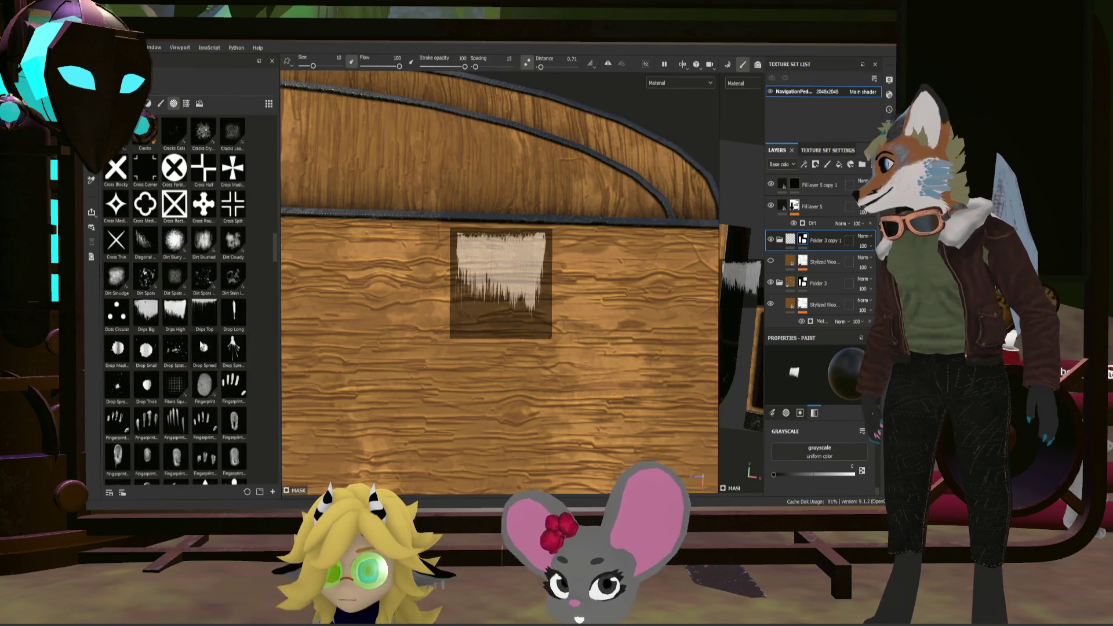
scroll(211, 372, down, 3)
scroll(187, 380, down, 3)
scroll(186, 380, down, 3)
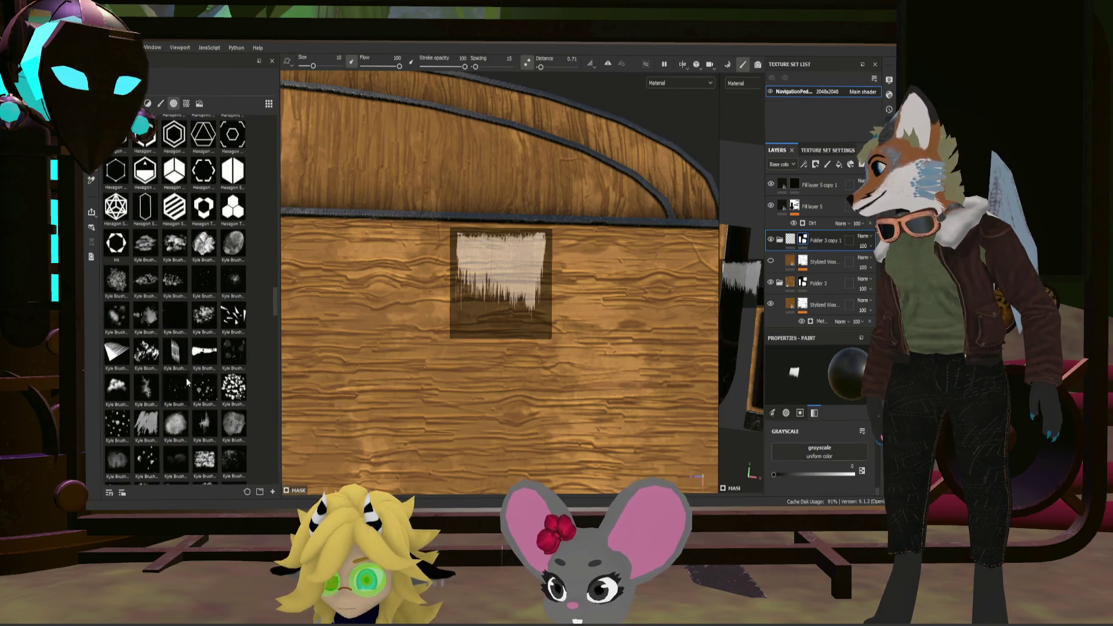
scroll(185, 372, down, 3)
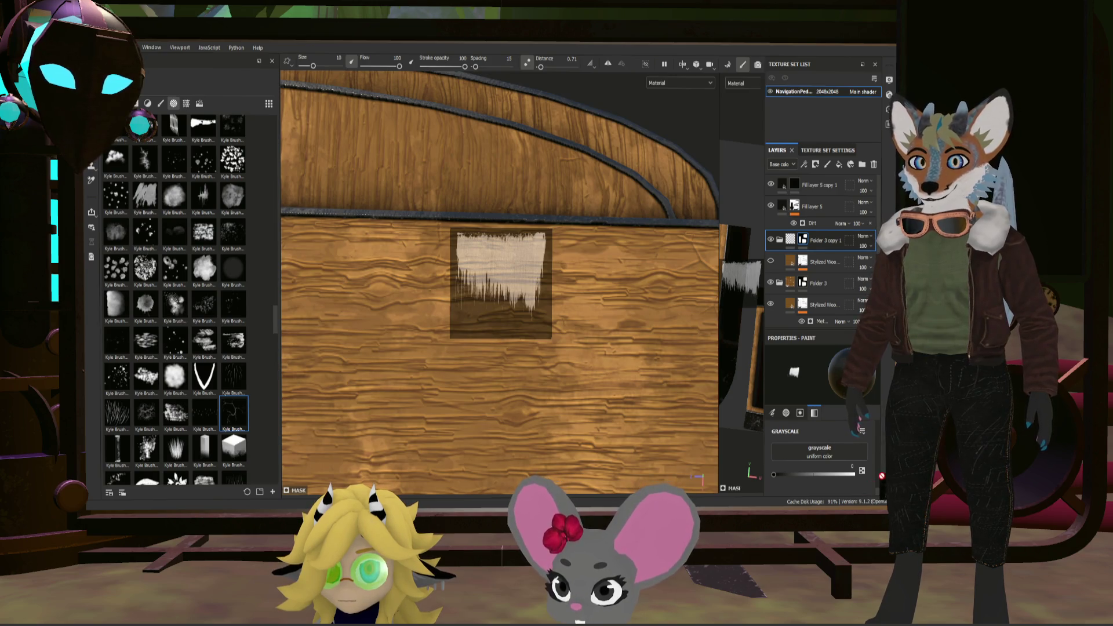
Step: Load Kyle Brush alpha 61 as the stencil, set paint colour black, and select the stylized wood layer
drag(834, 329, 834, 244)
scroll(817, 407, up, 5)
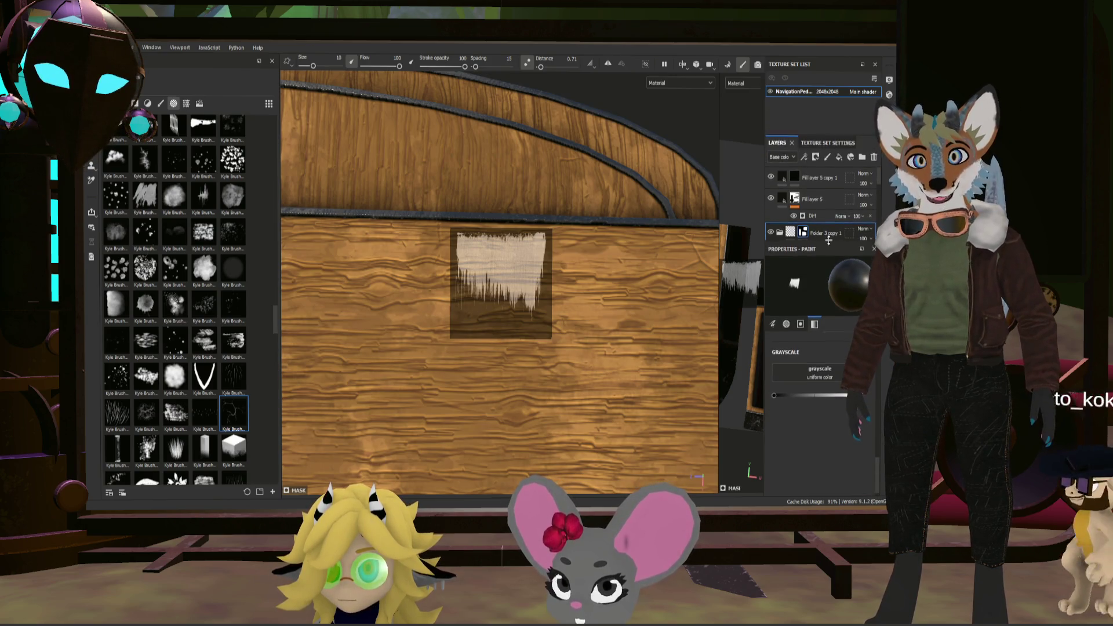
scroll(817, 406, down, 1)
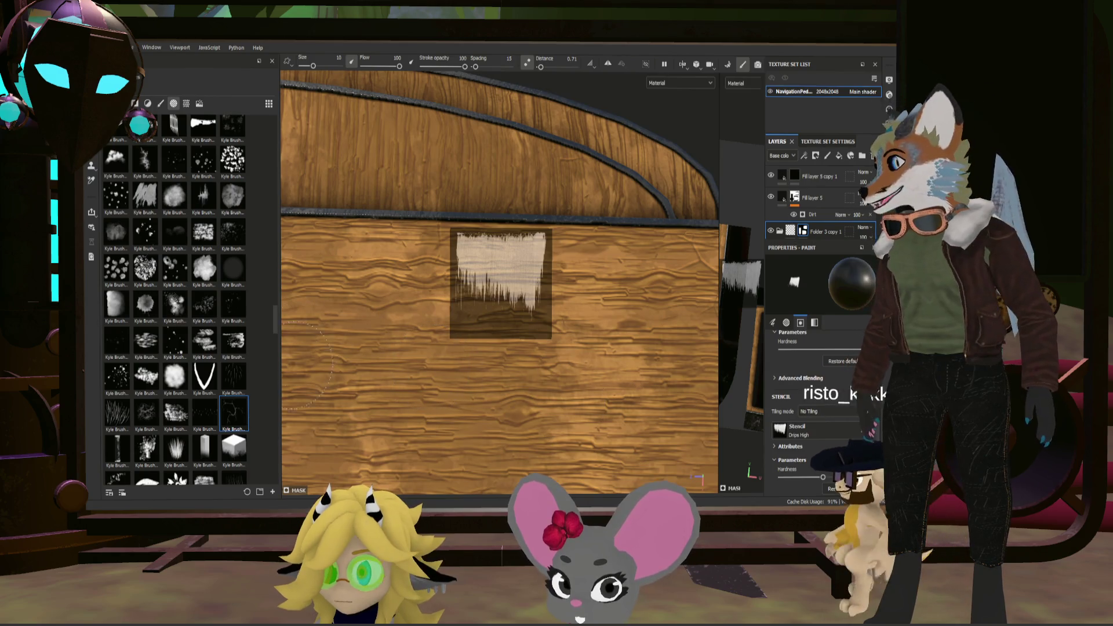
drag(234, 413, 779, 434)
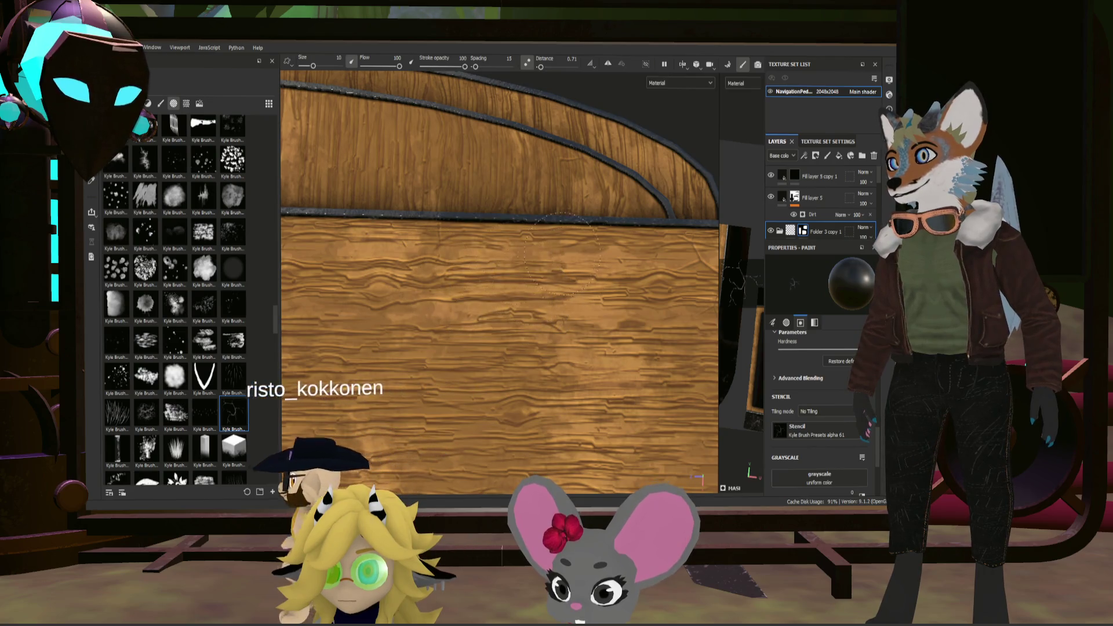
scroll(843, 424, down, 4)
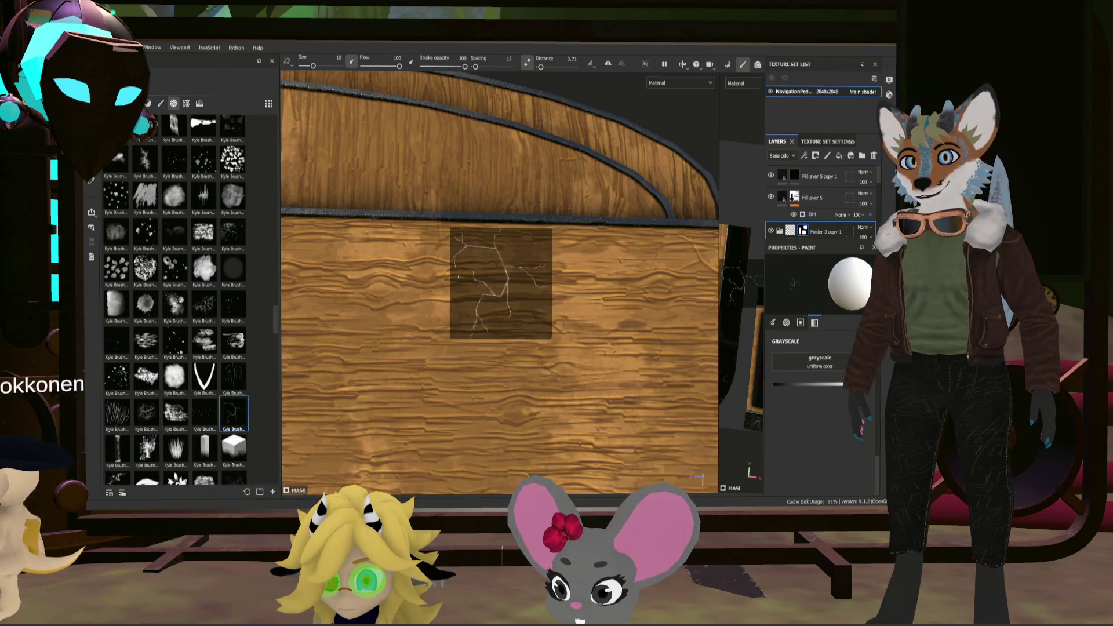
drag(842, 384, 774, 384)
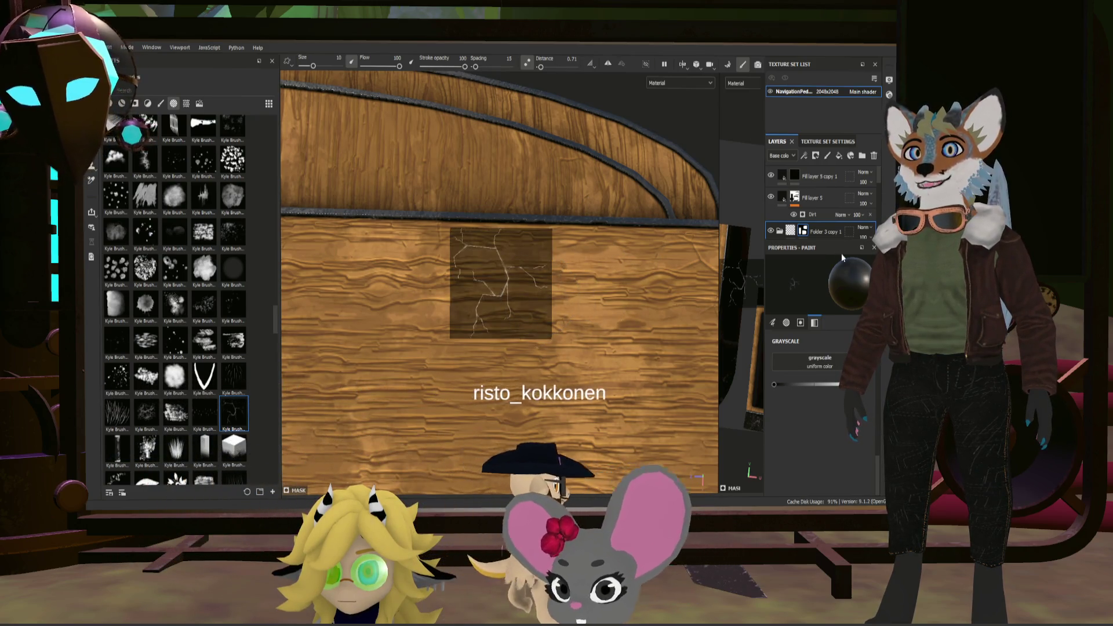
scroll(818, 209, down, 1)
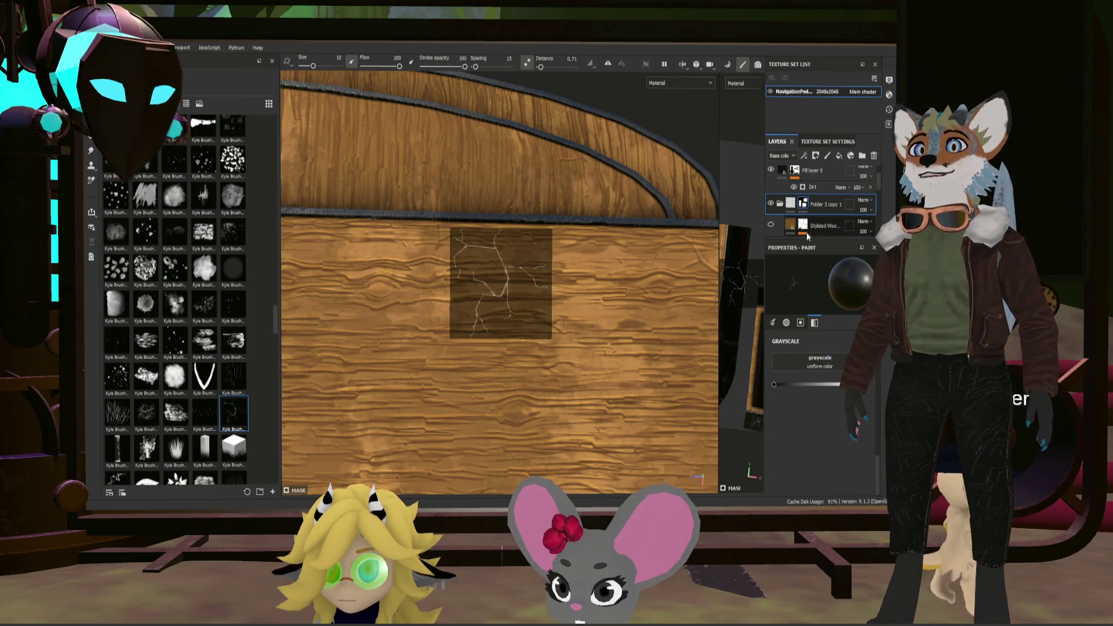
click(804, 228)
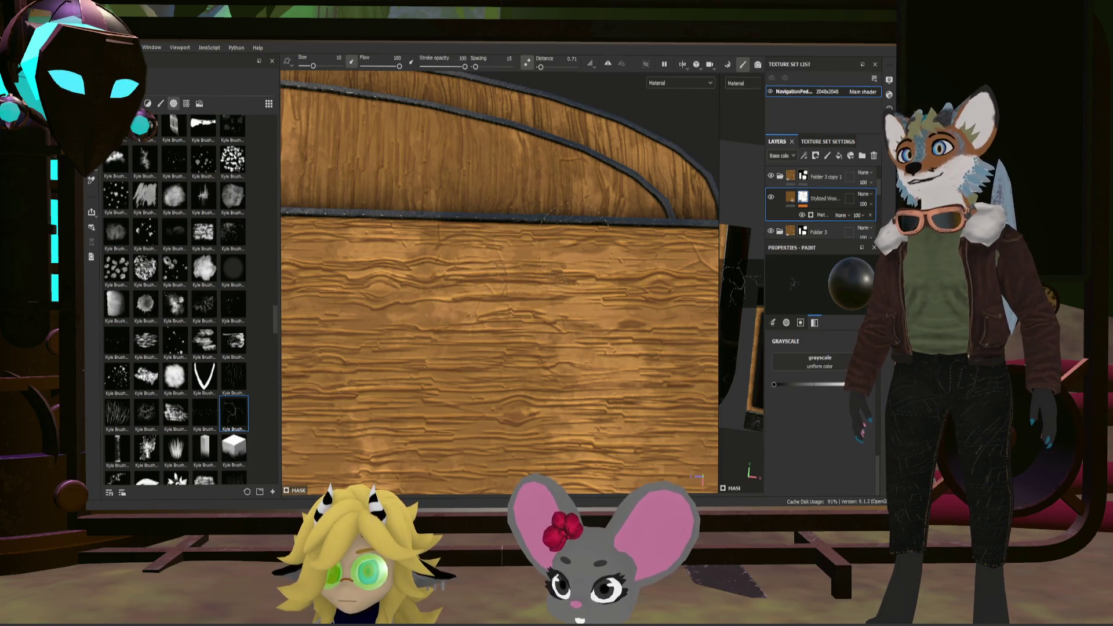
ctrl+right_drag(546, 306, 548, 302)
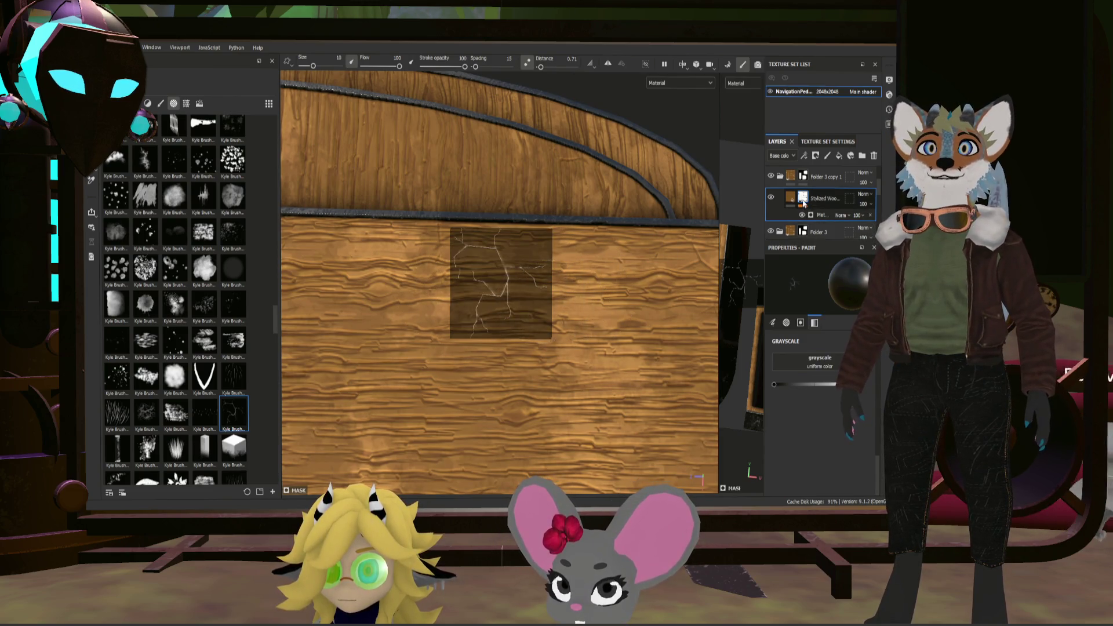
mouse_move(571, 243)
ctrl+right_down()
mouse_move(502, 285)
mouse_move(564, 252)
ctrl+right_up()
click(804, 178)
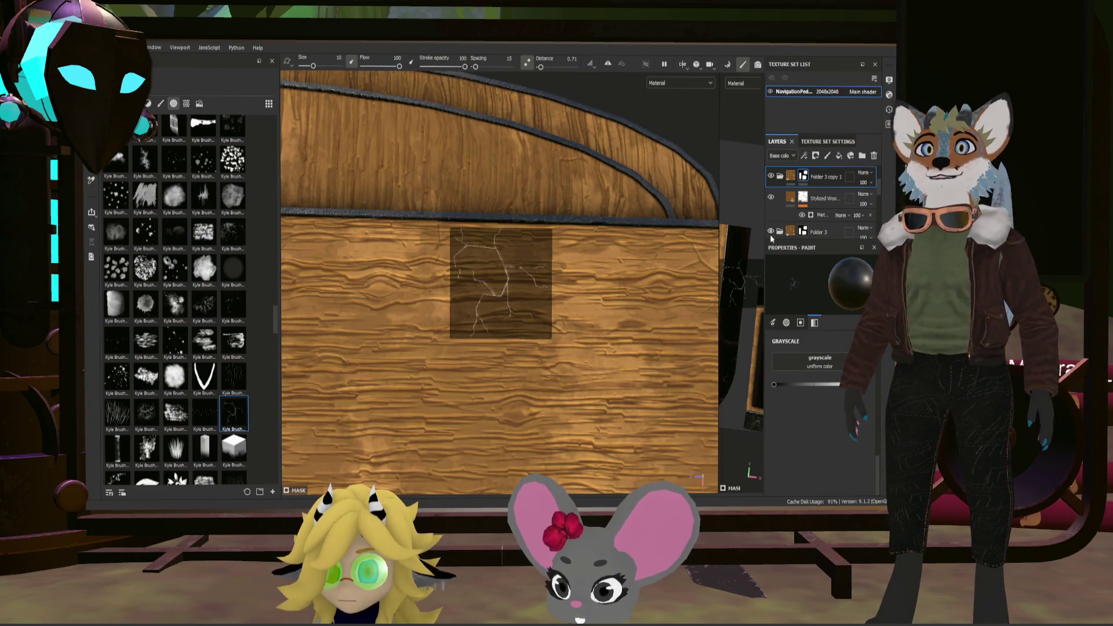
scroll(779, 199, down, 2)
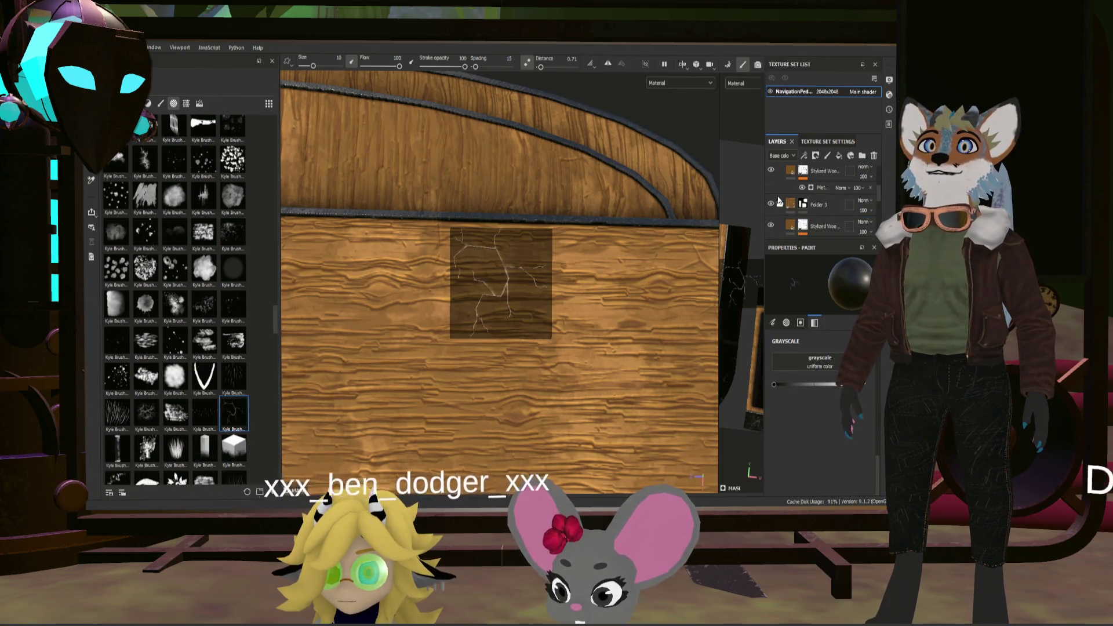
scroll(780, 198, up, 2)
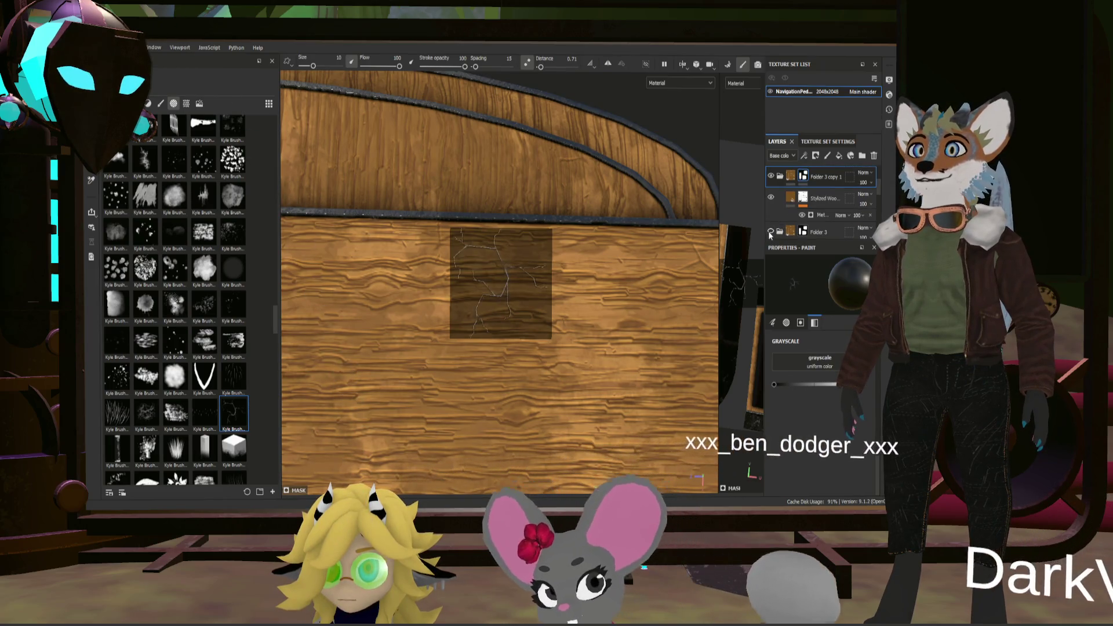
scroll(619, 284, up, 2)
scroll(588, 303, up, 1)
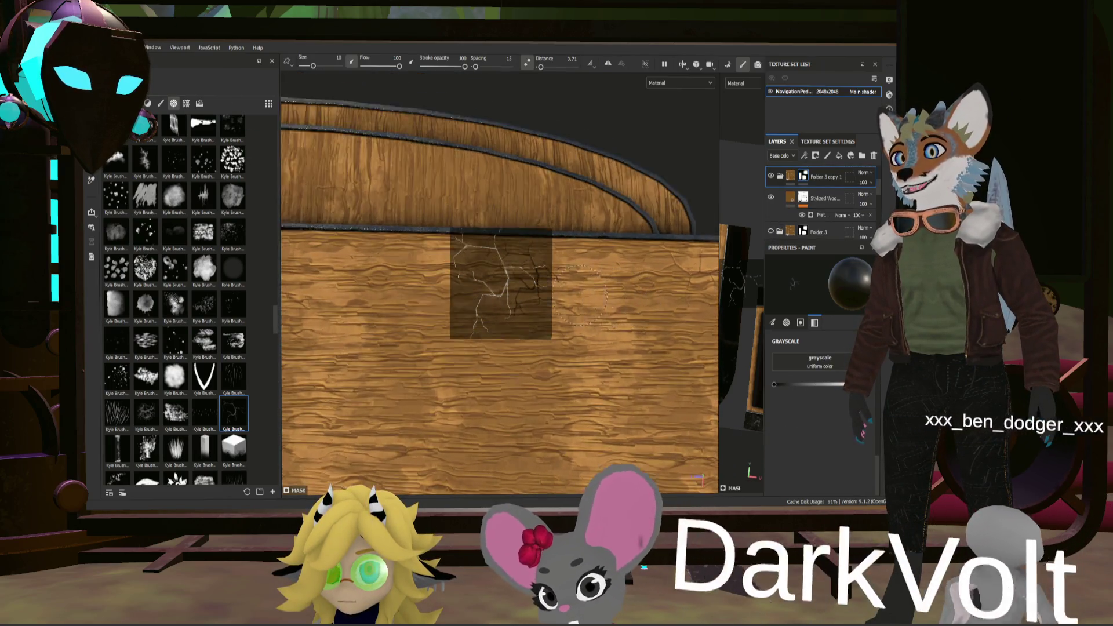
click(586, 304)
Step: Paint dark cracks through the stencil, hide it with S and inspect the plank from several angles
mouse_move(592, 304)
alt+mouse_down()
mouse_move(724, 335)
mouse_move(519, 378)
mouse_move(613, 362)
alt+mouse_up()
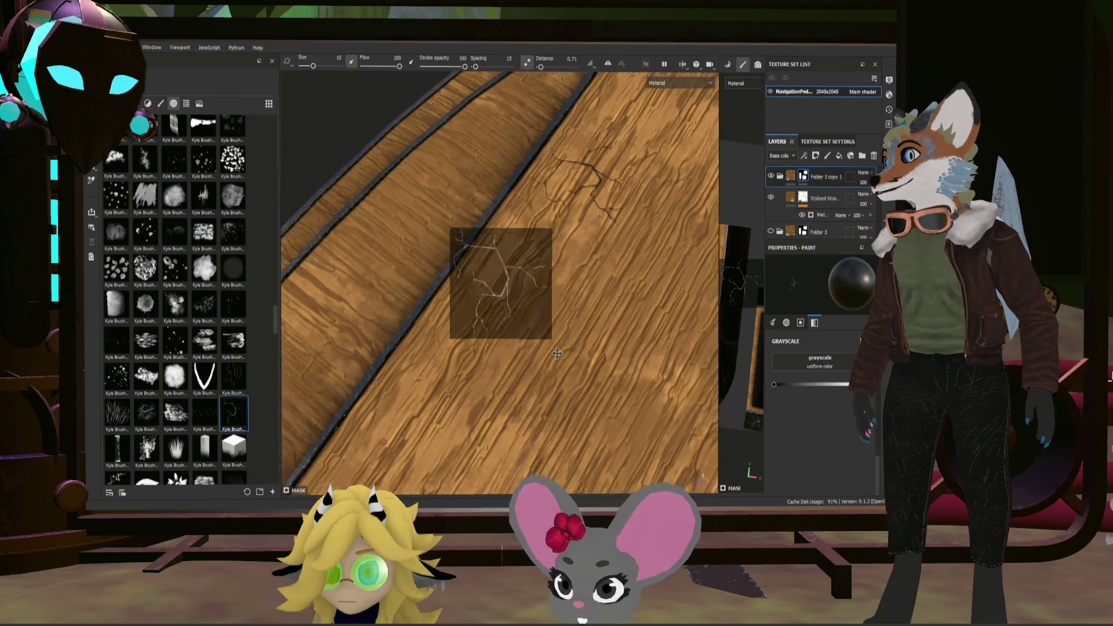
key(s)
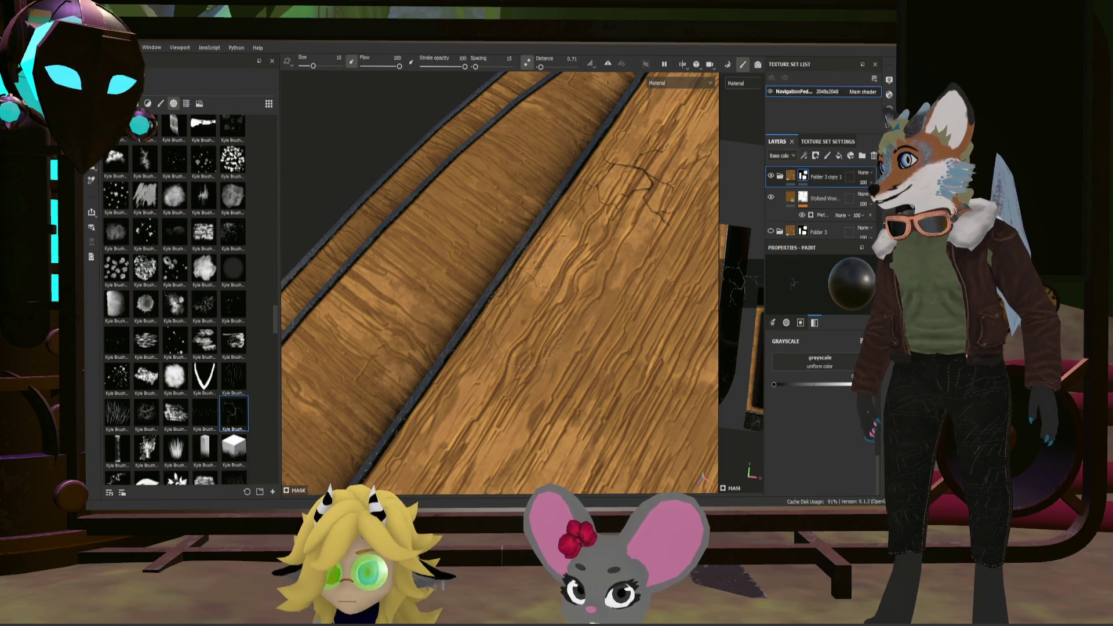
scroll(569, 289, down, 5)
mouse_move(570, 289)
alt+mouse_down()
mouse_move(645, 332)
mouse_move(609, 348)
alt+mouse_up()
scroll(609, 349, up, 3)
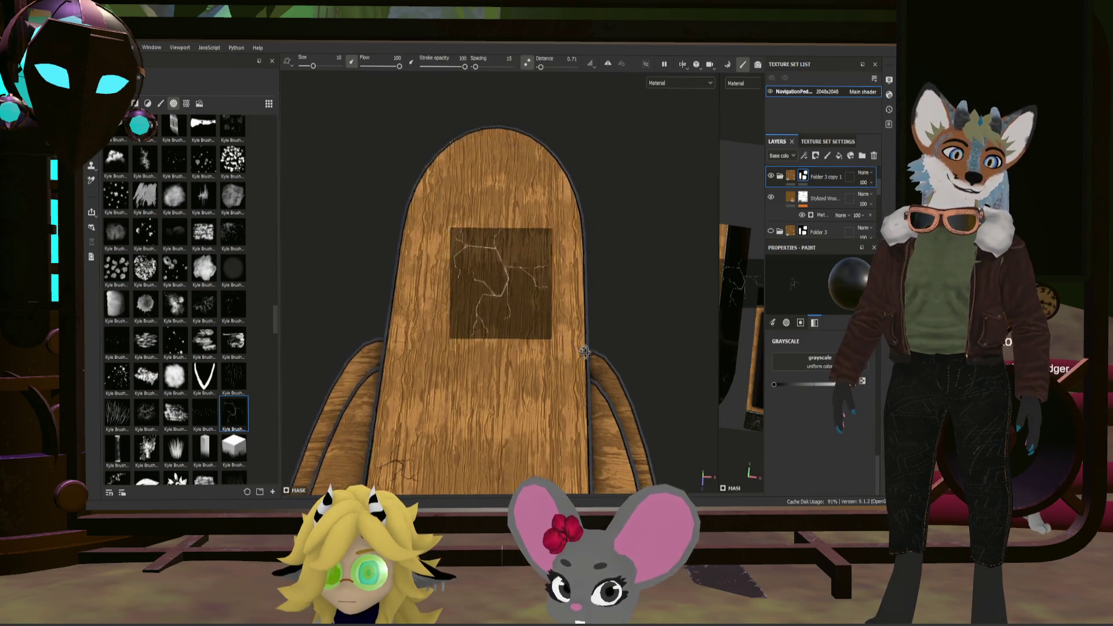
alt+drag(589, 333, 611, 346)
scroll(194, 330, down, 10)
scroll(193, 330, down, 2)
scroll(192, 323, down, 5)
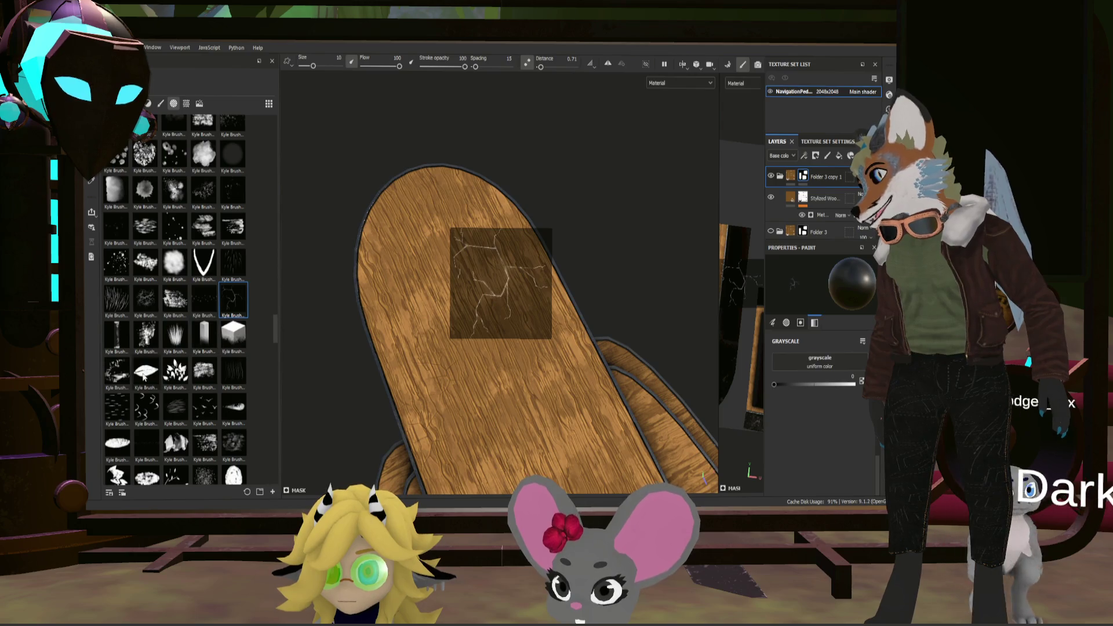
scroll(220, 348, down, 3)
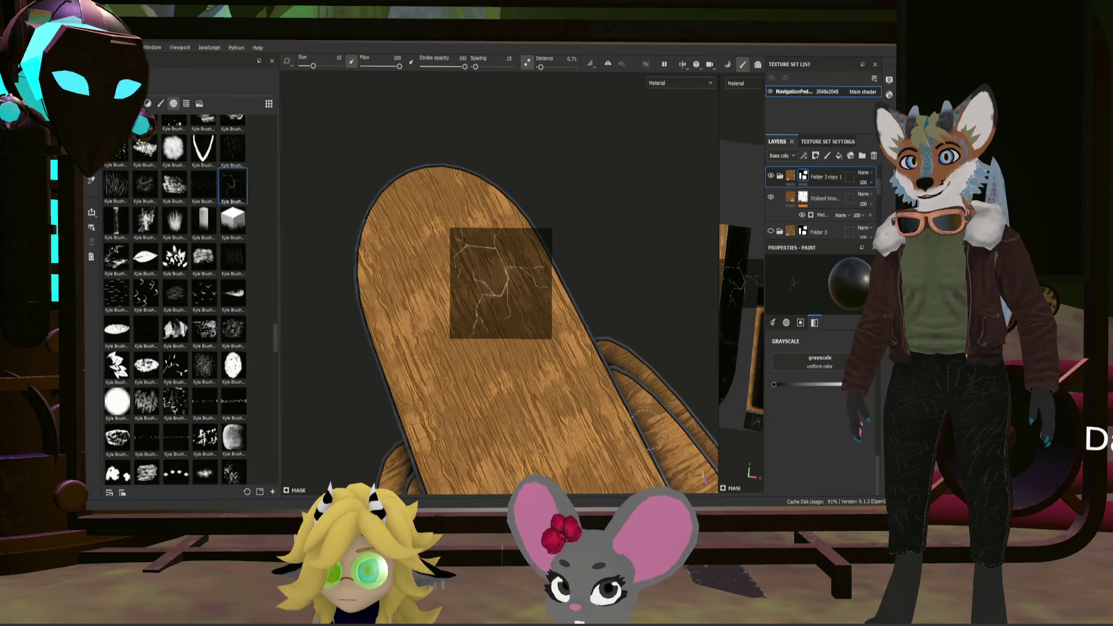
scroll(184, 393, down, 5)
scroll(205, 392, down, 5)
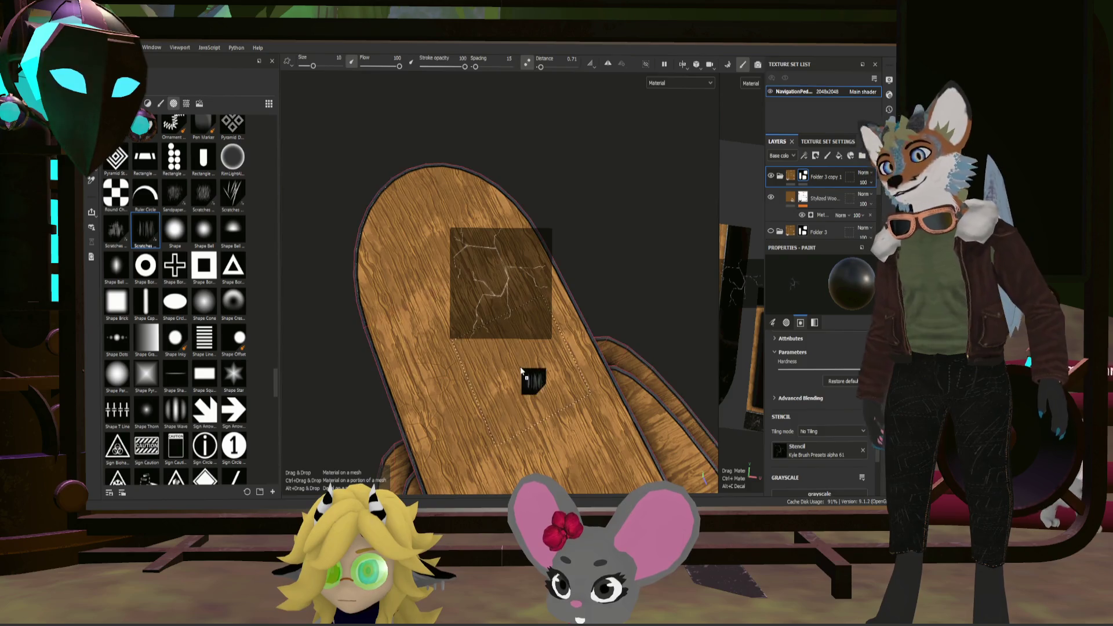
Step: Load the Scratches Scatter alpha as the stencil and orbit the board to position it, then reveal brush settings
drag(522, 375, 523, 374)
scroll(566, 347, up, 3)
mouse_move(616, 328)
alt+mouse_down()
mouse_move(644, 400)
mouse_move(609, 374)
alt+mouse_up()
mouse_move(557, 339)
alt+mouse_down()
mouse_move(519, 312)
mouse_move(670, 426)
alt+mouse_up()
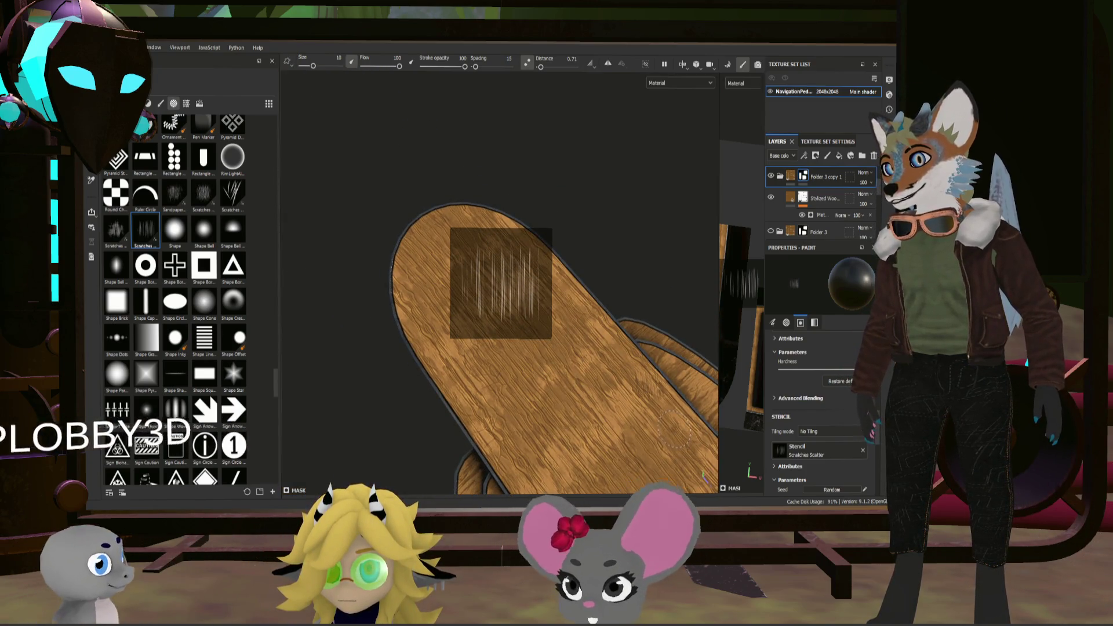
mouse_move(670, 426)
alt+mouse_down()
mouse_move(608, 303)
mouse_move(478, 316)
mouse_move(564, 368)
mouse_move(571, 334)
alt+mouse_up()
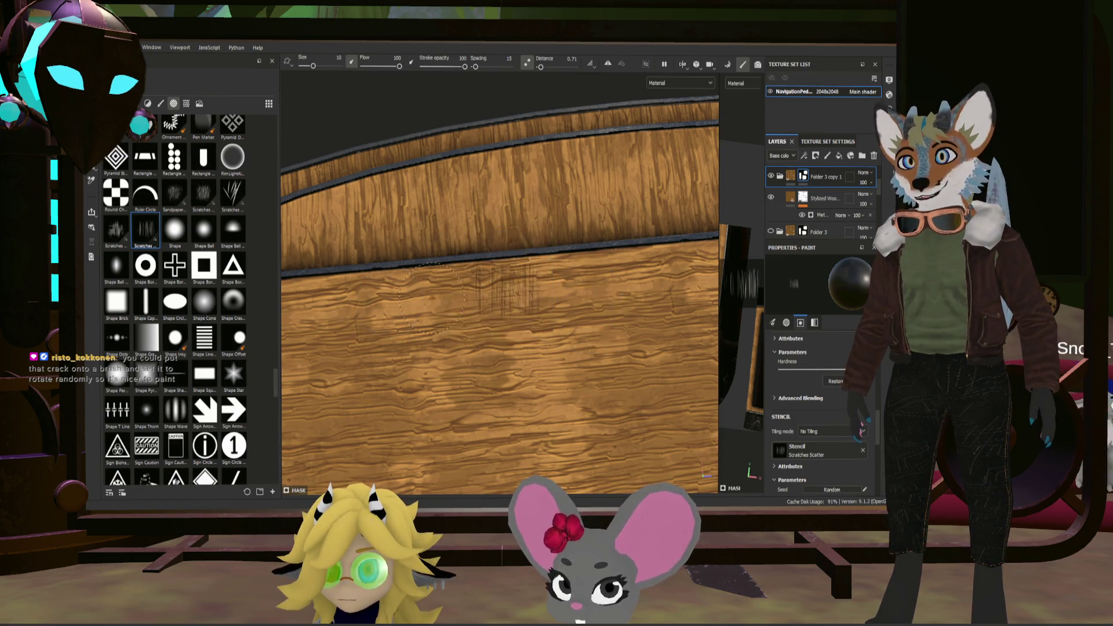
alt+drag(572, 334, 744, 267)
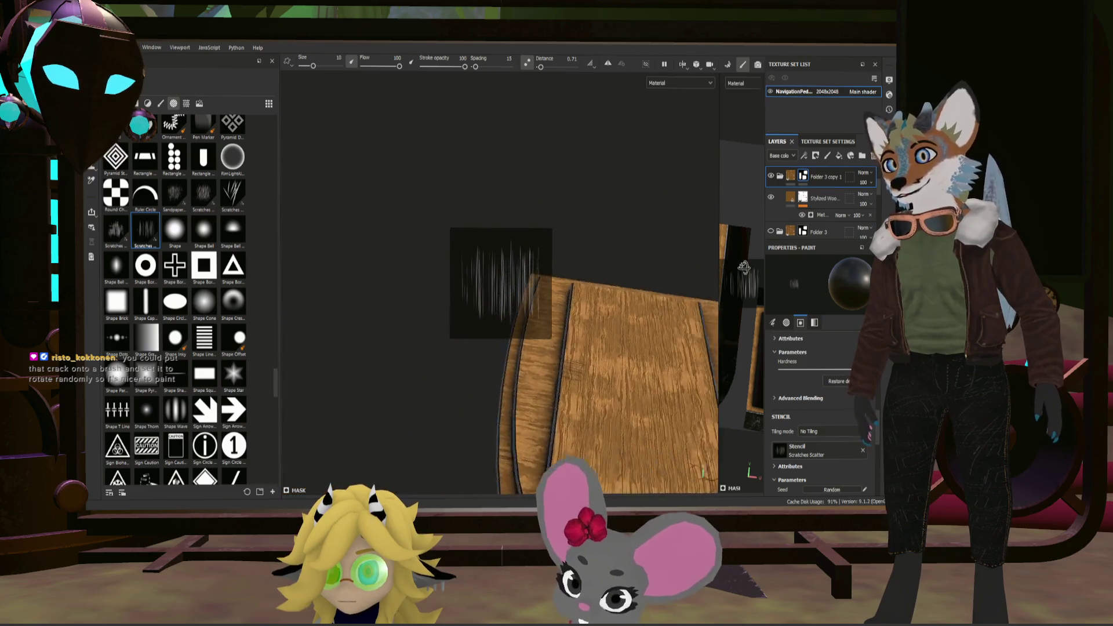
mouse_move(646, 397)
alt+mouse_down()
mouse_move(716, 336)
mouse_move(489, 369)
alt+mouse_up()
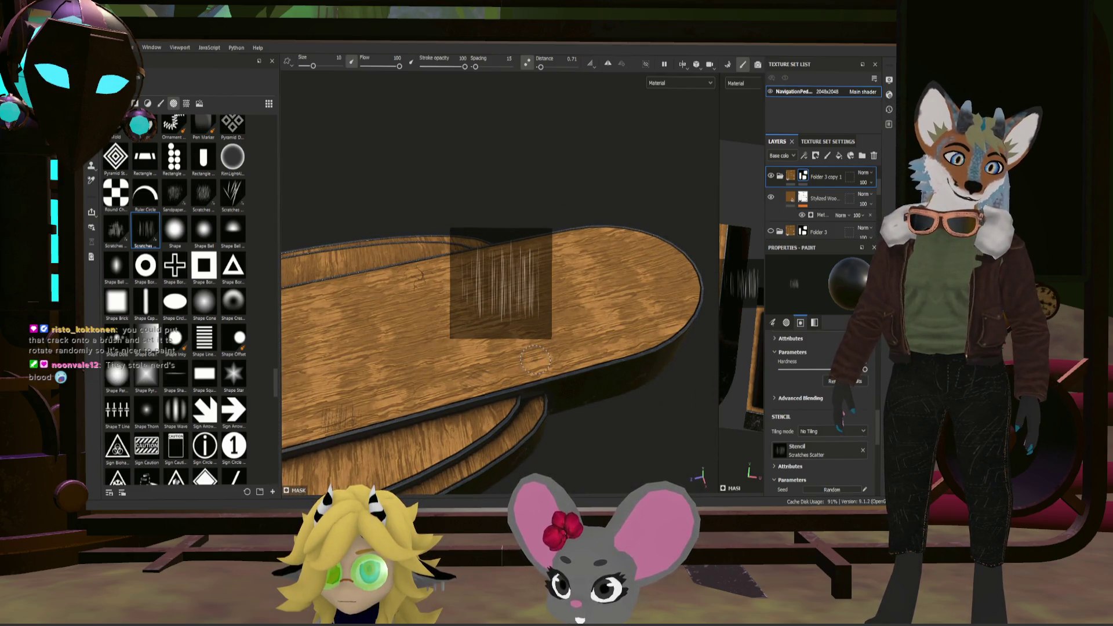
mouse_move(571, 343)
alt+mouse_down()
mouse_move(700, 381)
mouse_move(480, 297)
mouse_move(470, 283)
alt+mouse_up()
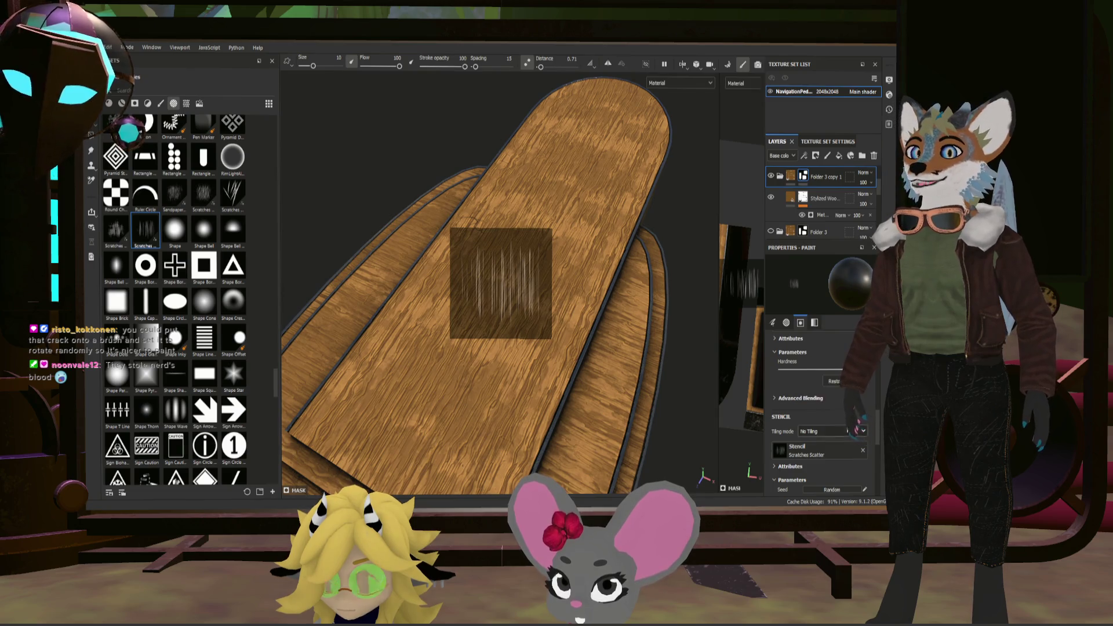
click(864, 450)
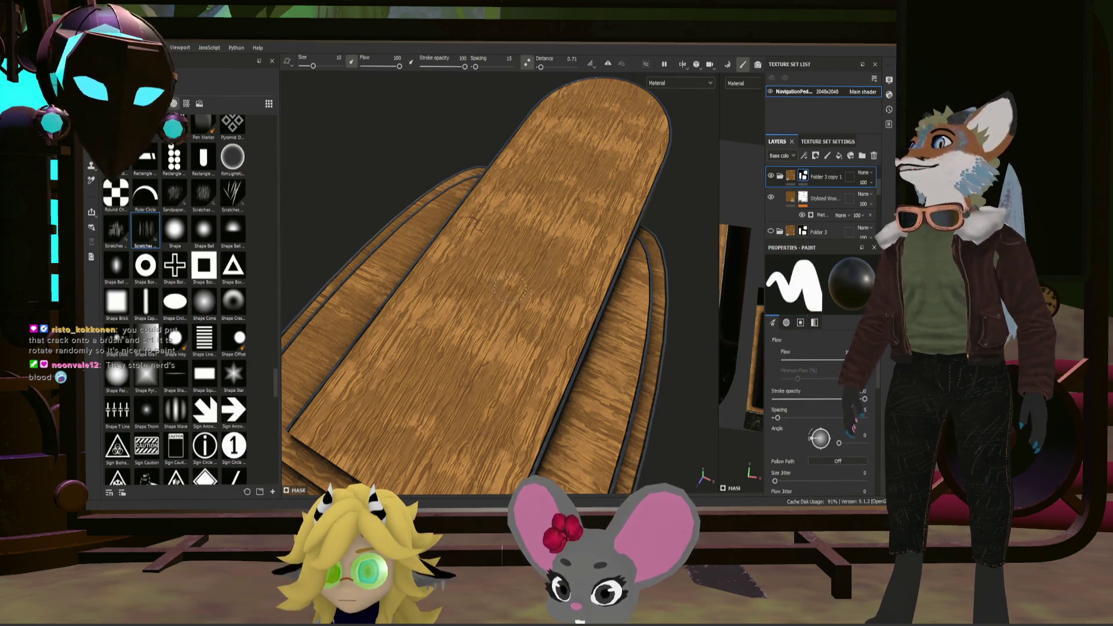
scroll(219, 246, up, 5)
scroll(219, 246, up, 5)
scroll(220, 245, up, 5)
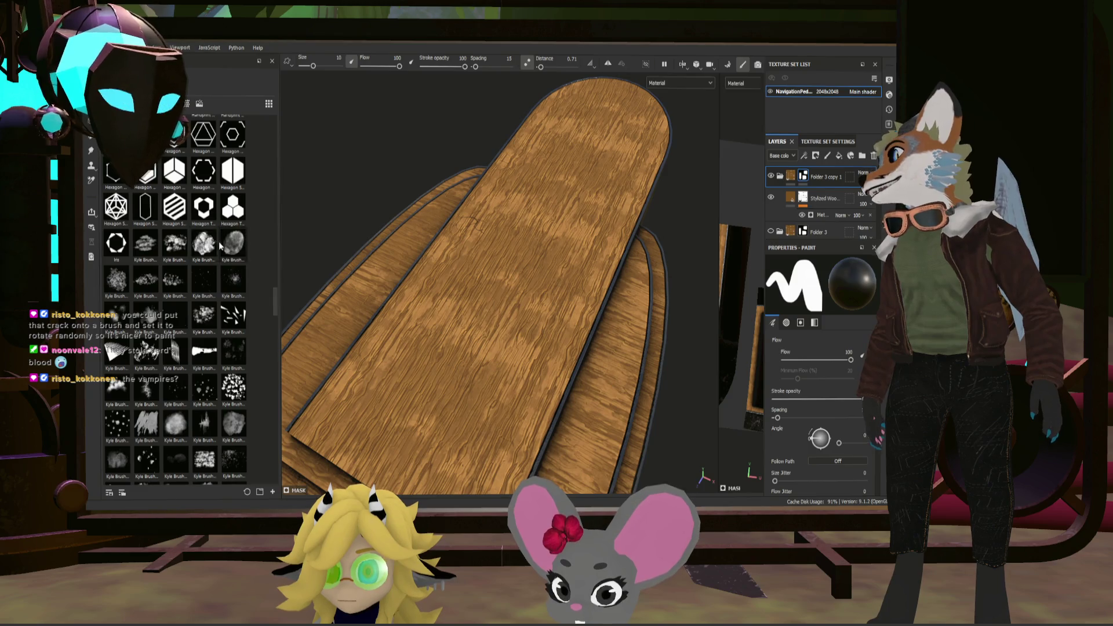
scroll(219, 245, up, 5)
scroll(216, 261, up, 5)
scroll(210, 278, up, 5)
scroll(210, 277, down, 5)
scroll(209, 283, down, 5)
scroll(210, 289, down, 5)
scroll(210, 296, down, 5)
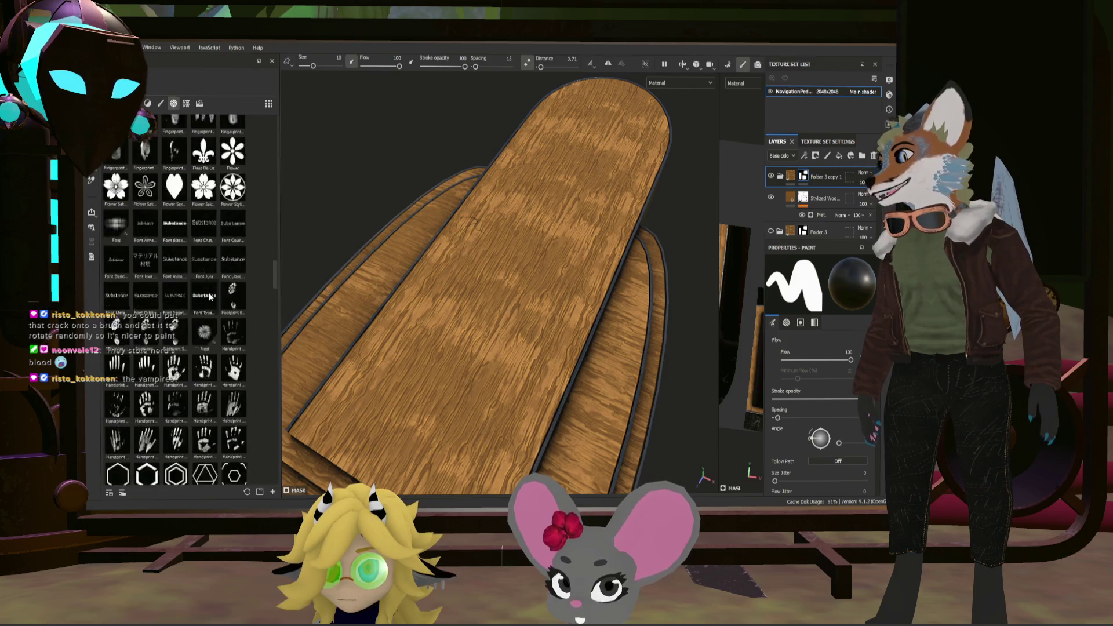
scroll(212, 297, down, 5)
scroll(218, 289, down, 5)
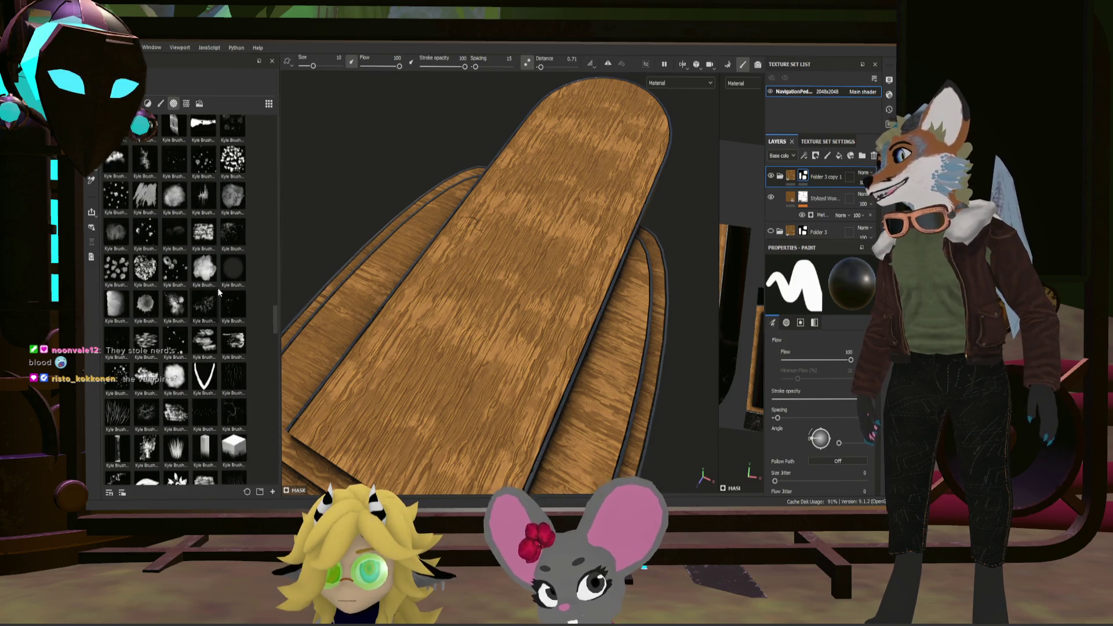
Step: Pick a scattered Kyle Brush and raise Angle Jitter to about 148 for random stamp rotation
click(231, 412)
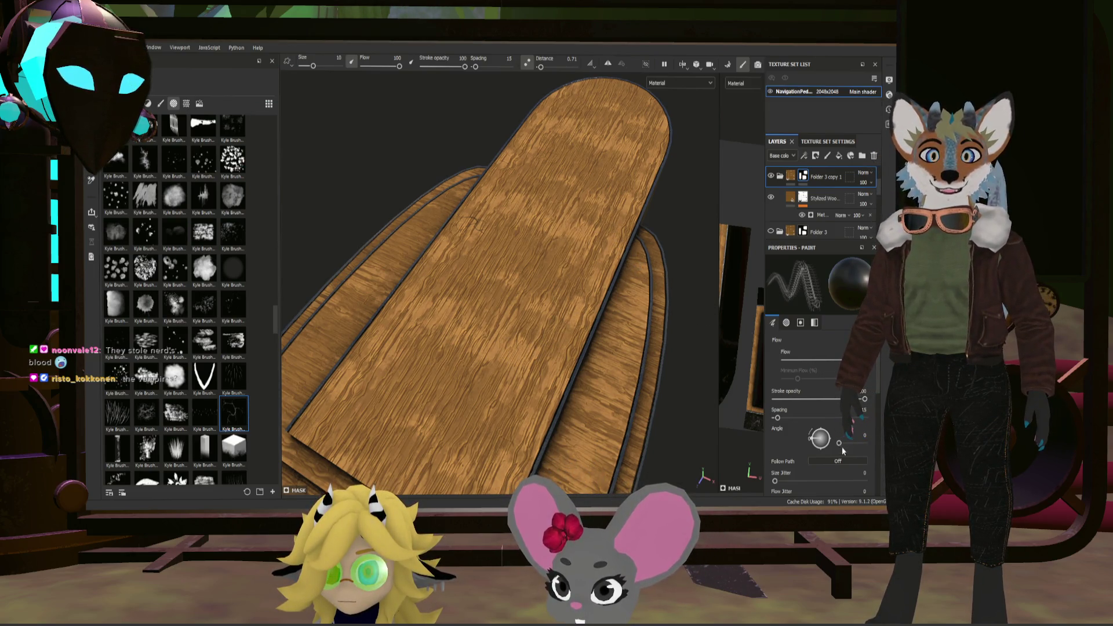
scroll(830, 446, down, 1)
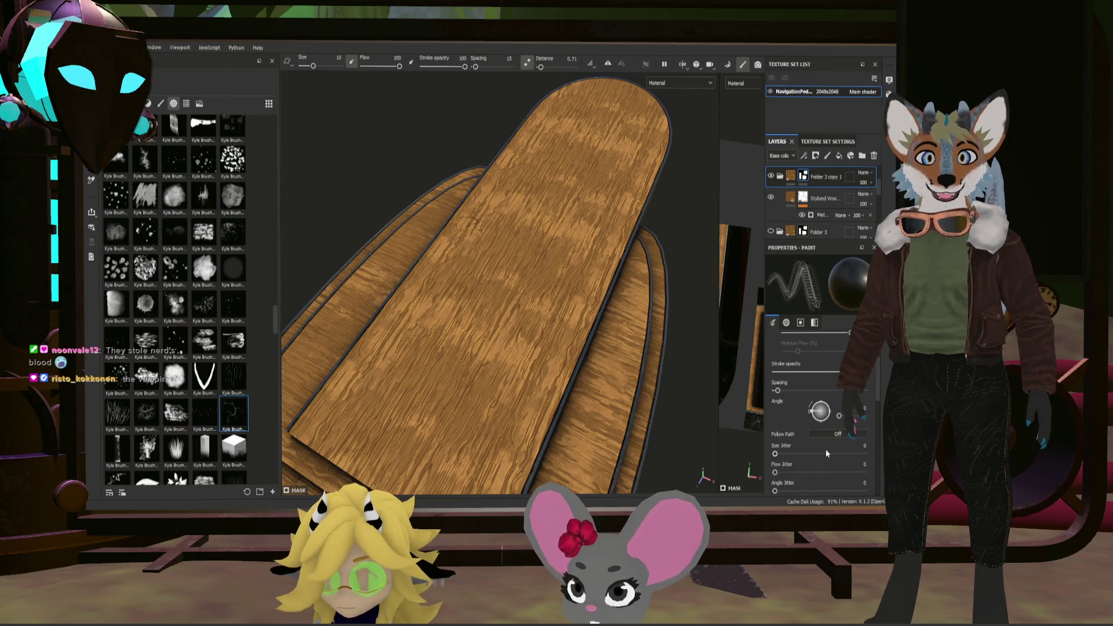
scroll(826, 448, down, 1)
drag(775, 464, 850, 466)
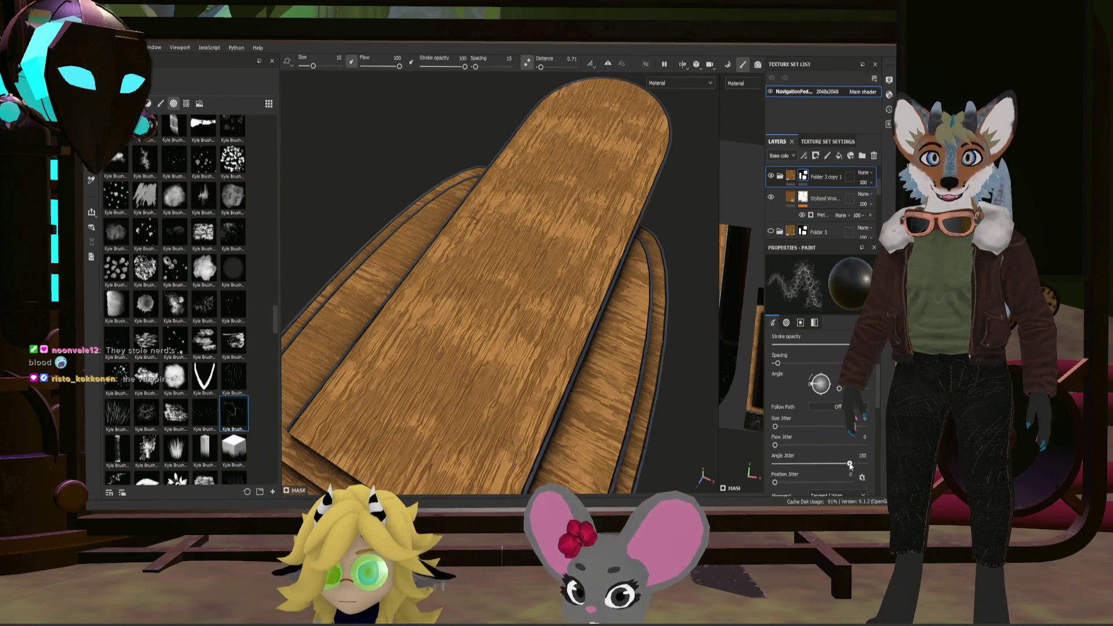
scroll(791, 400, up, 1)
scroll(781, 426, up, 1)
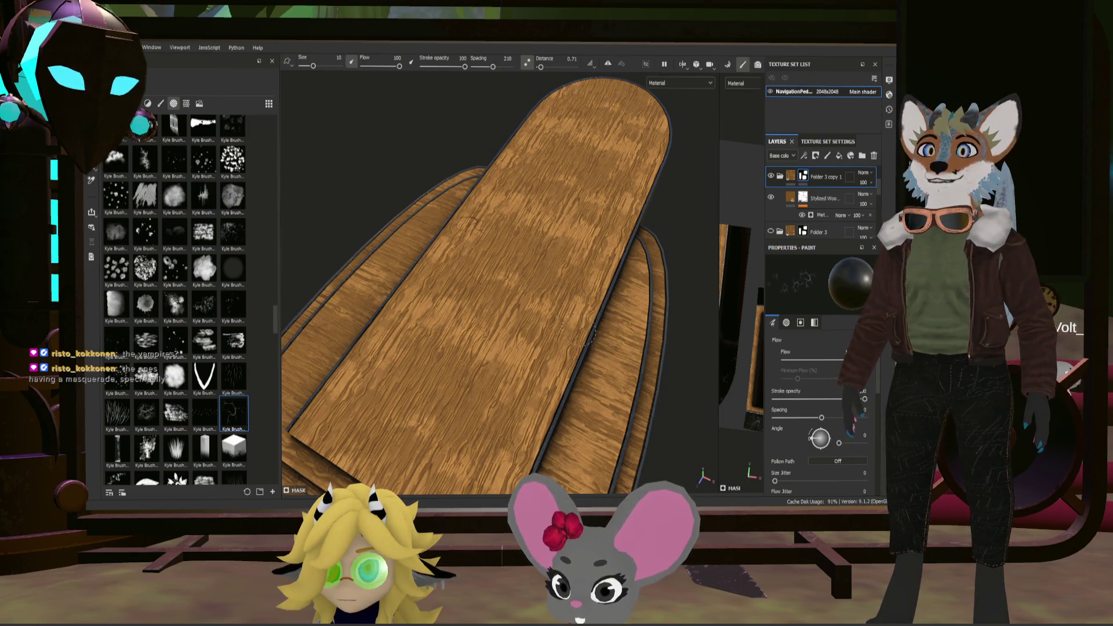
alt+drag(561, 326, 606, 332)
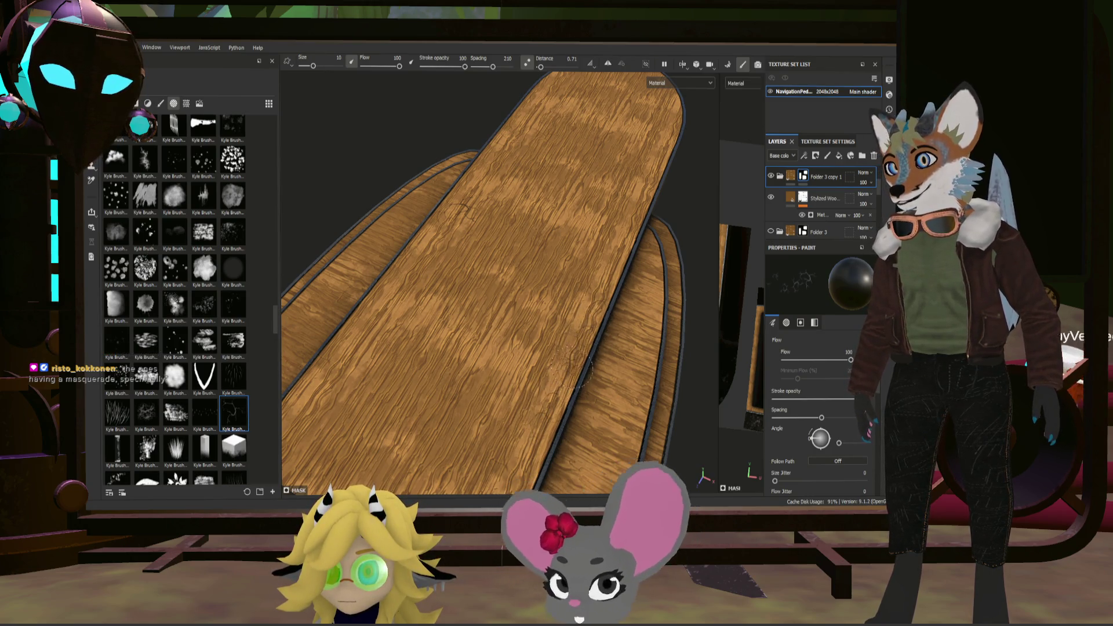
mouse_move(577, 316)
alt+mouse_down()
mouse_move(486, 309)
mouse_move(626, 348)
alt+mouse_up()
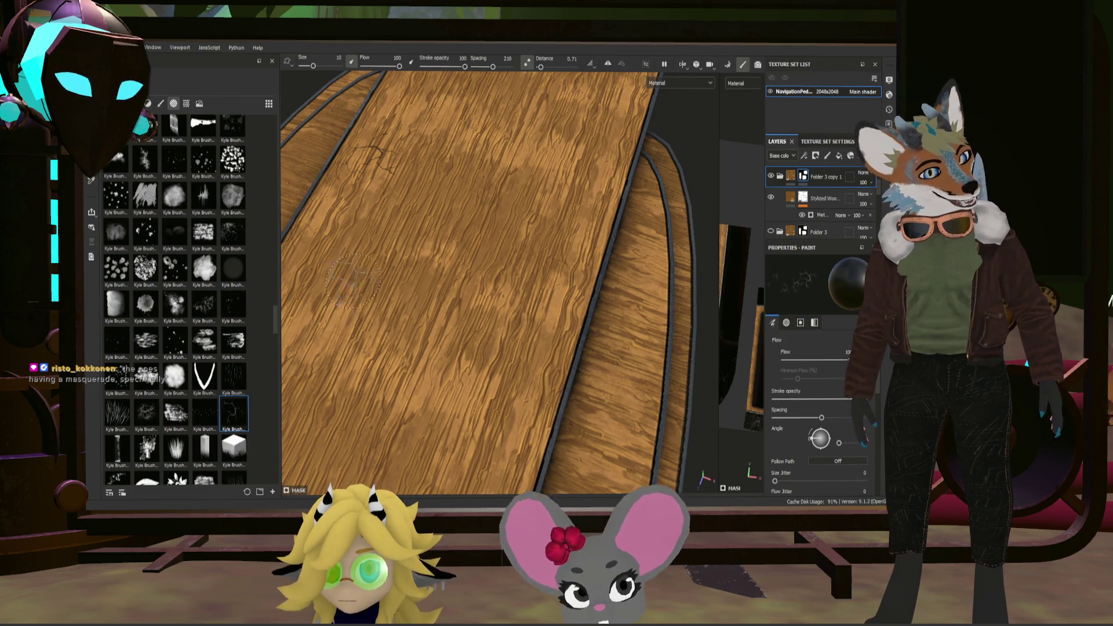
scroll(174, 296, down, 3)
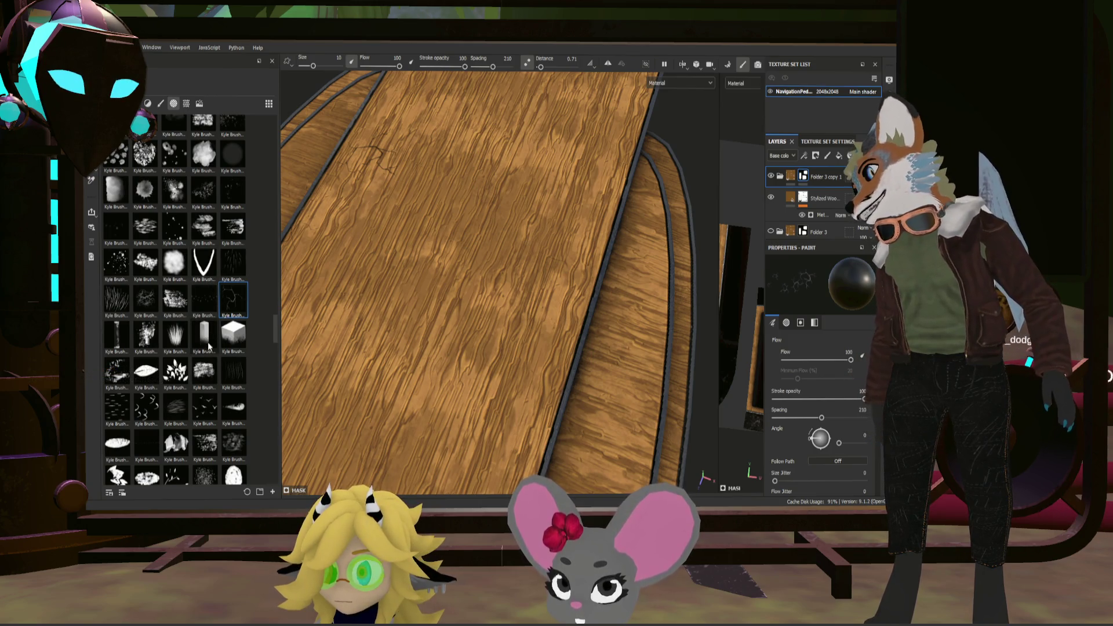
scroll(208, 323, down, 5)
scroll(211, 320, down, 2)
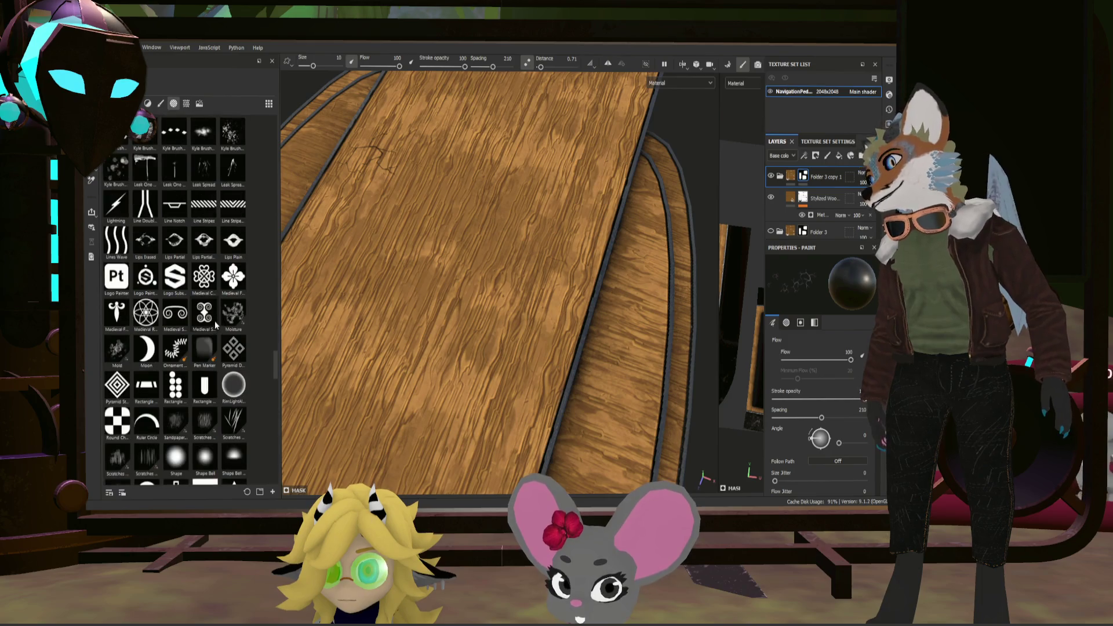
scroll(213, 320, down, 3)
scroll(213, 322, down, 3)
scroll(215, 326, down, 3)
scroll(218, 338, up, 6)
scroll(216, 333, up, 3)
scroll(211, 323, up, 2)
scroll(210, 324, up, 2)
scroll(211, 324, up, 2)
scroll(210, 323, up, 2)
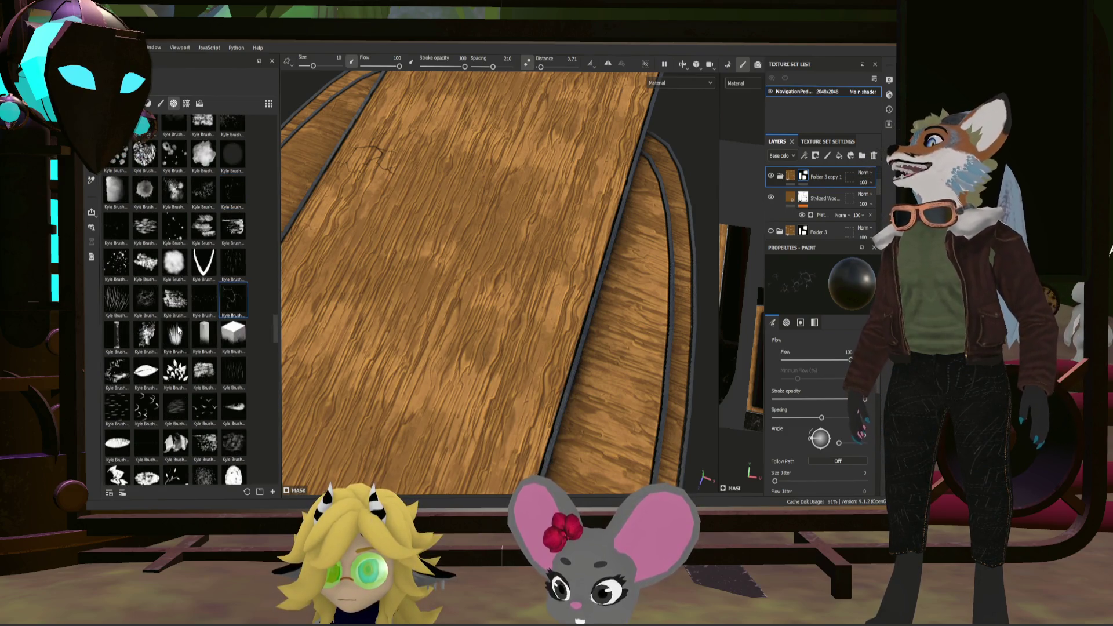
scroll(211, 323, up, 2)
scroll(210, 324, up, 2)
scroll(210, 323, up, 2)
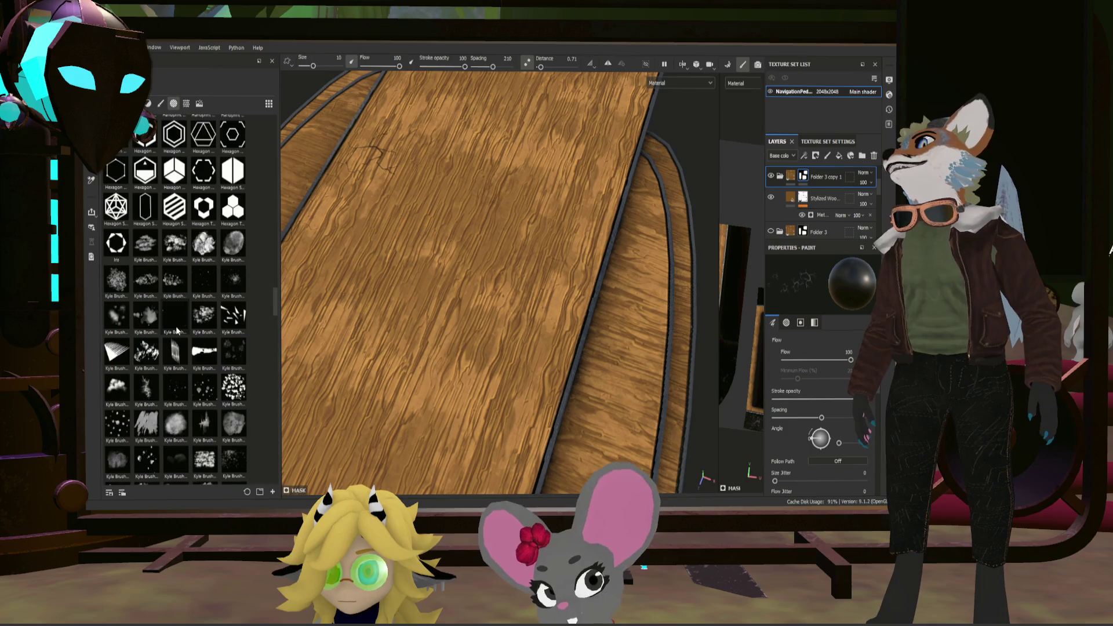
scroll(210, 324, up, 2)
scroll(211, 324, up, 2)
scroll(210, 324, up, 2)
scroll(211, 323, up, 2)
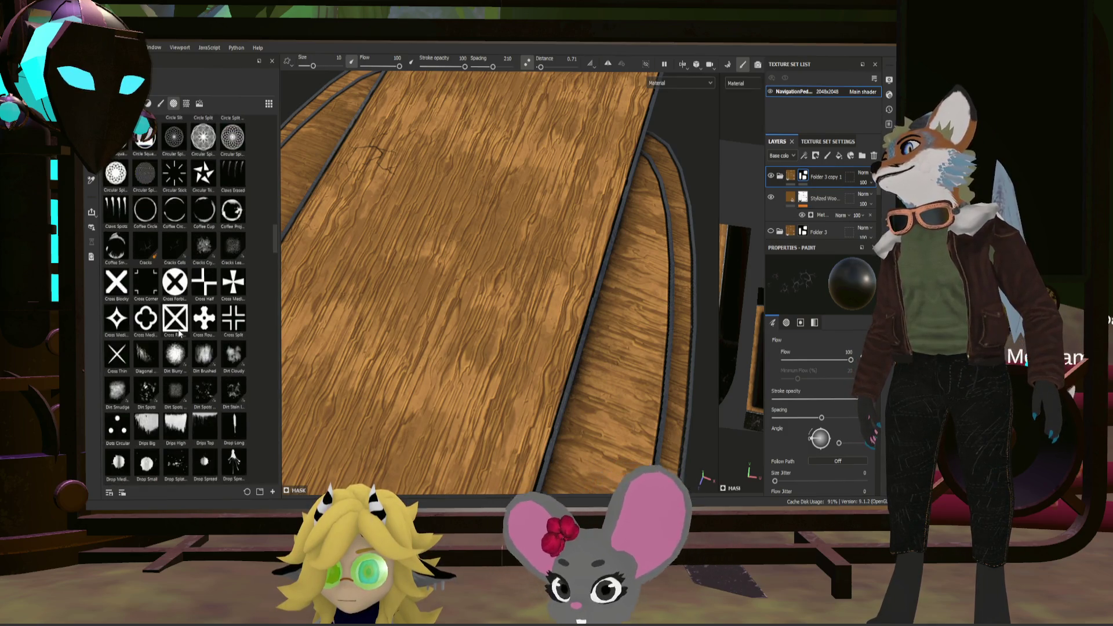
scroll(211, 323, up, 2)
scroll(179, 329, up, 1)
scroll(178, 329, up, 2)
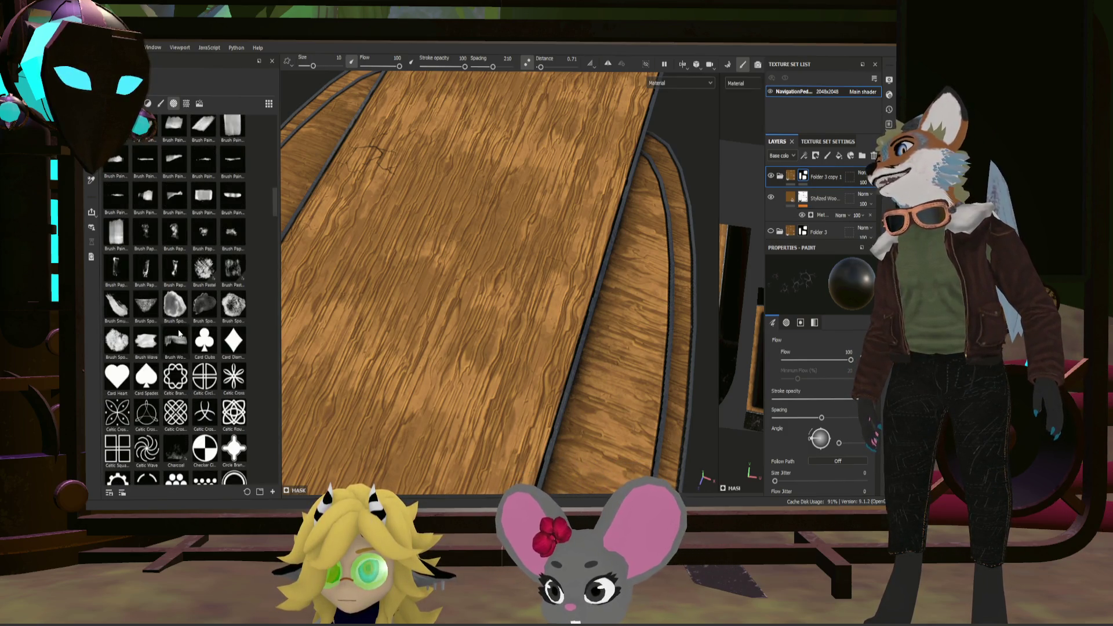
scroll(178, 328, up, 2)
scroll(178, 328, up, 2)
scroll(178, 328, up, 2)
scroll(174, 328, up, 2)
scroll(173, 330, up, 2)
scroll(174, 329, down, 6)
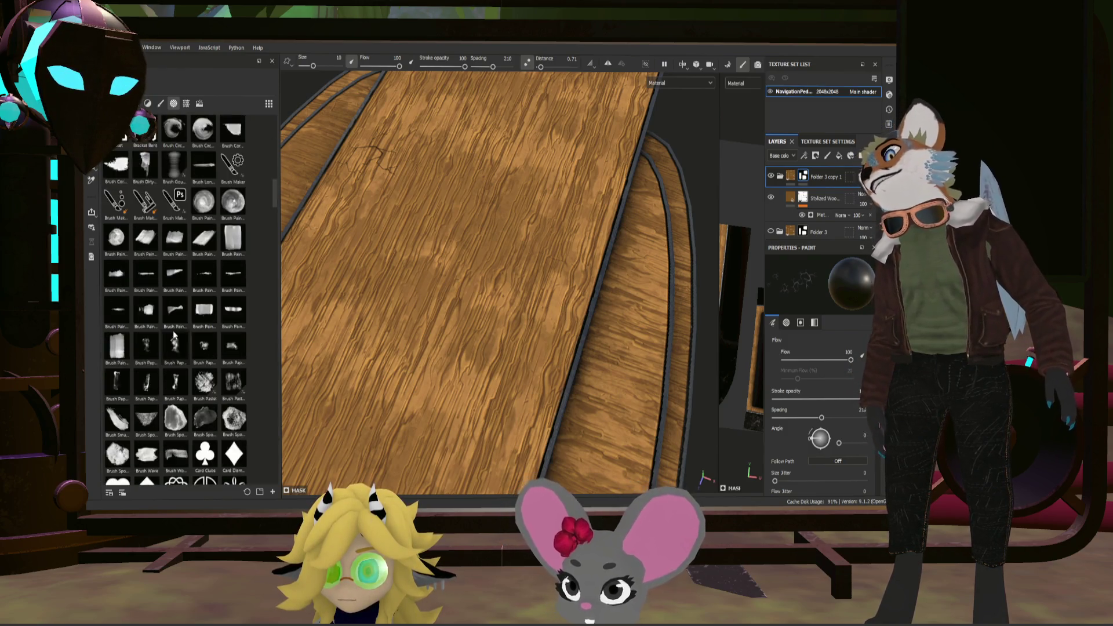
scroll(173, 329, down, 3)
scroll(173, 330, down, 2)
scroll(174, 330, down, 3)
scroll(174, 332, down, 2)
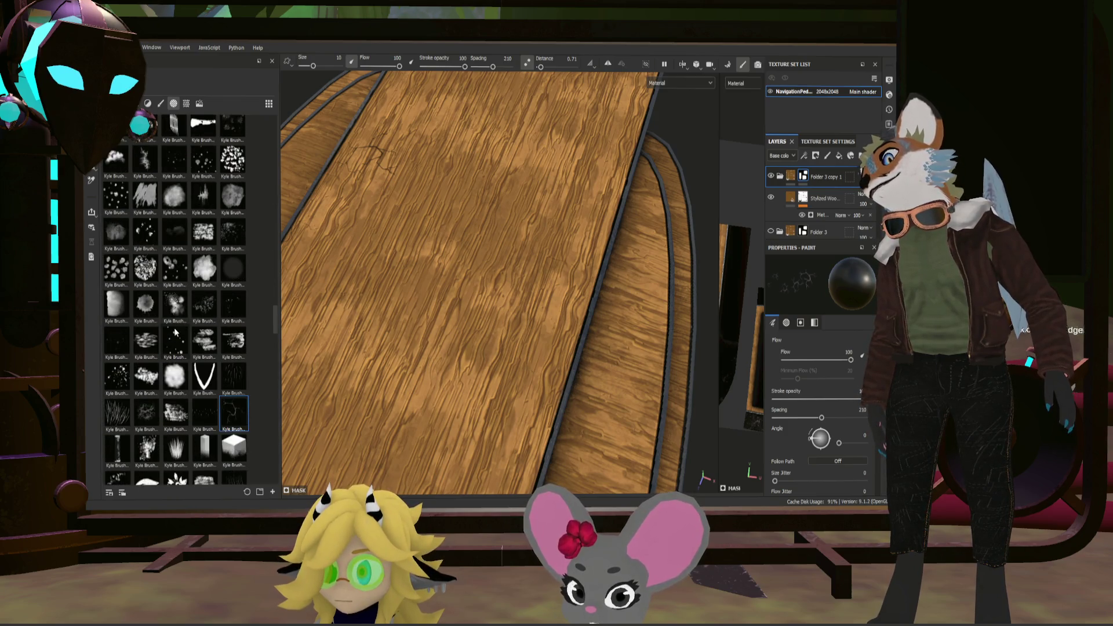
scroll(174, 331, down, 3)
scroll(174, 331, down, 3)
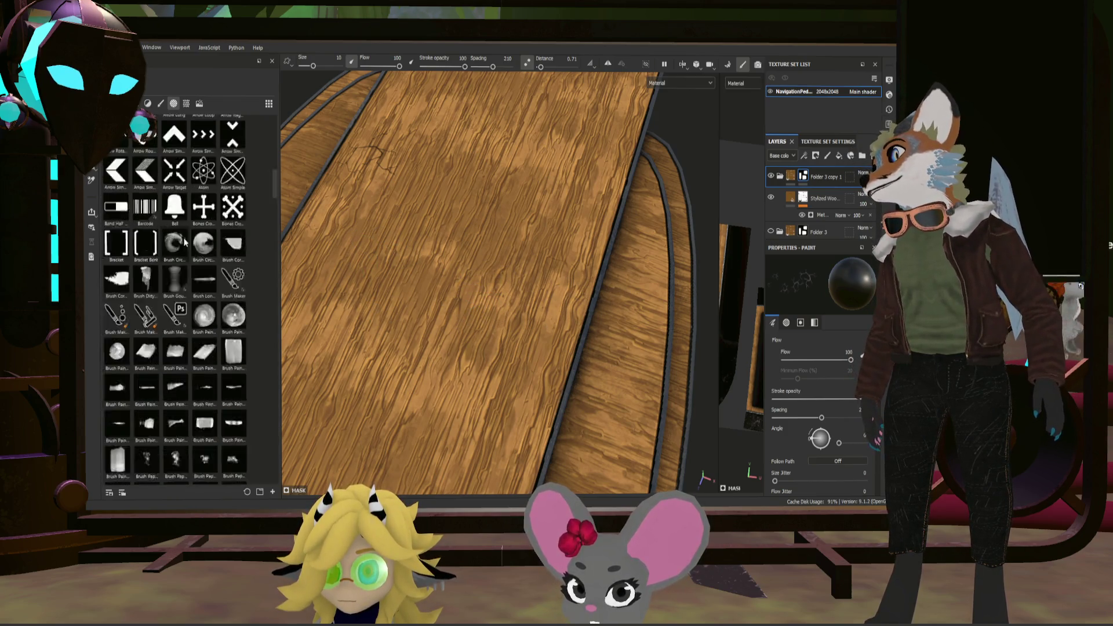
scroll(173, 331, down, 3)
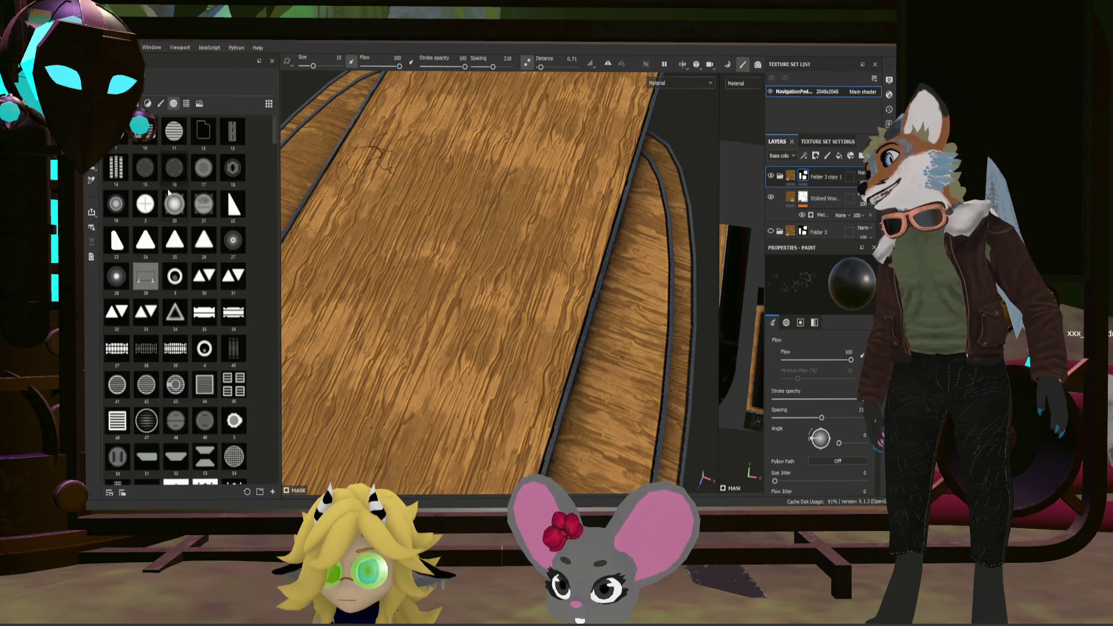
Step: Switch the shelf from alphas to the brush presets
click(160, 103)
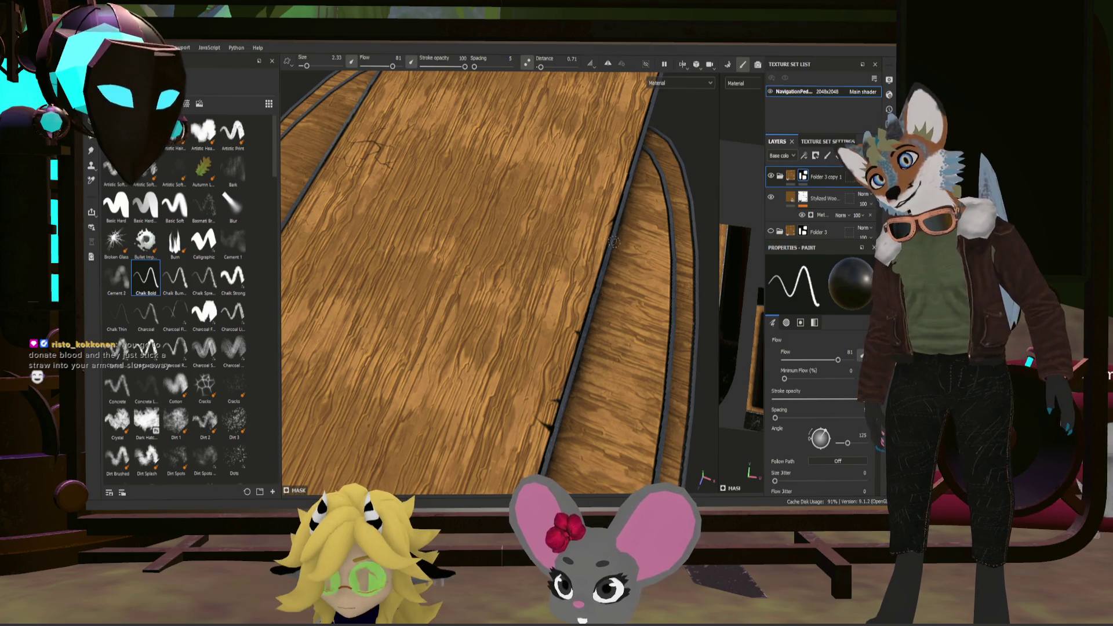
scroll(482, 283, down, 3)
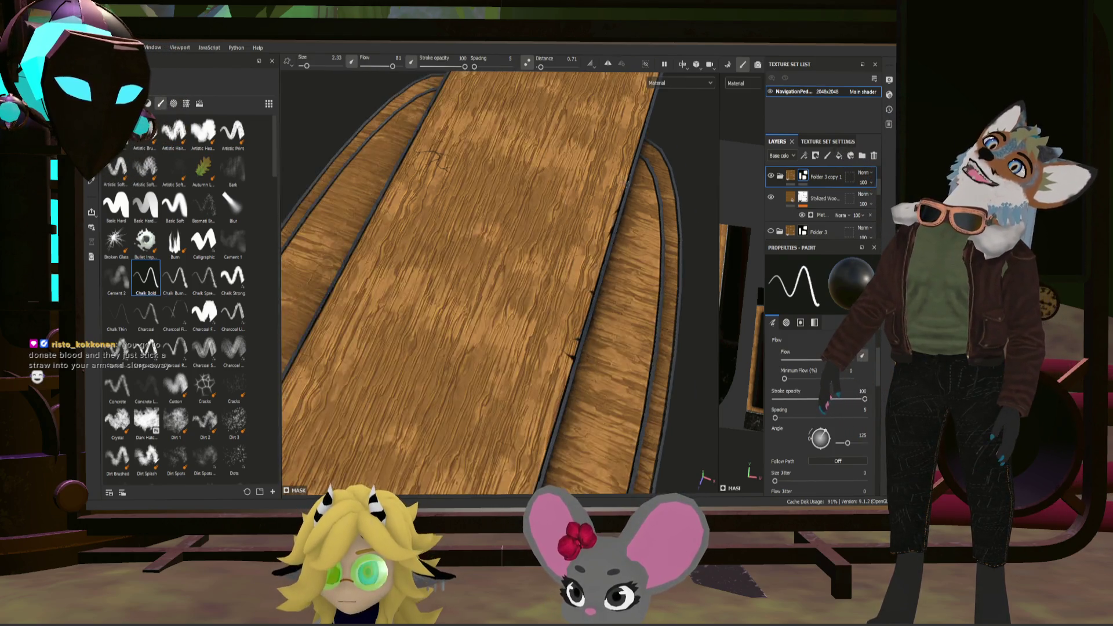
scroll(483, 283, down, 3)
scroll(483, 283, down, 2)
Step: Orbit to low and higher side views while chipping the plank edges with Chalk Bold
mouse_move(601, 234)
alt+mouse_down()
mouse_move(463, 238)
mouse_move(459, 209)
alt+mouse_up()
scroll(463, 238, up, 2)
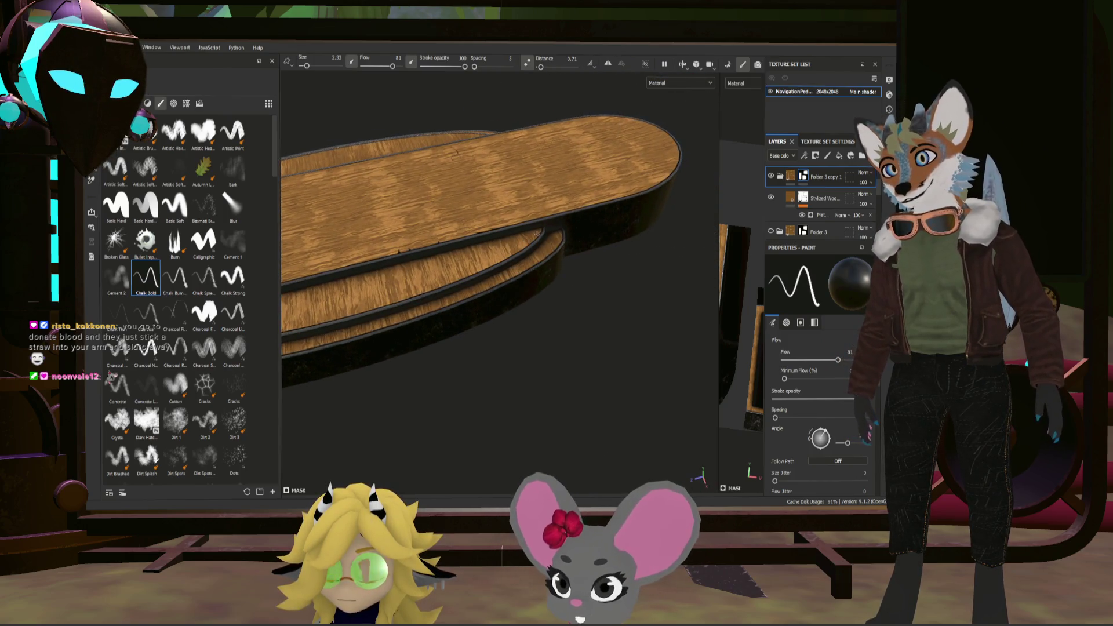
scroll(458, 208, up, 3)
scroll(459, 209, up, 2)
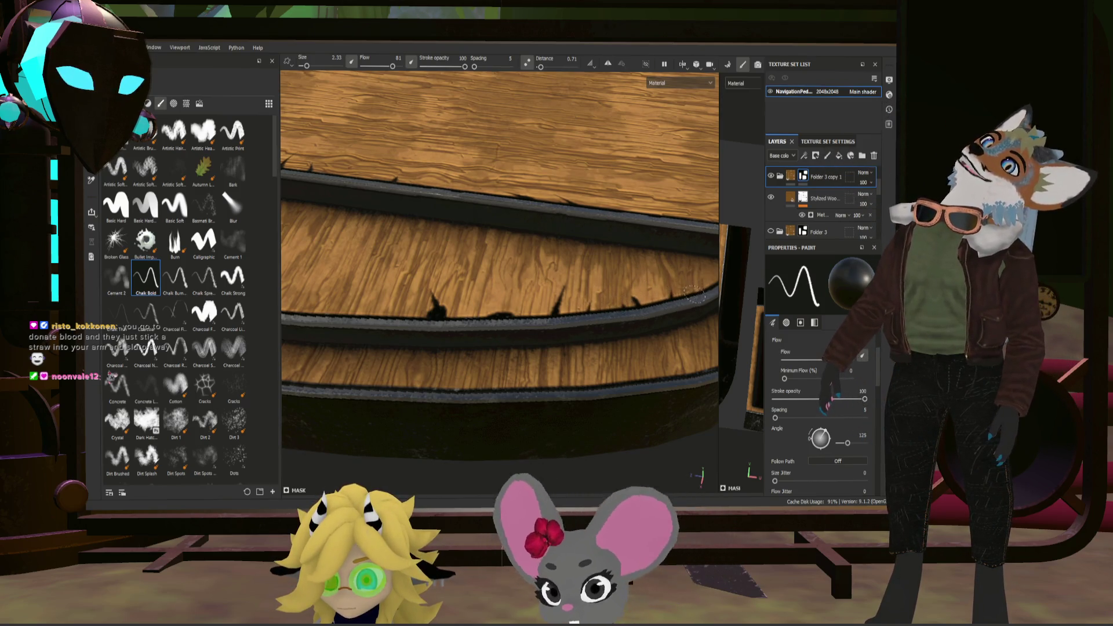
alt+drag(683, 259, 524, 217)
scroll(633, 237, down, 5)
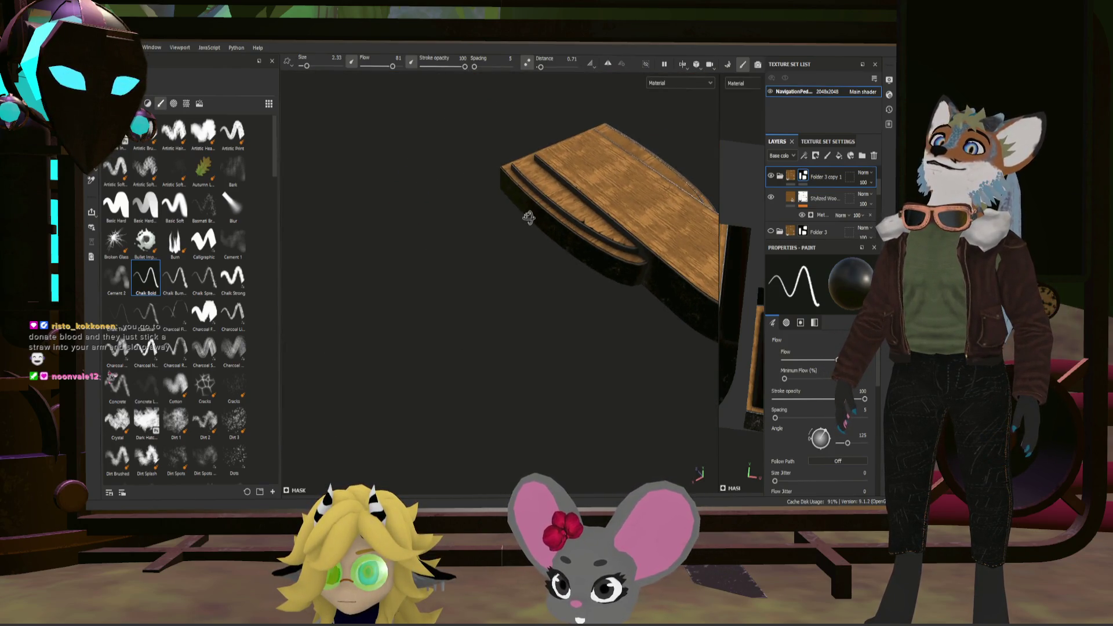
scroll(579, 210, up, 5)
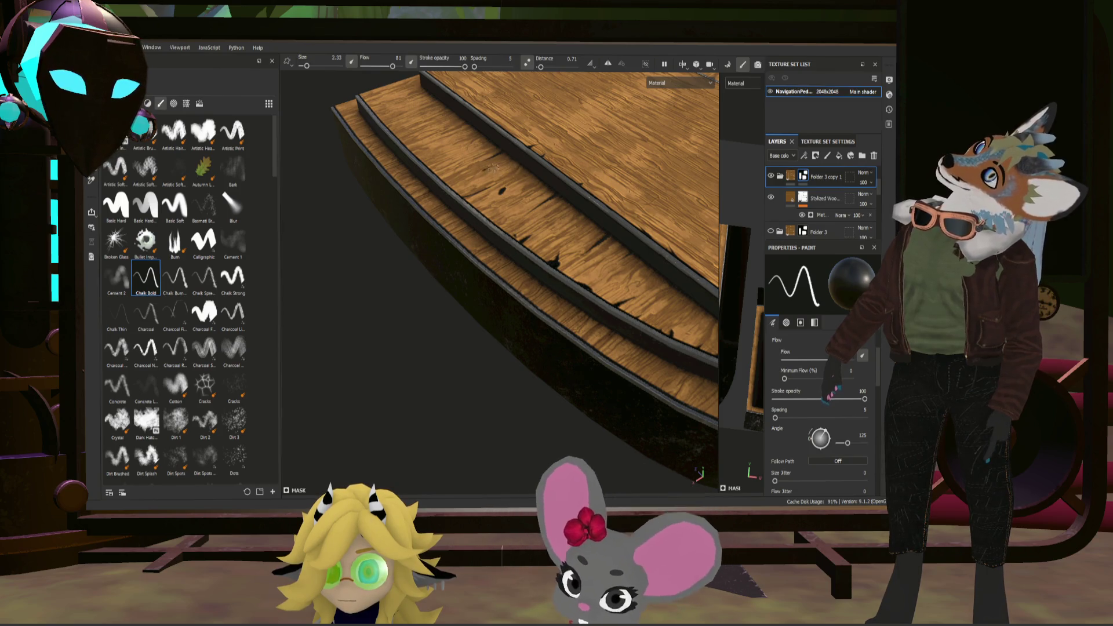
scroll(521, 279, down, 3)
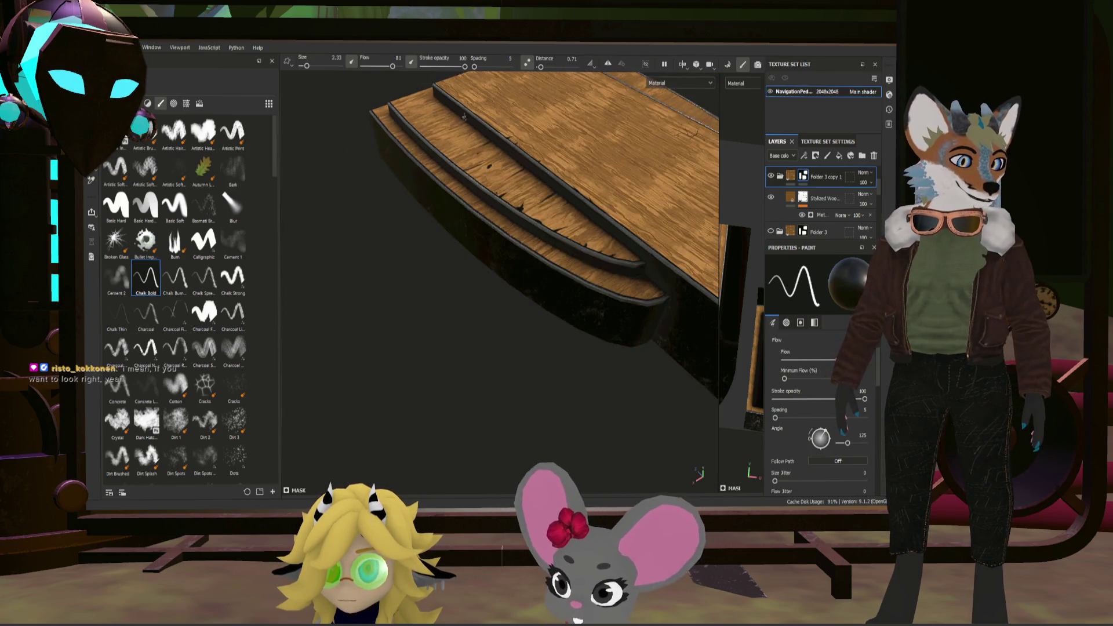
scroll(522, 278, down, 3)
scroll(475, 151, up, 5)
mouse_move(435, 174)
alt+mouse_down()
mouse_move(475, 151)
mouse_move(419, 108)
mouse_move(442, 141)
mouse_move(534, 180)
alt+mouse_up()
scroll(442, 141, down, 3)
scroll(467, 198, up, 5)
scroll(467, 199, up, 2)
alt+drag(466, 198, 534, 214)
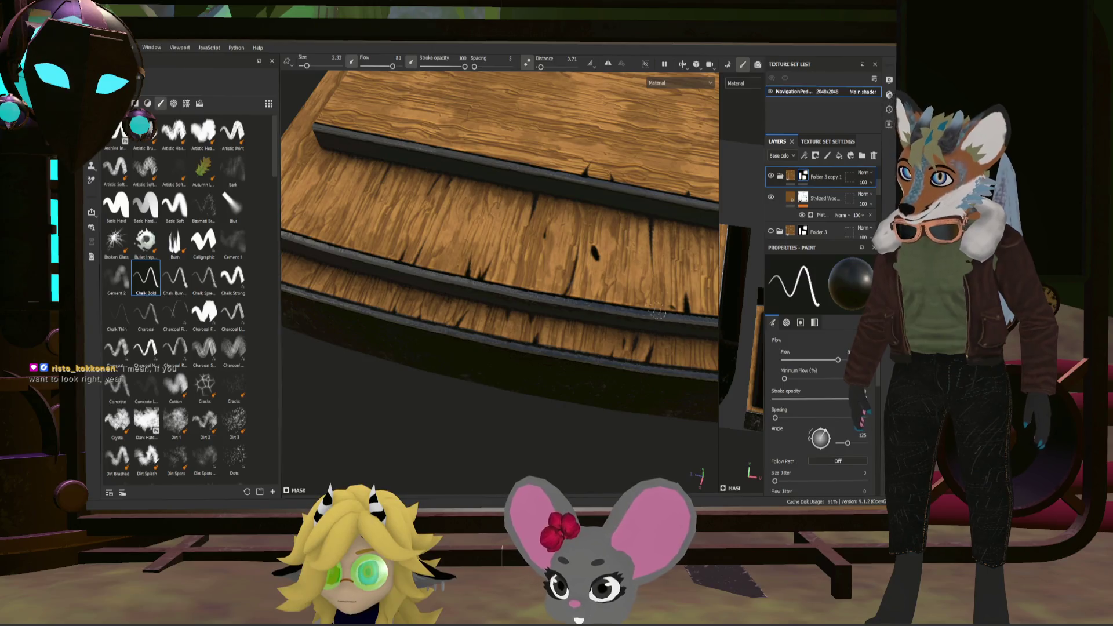
mouse_move(417, 322)
alt+mouse_down()
mouse_move(644, 273)
mouse_move(535, 256)
alt+mouse_up()
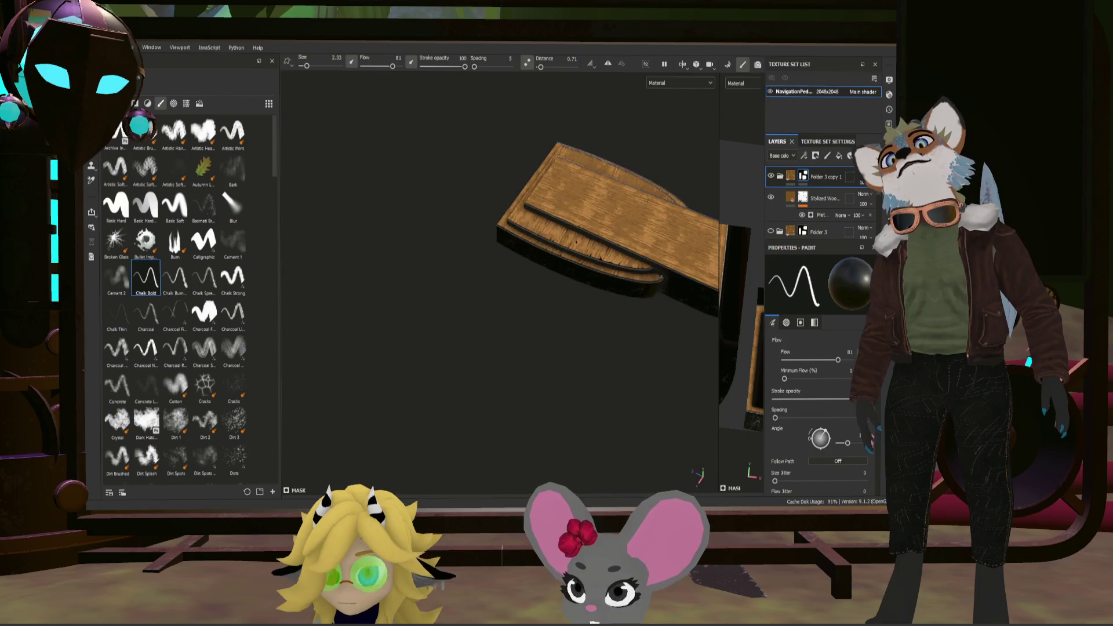
scroll(534, 254, up, 3)
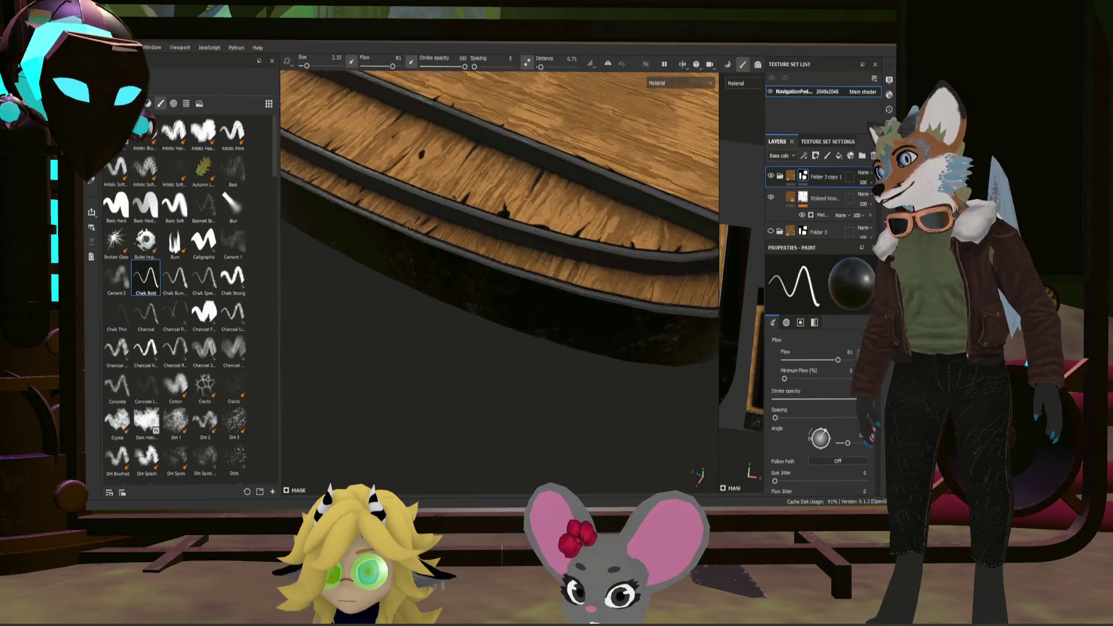
scroll(528, 212, up, 2)
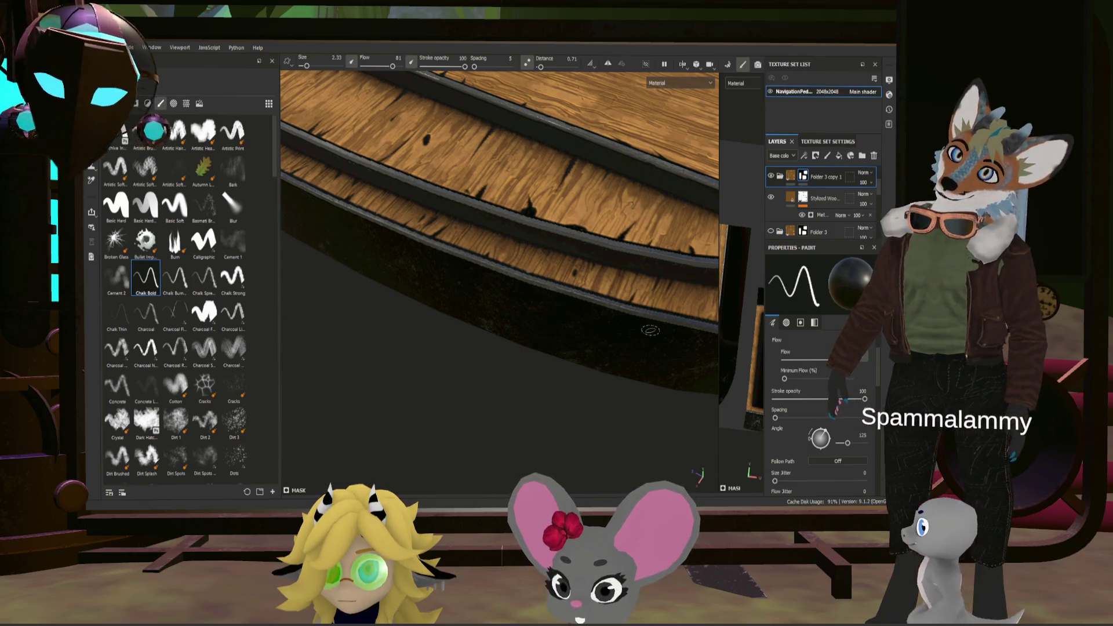
scroll(659, 317, down, 3)
mouse_move(658, 317)
alt+mouse_down()
mouse_move(578, 263)
mouse_move(573, 317)
mouse_move(600, 422)
alt+mouse_up()
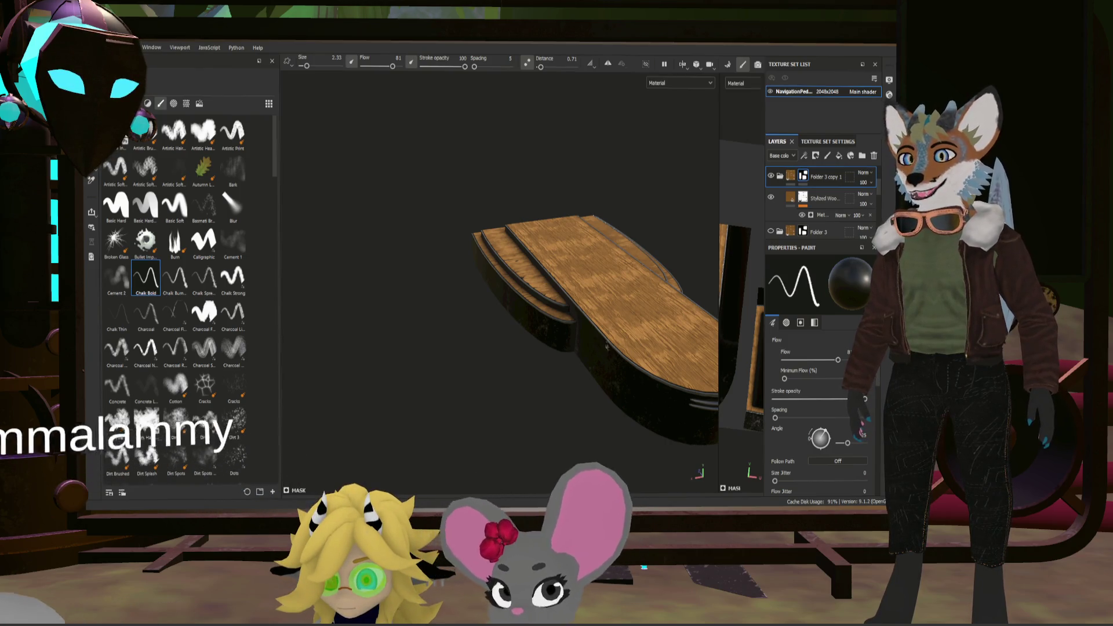
scroll(575, 302, up, 5)
alt+drag(627, 340, 557, 291)
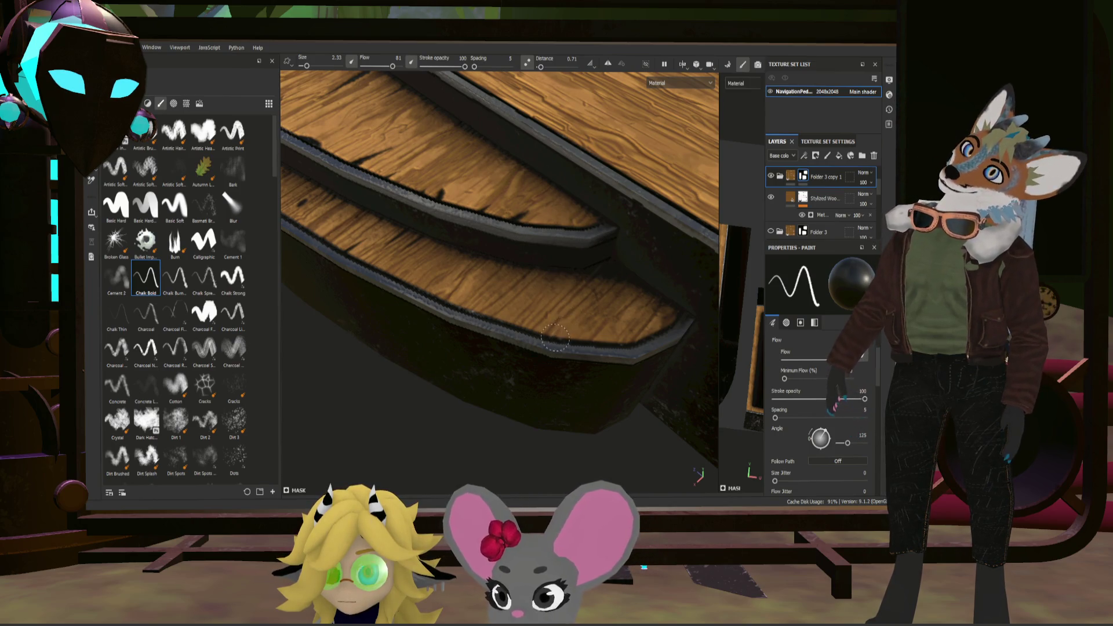
mouse_move(553, 267)
alt+mouse_down()
mouse_move(505, 273)
mouse_move(664, 300)
mouse_move(580, 374)
mouse_move(497, 410)
alt+mouse_up()
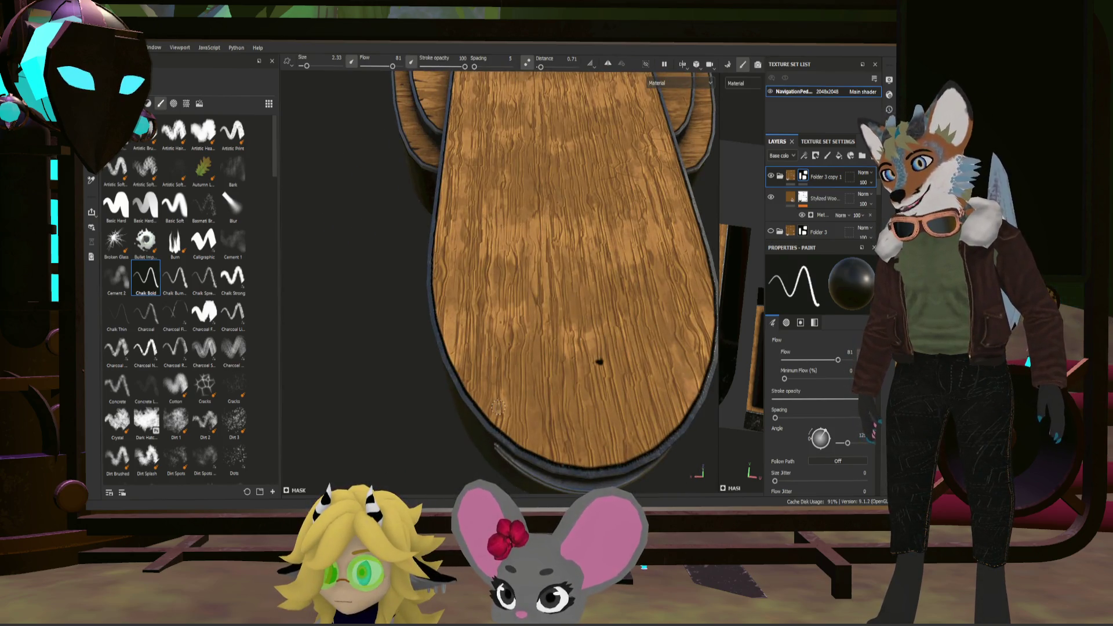
Step: Paint black chipped wear along the top plank's lower-left edge with Chalk Bold
drag(464, 387, 474, 409)
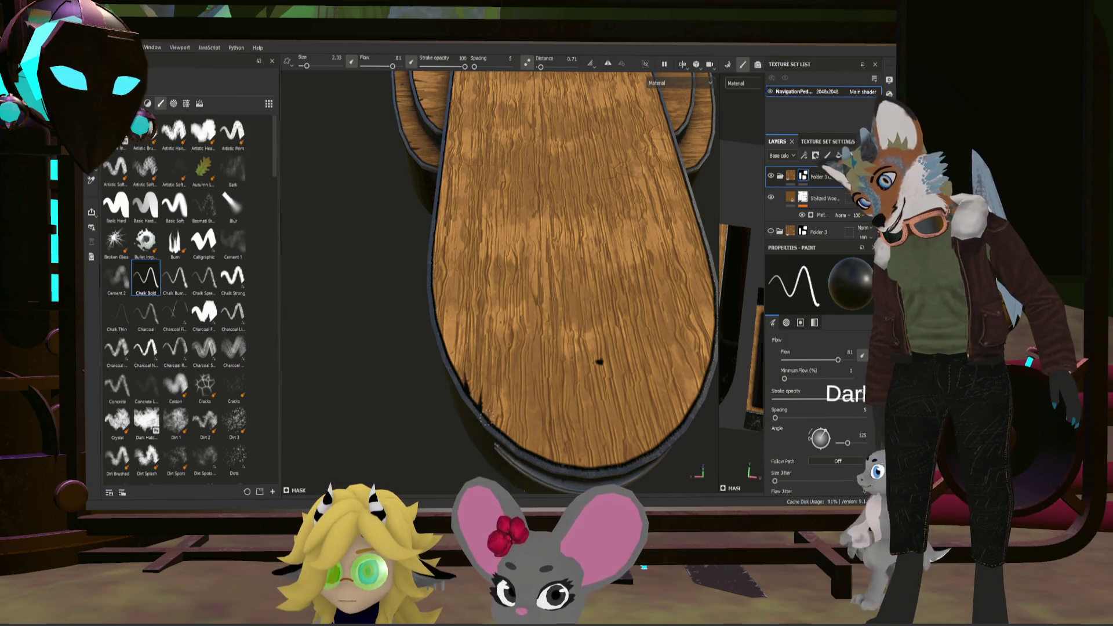
drag(477, 411, 487, 376)
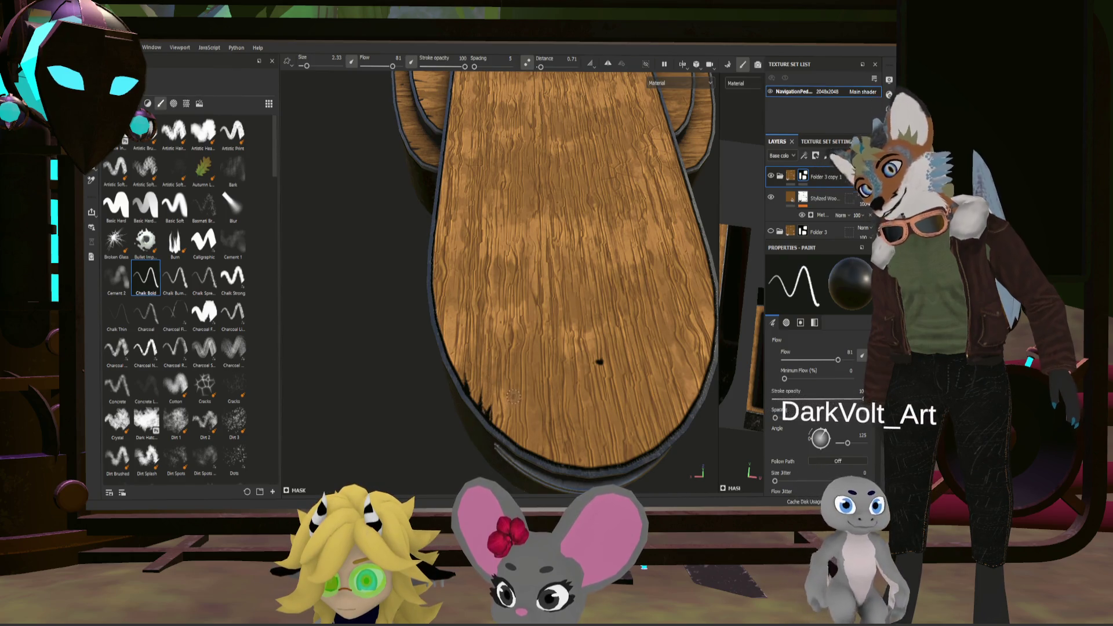
drag(504, 396, 512, 441)
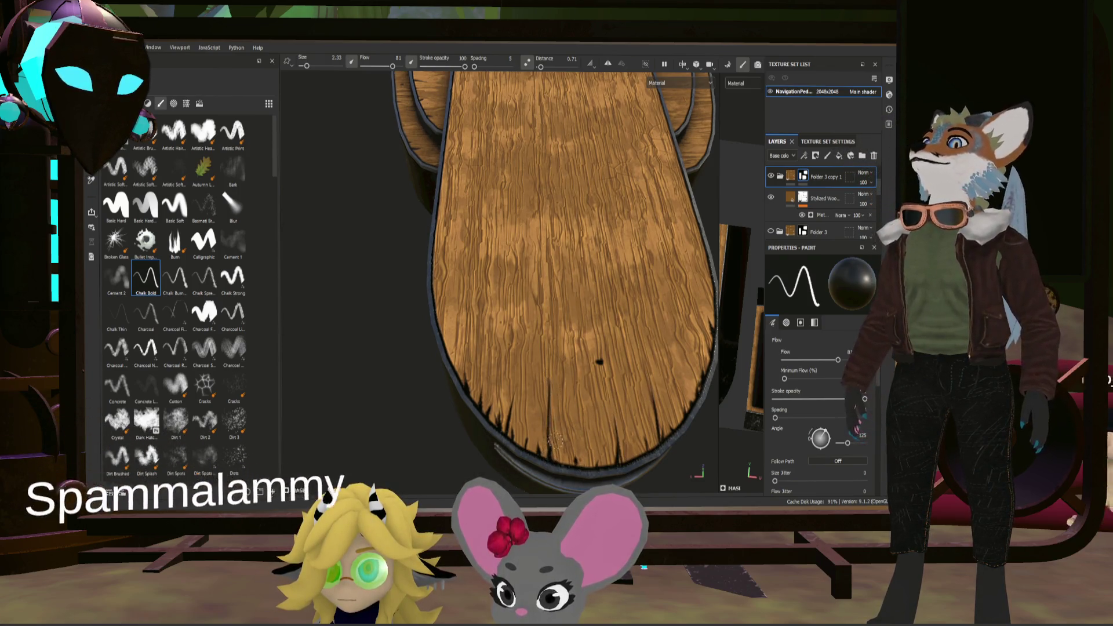
Step: Orbit and move in close to check the chips against the full stepped pedestal
mouse_move(566, 365)
alt+mouse_down()
mouse_move(667, 273)
mouse_move(587, 285)
mouse_move(503, 446)
alt+mouse_up()
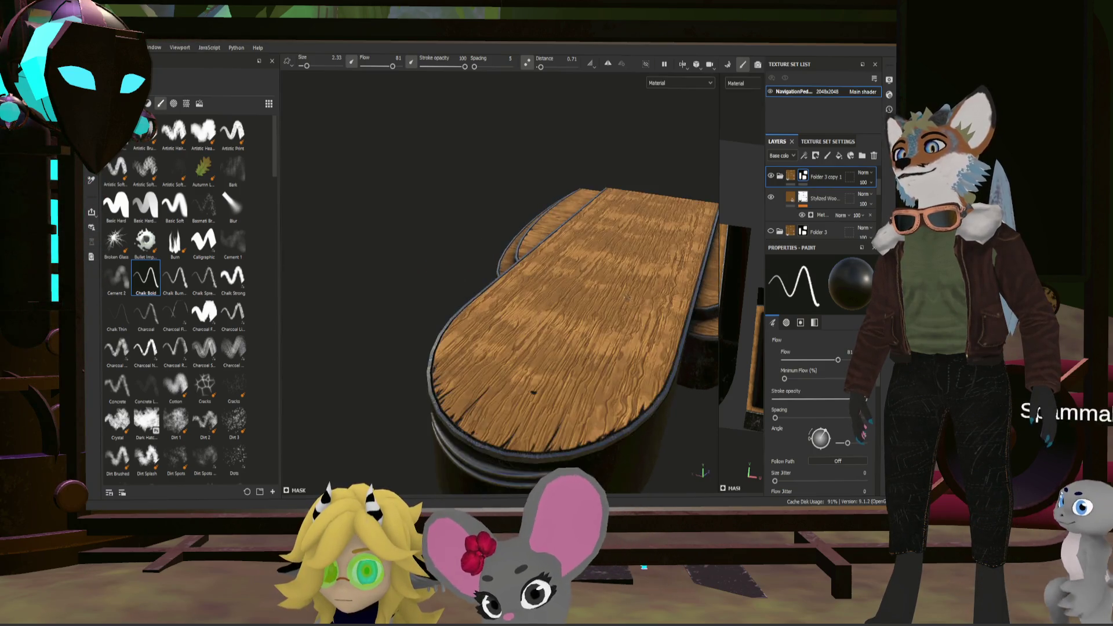
scroll(503, 446, up, 5)
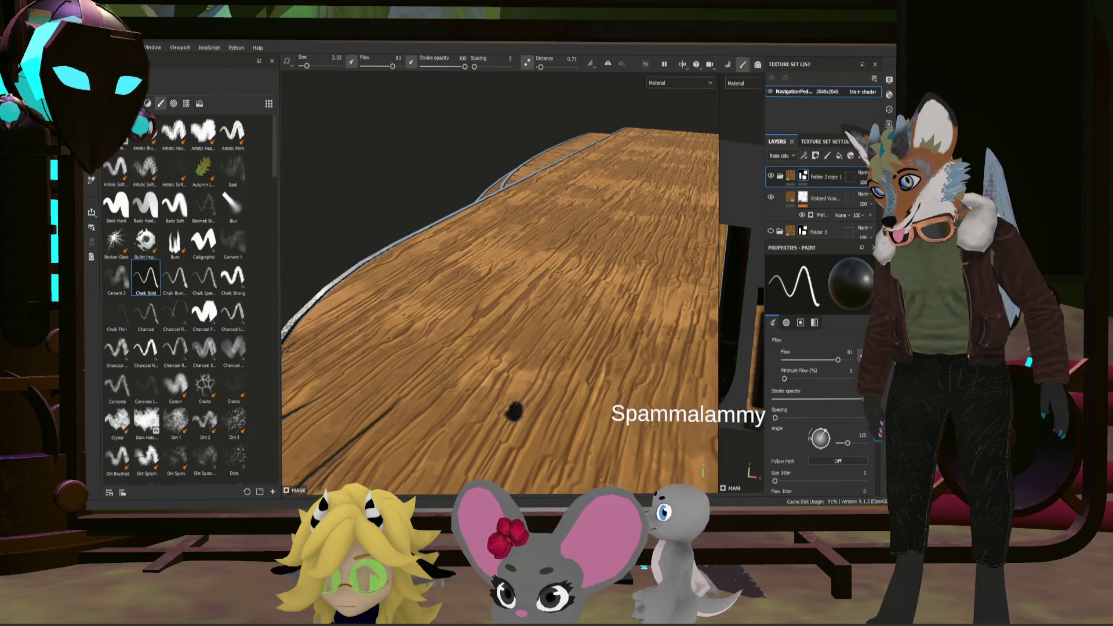
alt+drag(514, 411, 598, 349)
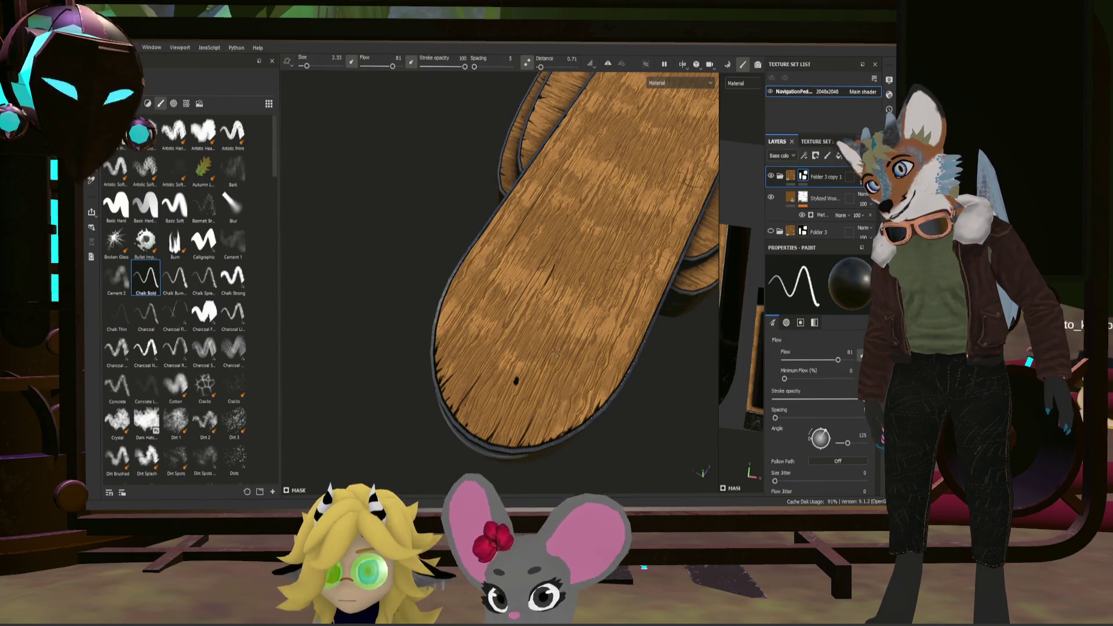
alt+drag(610, 221, 561, 198)
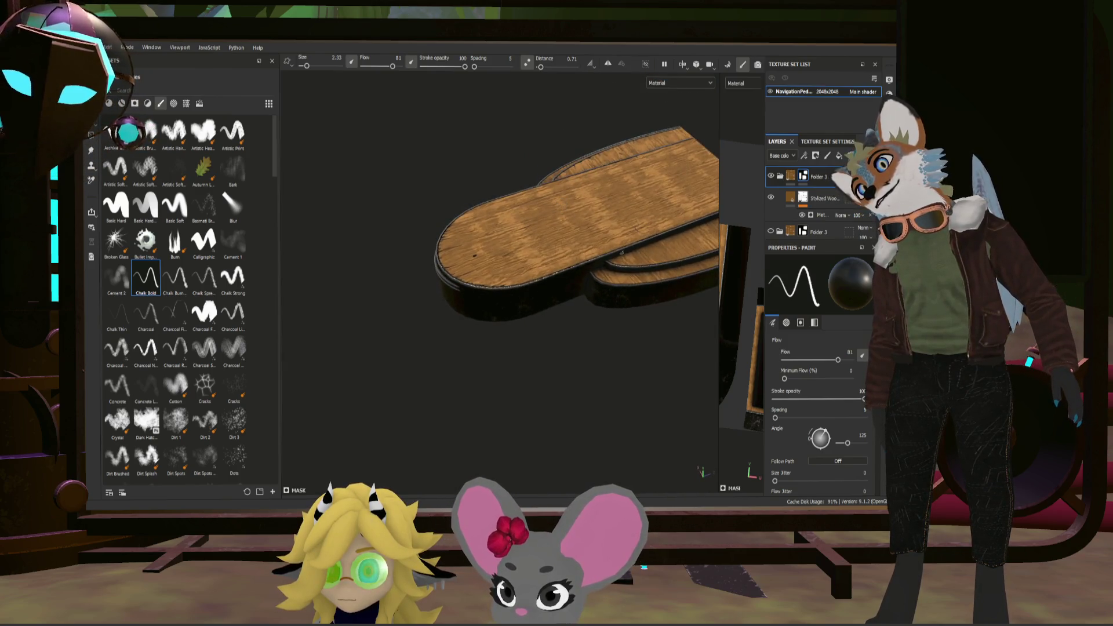
alt+right_drag(561, 198, 578, 280)
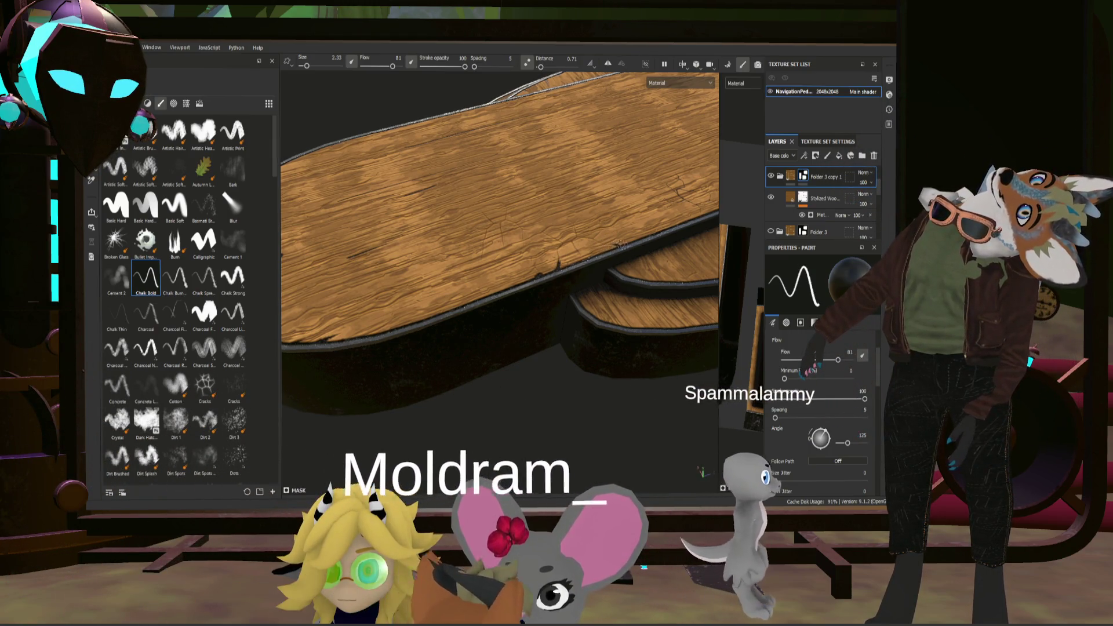
mouse_move(590, 258)
alt+mouse_down()
mouse_move(691, 281)
mouse_move(661, 314)
alt+mouse_up()
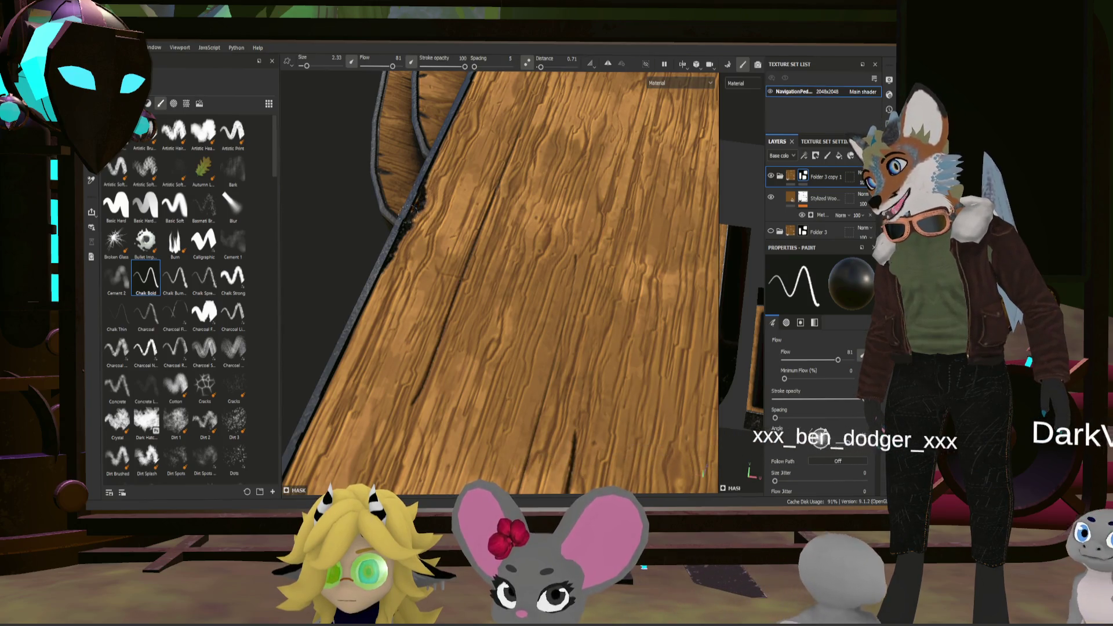
alt+drag(522, 287, 556, 261)
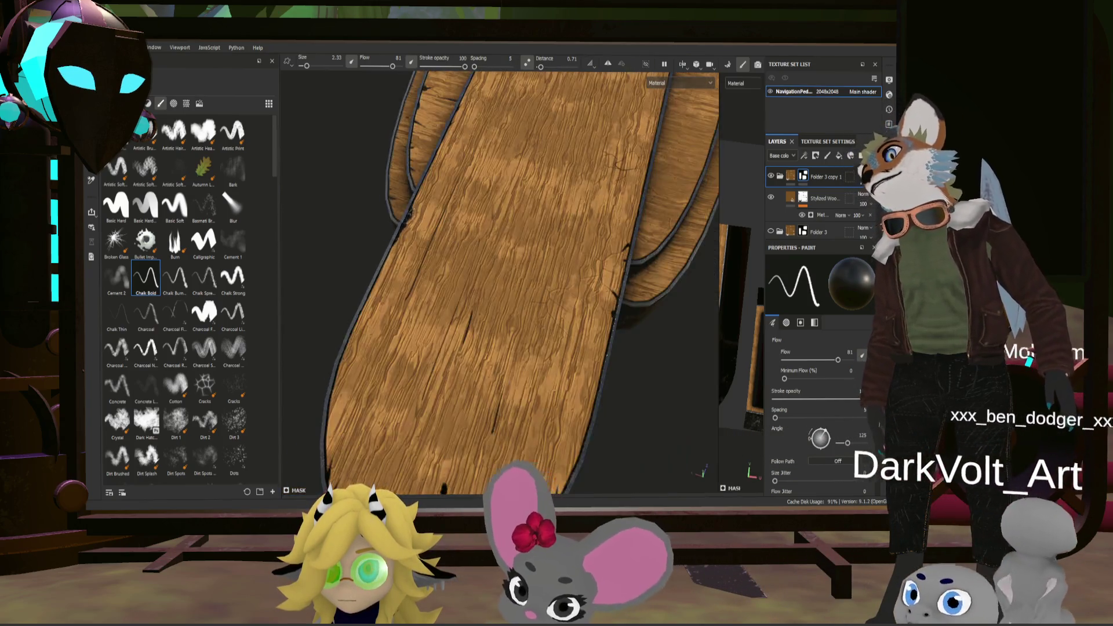
scroll(522, 260, down, 5)
alt+drag(556, 200, 578, 211)
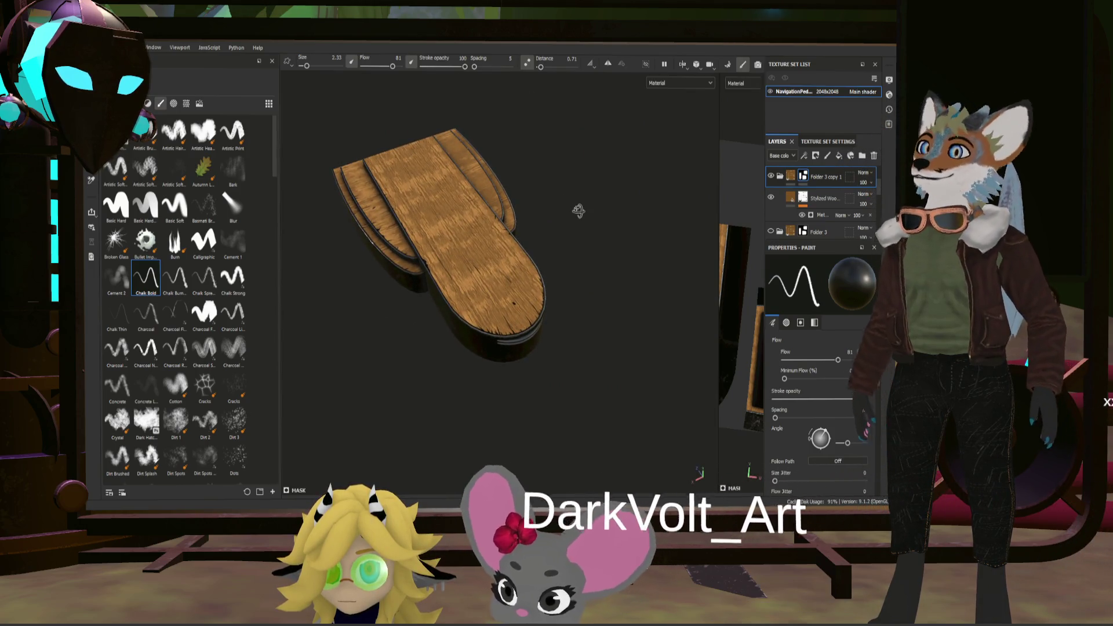
scroll(545, 217, up, 2)
mouse_move(544, 217)
alt+mouse_down()
mouse_move(494, 216)
mouse_move(537, 252)
alt+mouse_up()
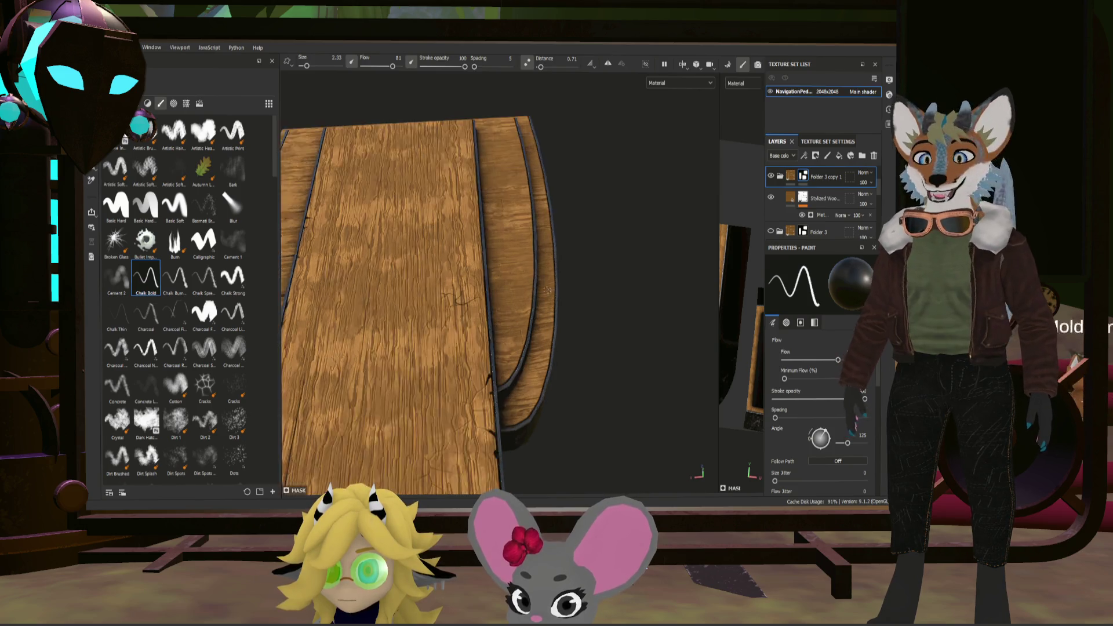
mouse_move(546, 259)
alt+mouse_down()
mouse_move(395, 298)
mouse_move(457, 317)
alt+mouse_up()
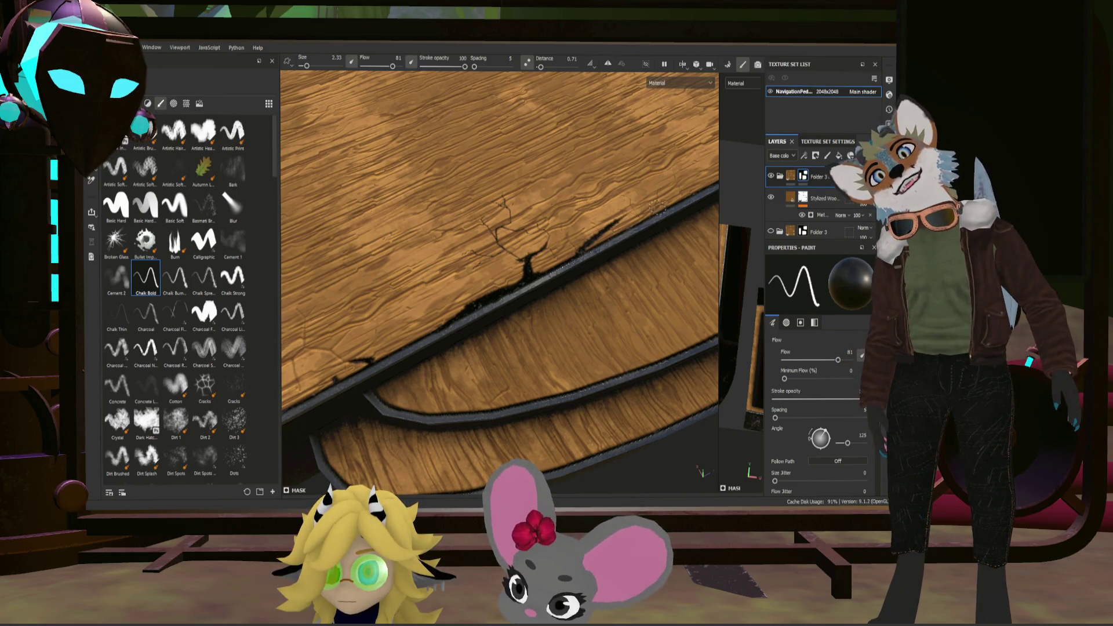
key(f)
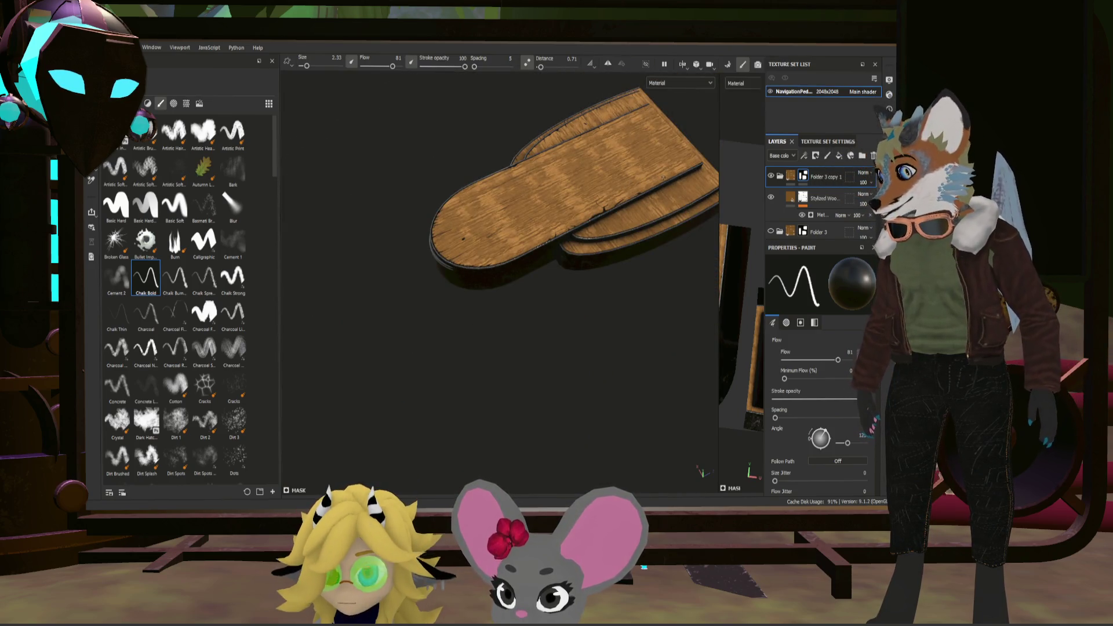
mouse_move(558, 262)
alt+mouse_down()
mouse_move(522, 226)
mouse_move(504, 261)
mouse_move(487, 262)
alt+mouse_up()
scroll(500, 278, up, 3)
scroll(500, 279, up, 2)
scroll(567, 232, up, 2)
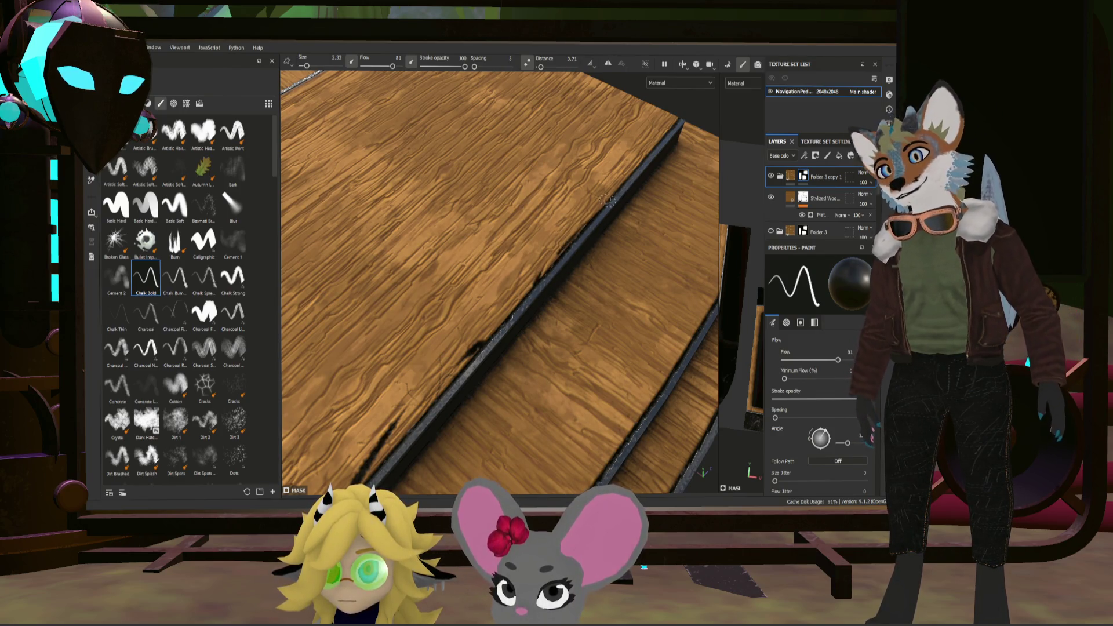
scroll(607, 200, down, 3)
scroll(600, 209, down, 3)
alt+drag(591, 218, 494, 251)
scroll(496, 252, up, 3)
scroll(492, 253, up, 2)
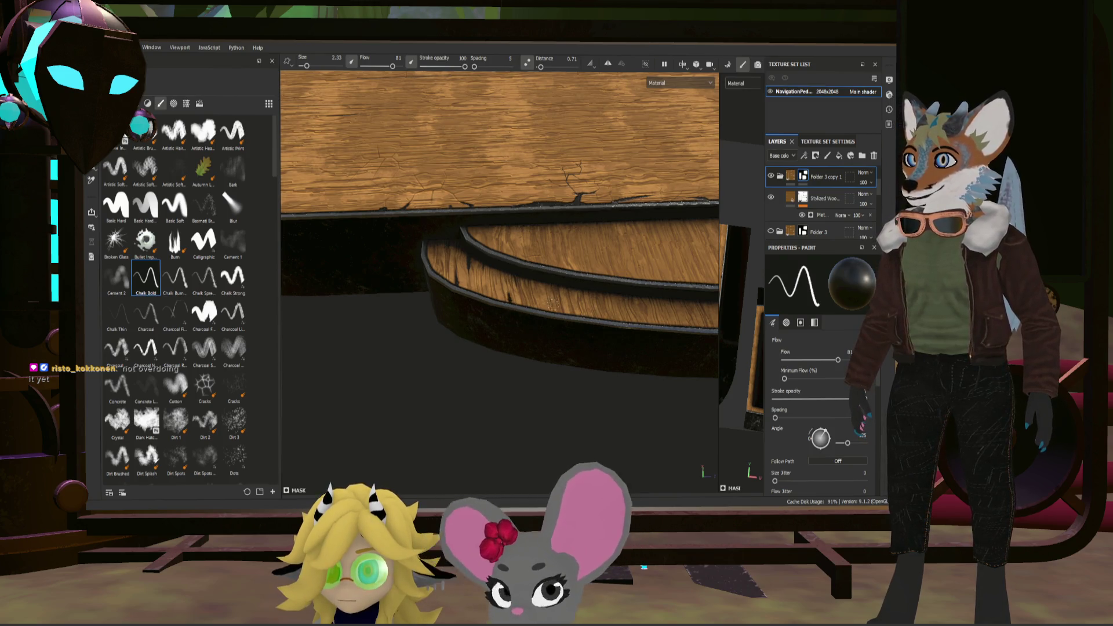
alt+right_drag(644, 291, 510, 204)
scroll(510, 204, up, 2)
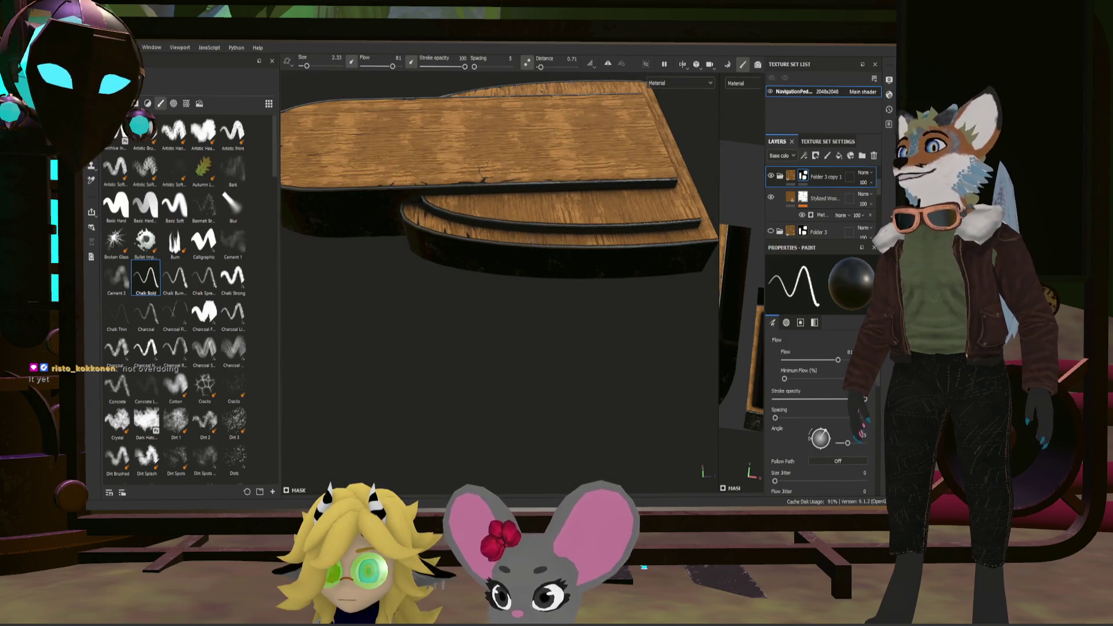
scroll(506, 184, up, 1)
scroll(504, 200, up, 1)
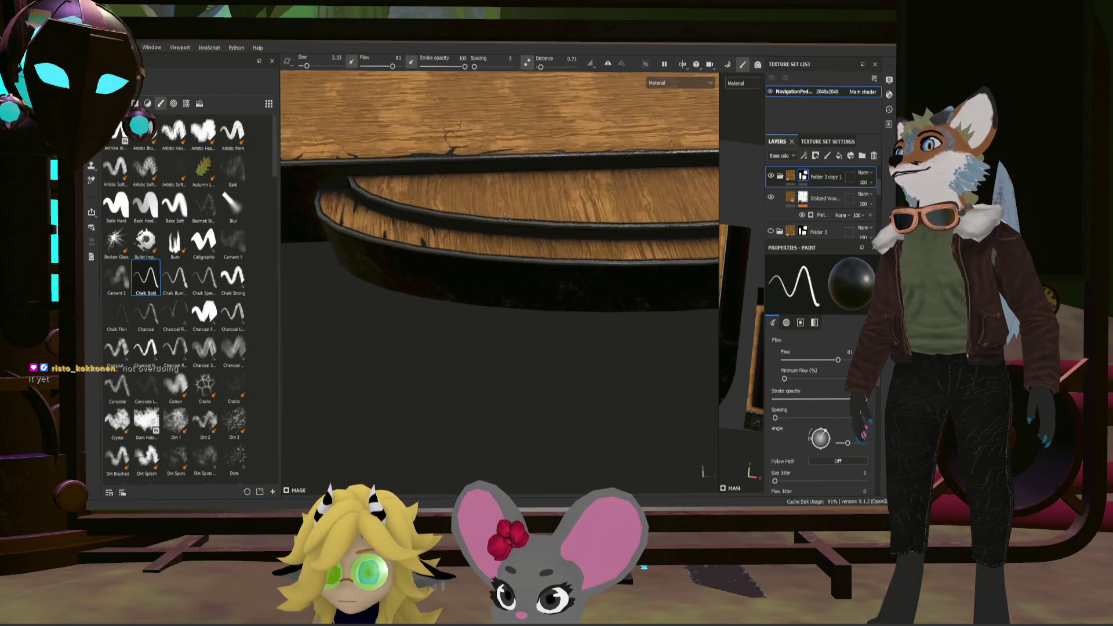
scroll(503, 214, up, 1)
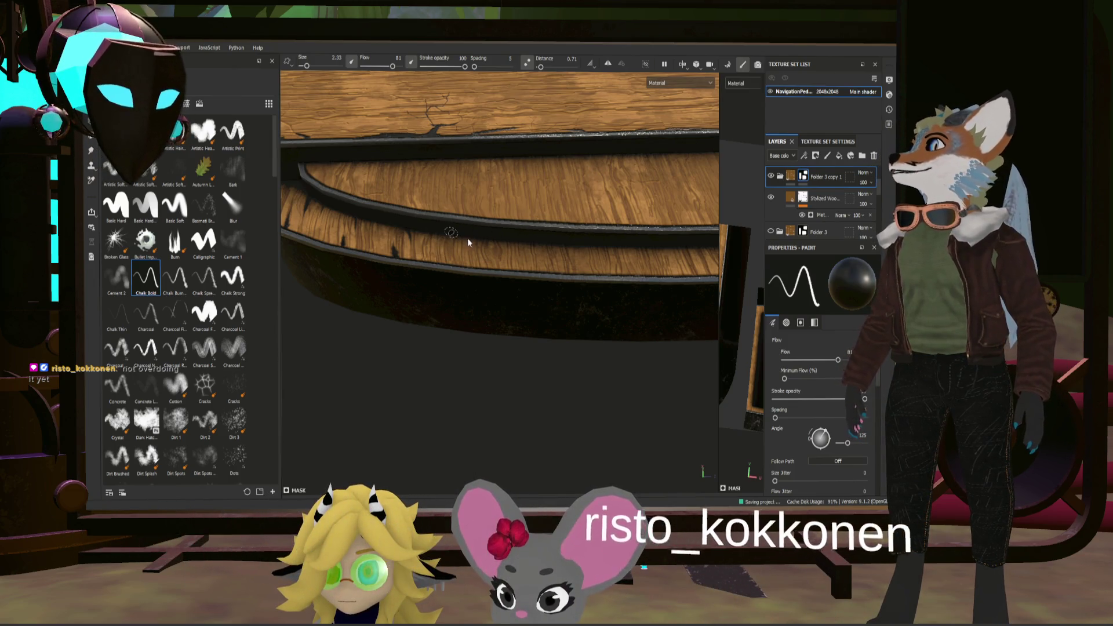
alt+drag(468, 237, 524, 243)
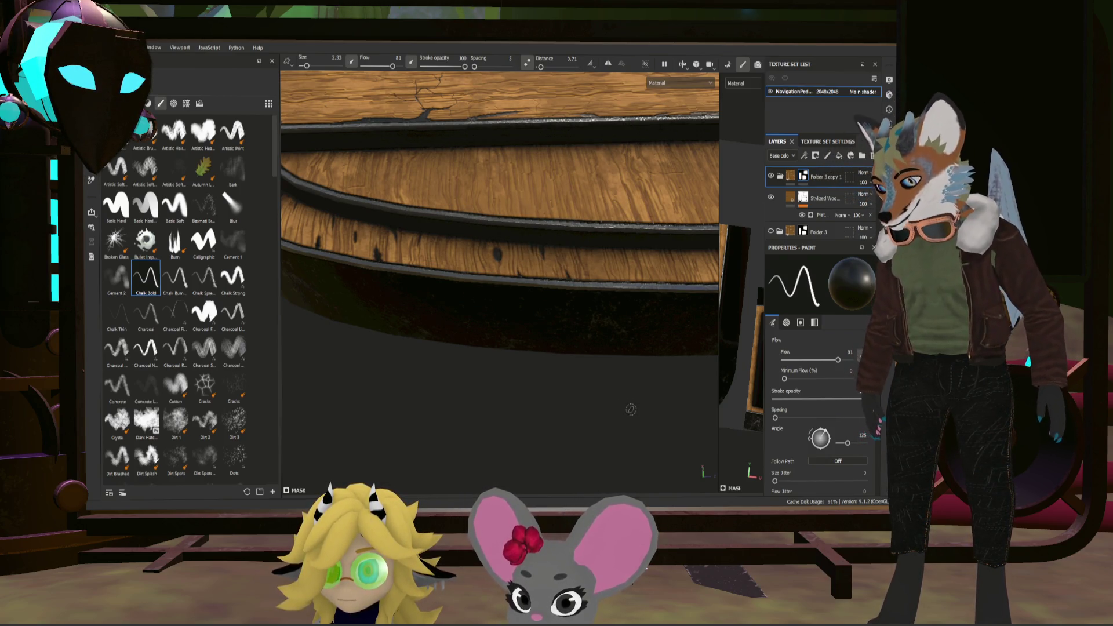
scroll(659, 397, down, 5)
alt+drag(659, 398, 576, 324)
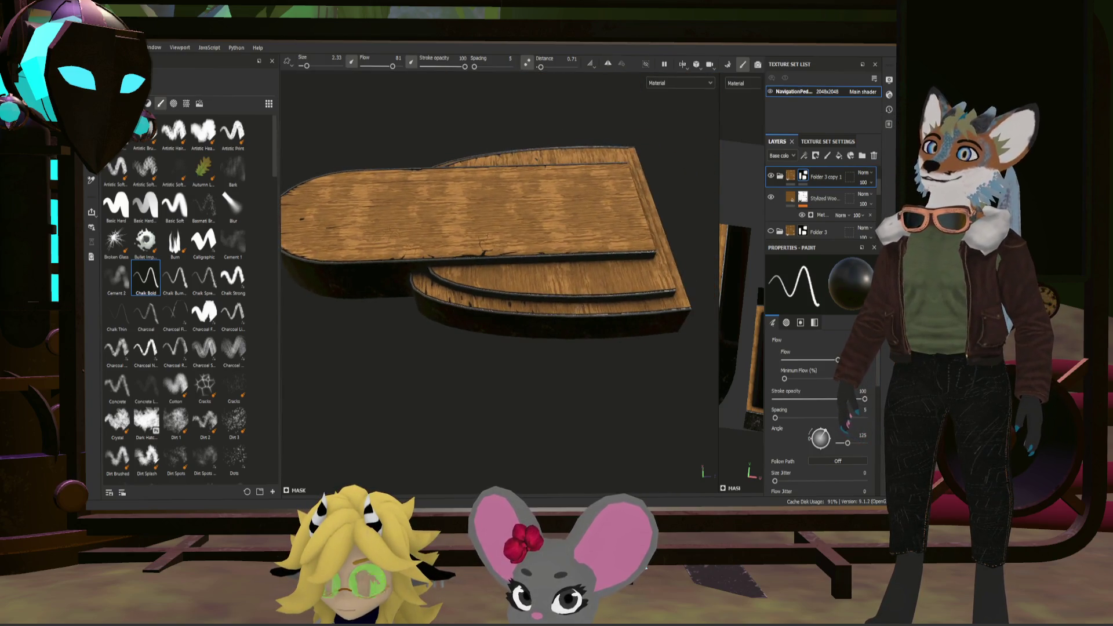
scroll(577, 323, up, 3)
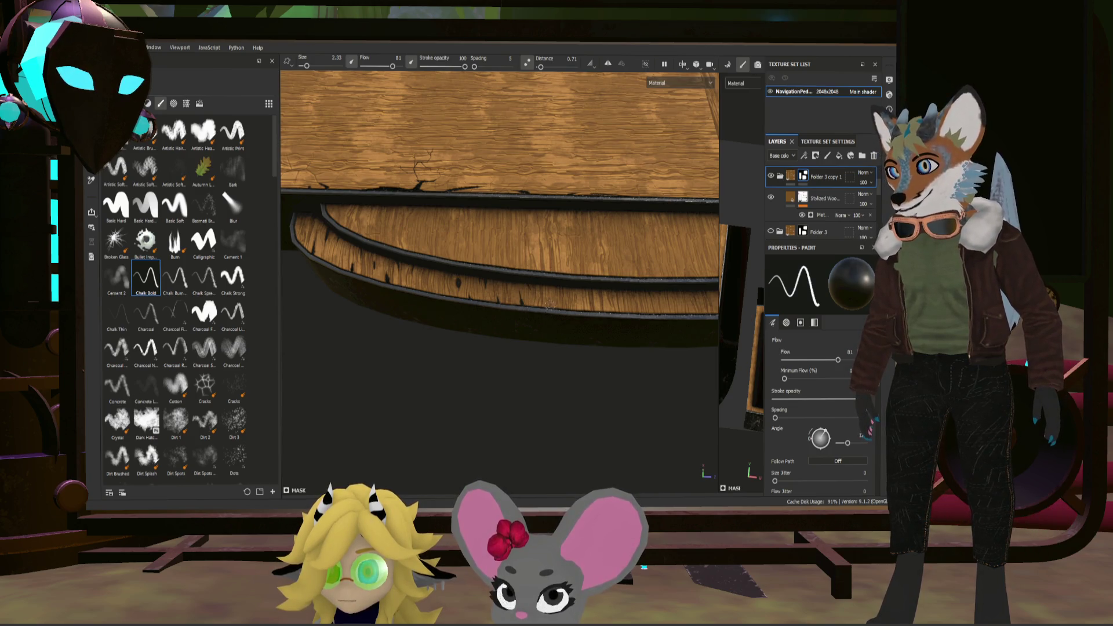
key(ctrl)
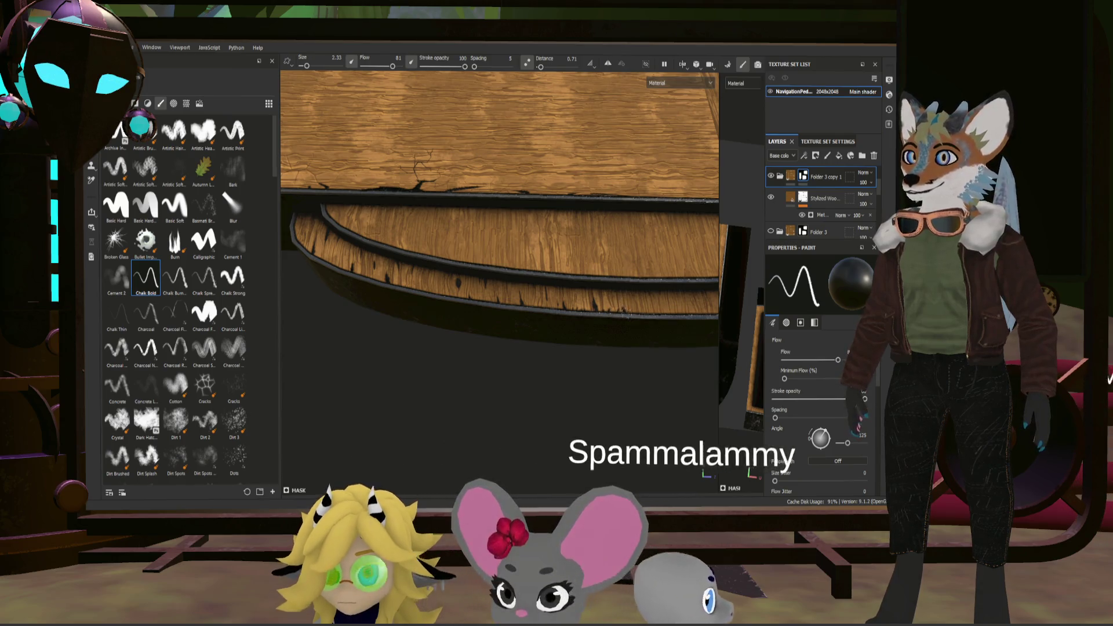
mouse_move(644, 312)
alt+mouse_down()
mouse_move(693, 307)
mouse_move(543, 298)
alt+mouse_up()
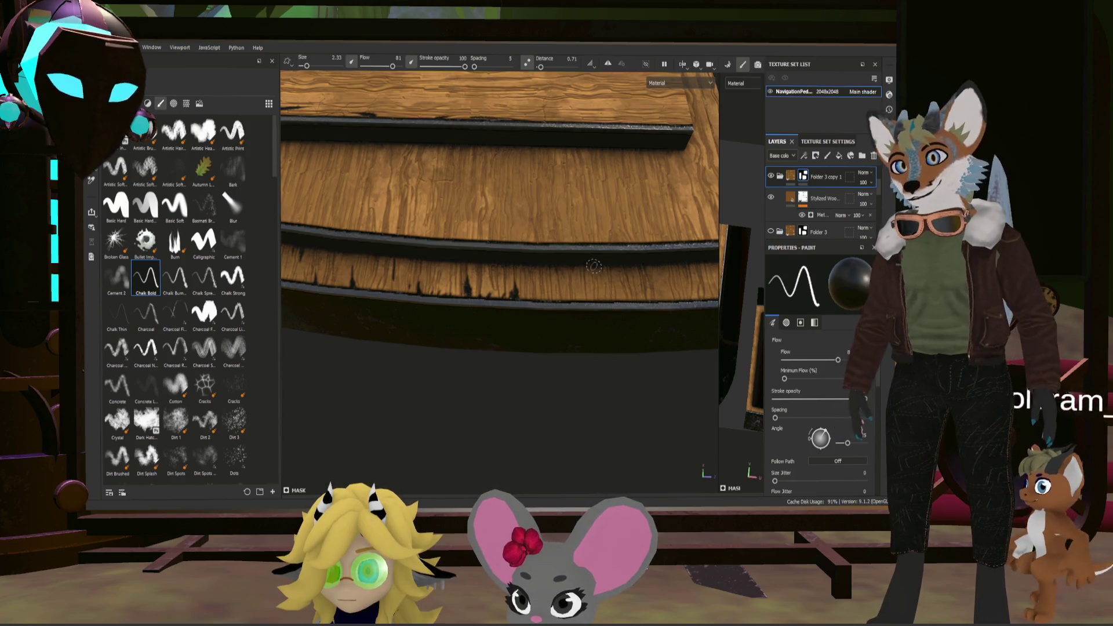
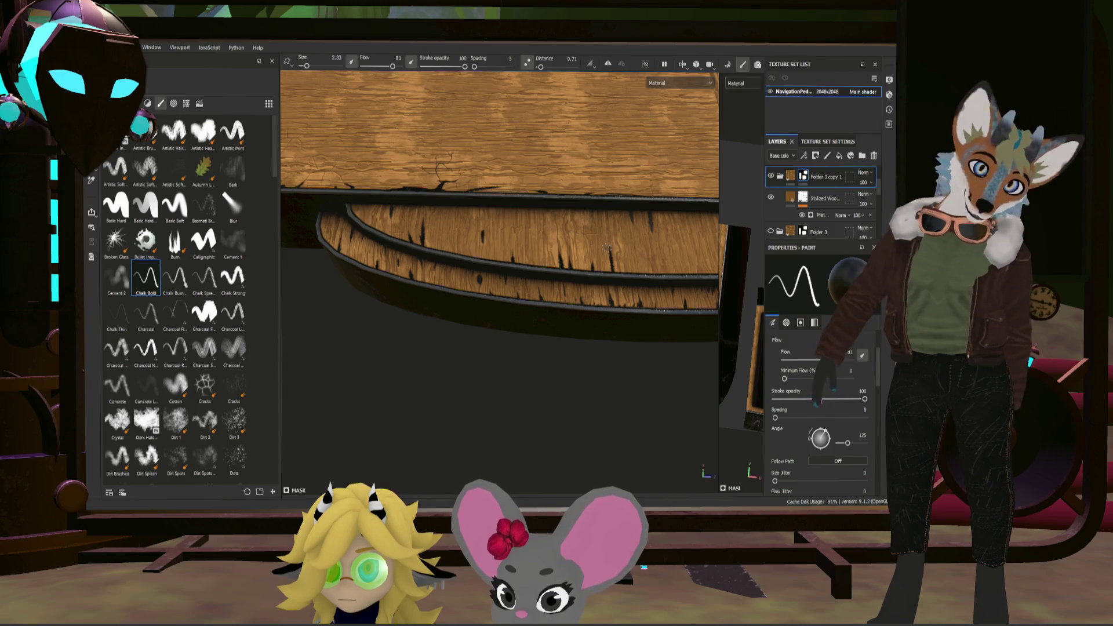
Step: Orbit and zoom around the textured wooden planks to inspect them from above, end-on and low side views
alt+drag(617, 213, 601, 287)
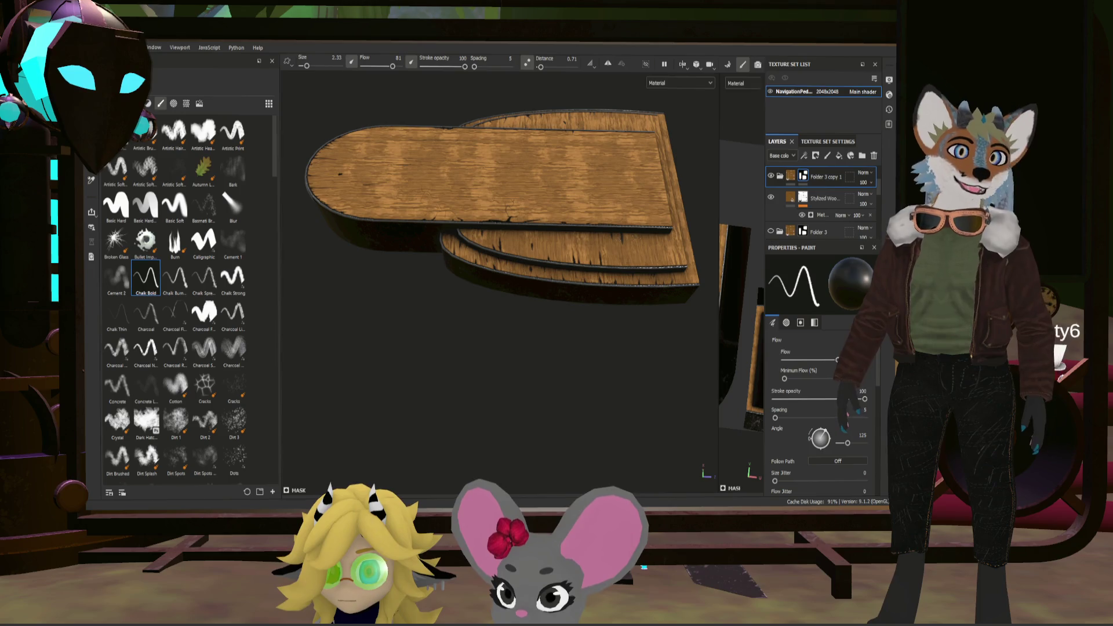
alt+drag(339, 173, 550, 298)
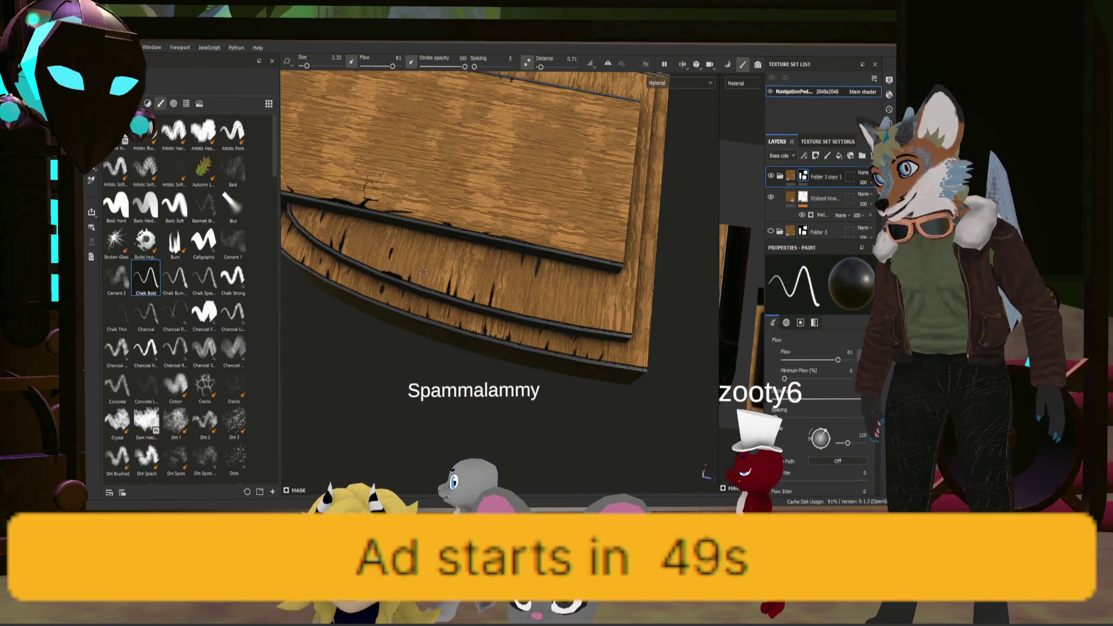
alt+drag(399, 277, 471, 267)
scroll(472, 267, down, 5)
mouse_move(621, 218)
alt+mouse_down()
mouse_move(495, 325)
mouse_move(487, 338)
mouse_move(514, 369)
mouse_move(505, 371)
alt+mouse_up()
scroll(487, 338, up, 4)
scroll(487, 348, down, 3)
scroll(504, 372, up, 4)
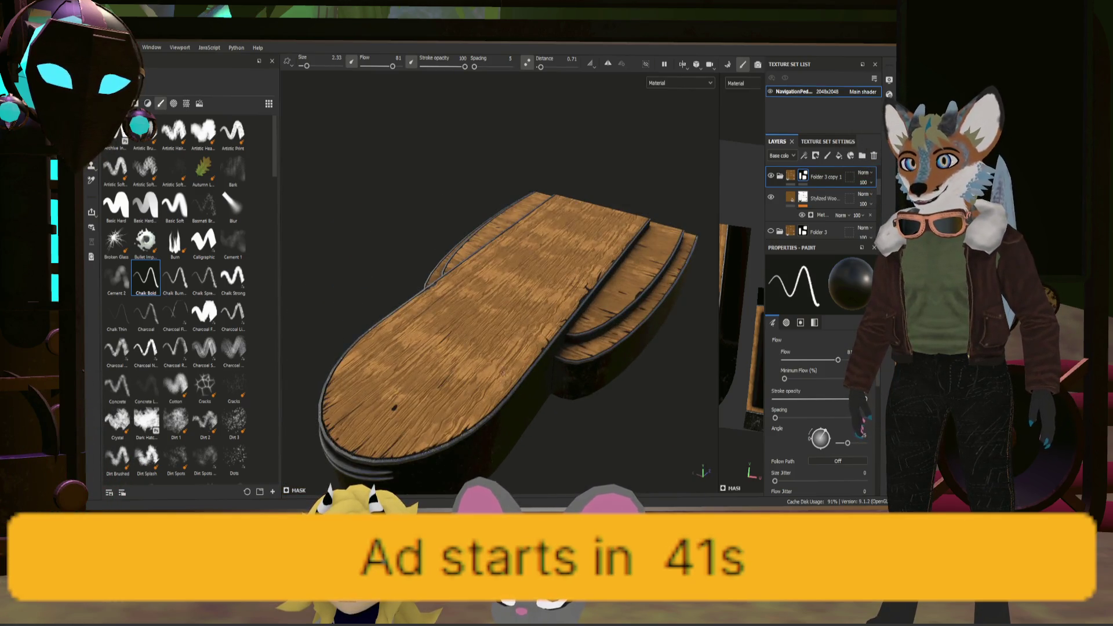
mouse_move(465, 329)
alt+mouse_down()
mouse_move(551, 340)
mouse_move(589, 373)
mouse_move(574, 374)
alt+mouse_up()
scroll(461, 375, up, 4)
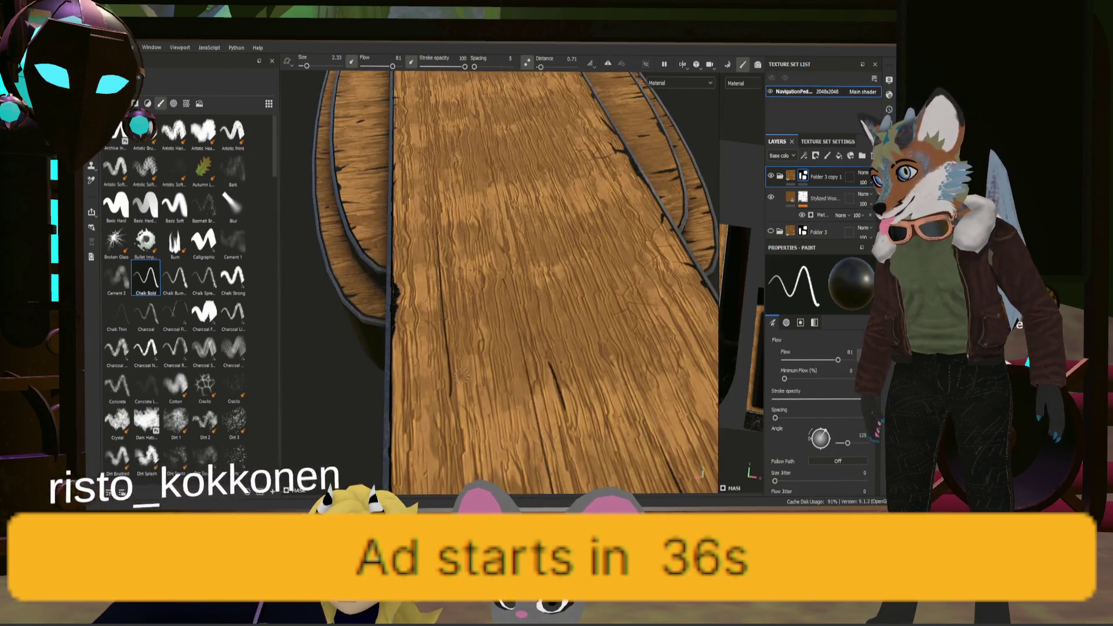
scroll(463, 375, up, 2)
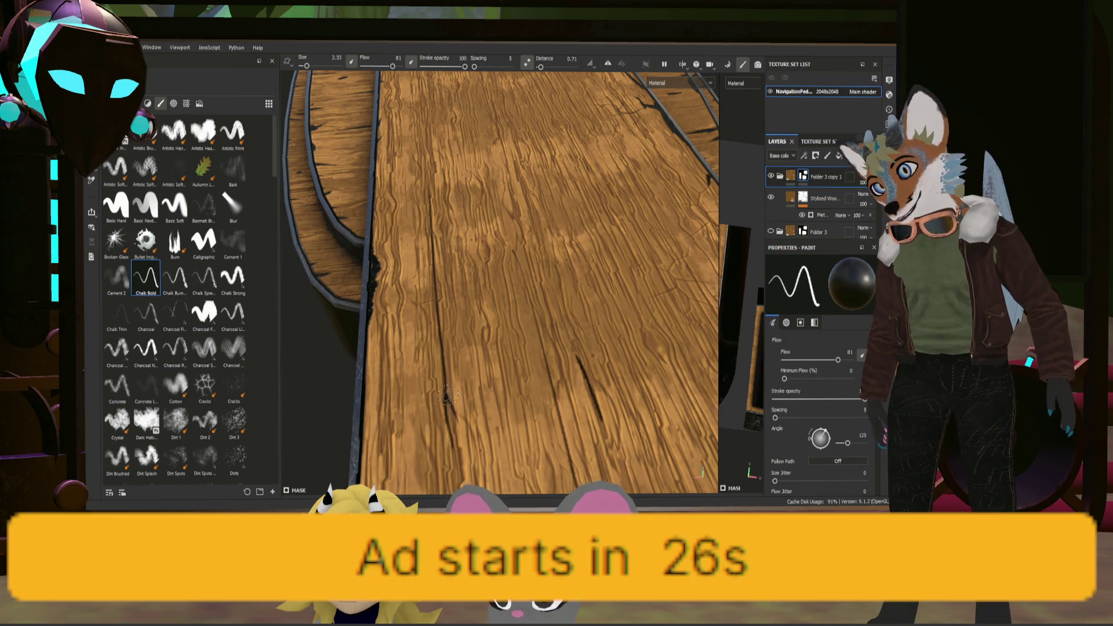
key(f)
alt+drag(452, 374, 348, 400)
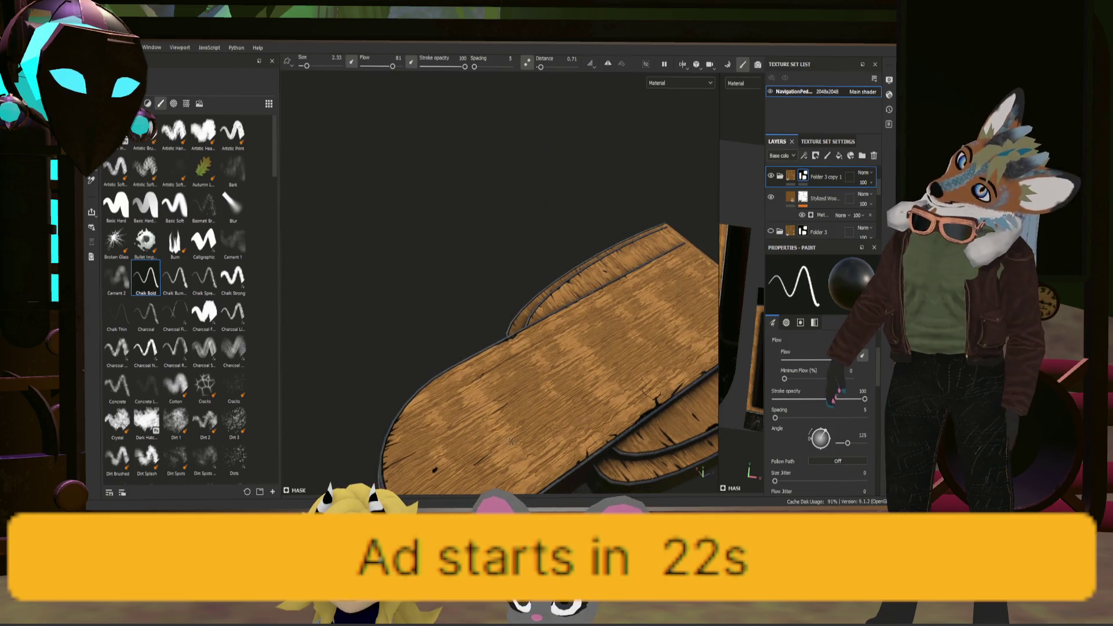
mouse_move(539, 341)
alt+mouse_down()
mouse_move(601, 337)
mouse_move(651, 364)
mouse_move(426, 419)
mouse_move(498, 422)
alt+mouse_up()
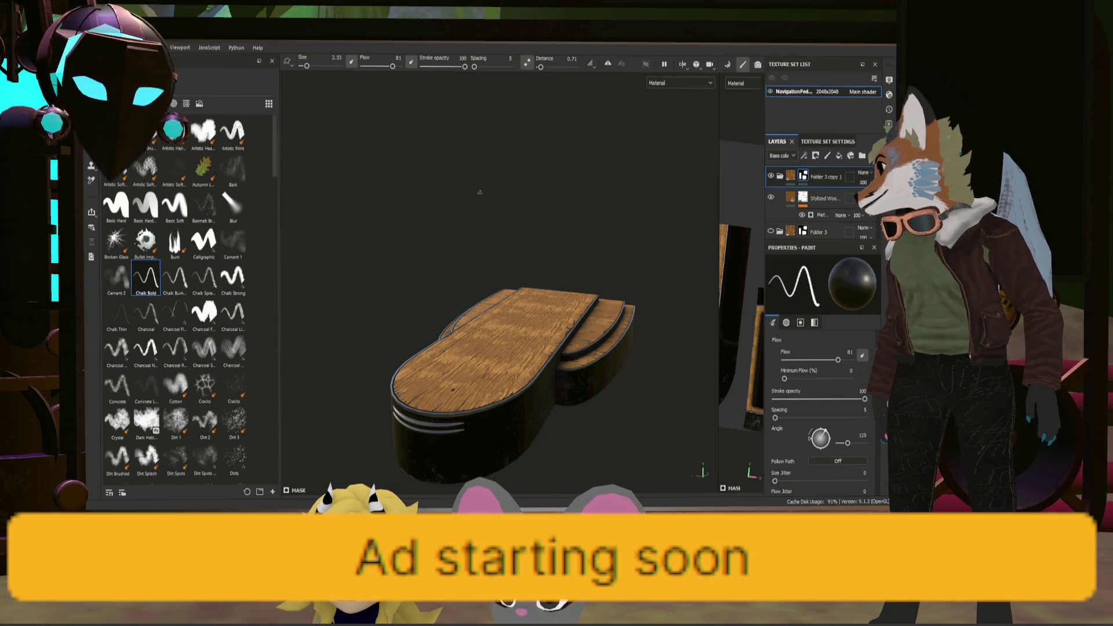
Step: Switch from Substance Painter over to the Godot editor with Alt+Tab
key(alt+Tab)
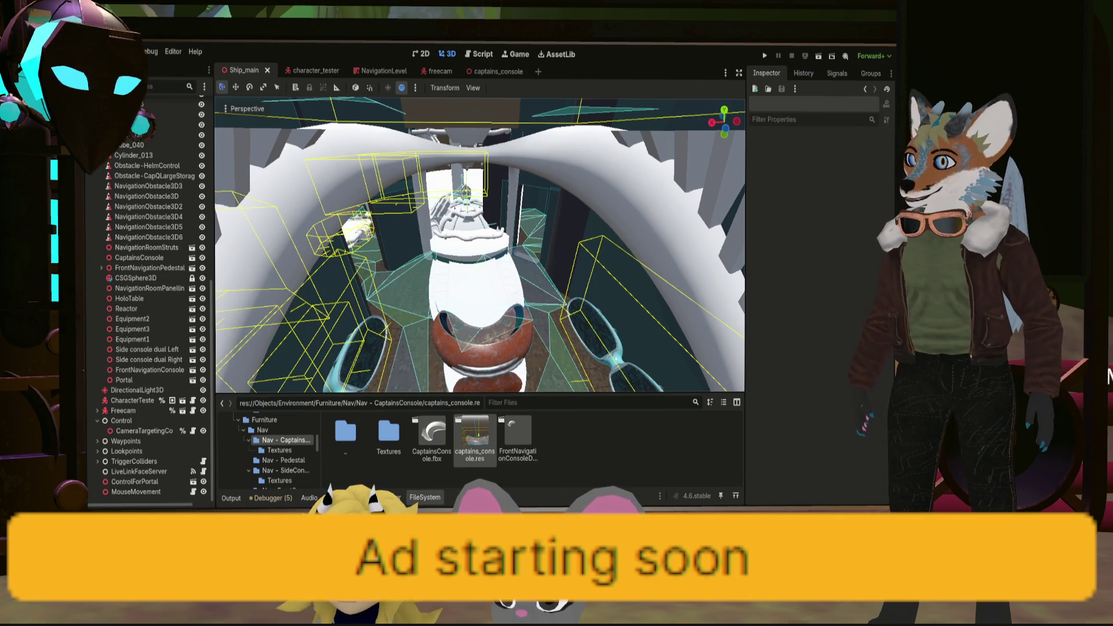
Step: Navigate the FileSystem dock up to Nav and into the Nav - Pedestal folder
double_click(347, 435)
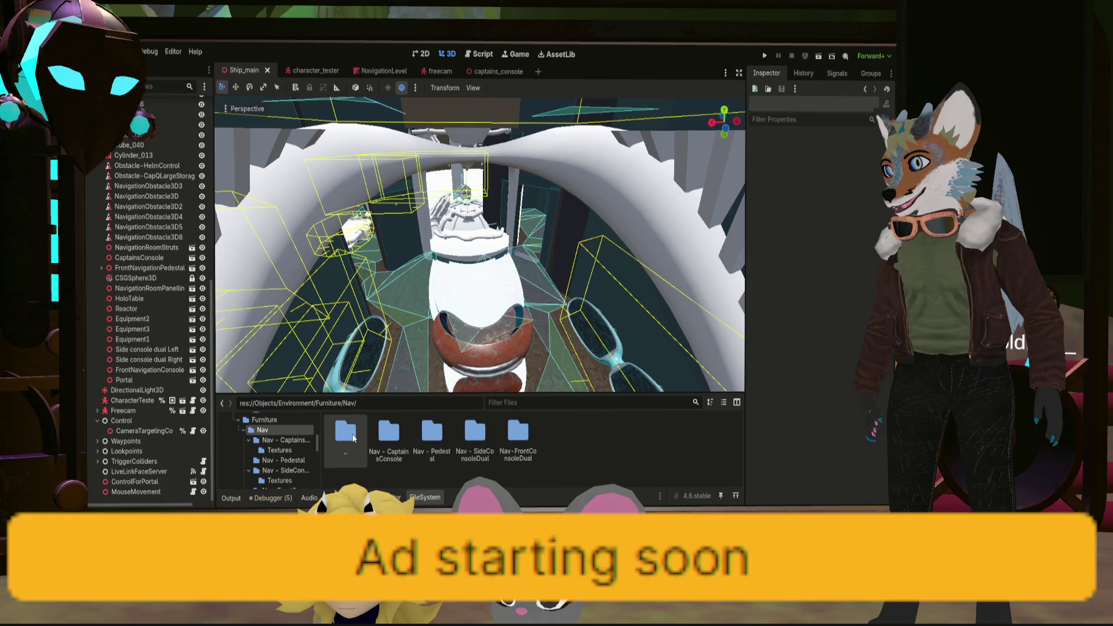
double_click(432, 435)
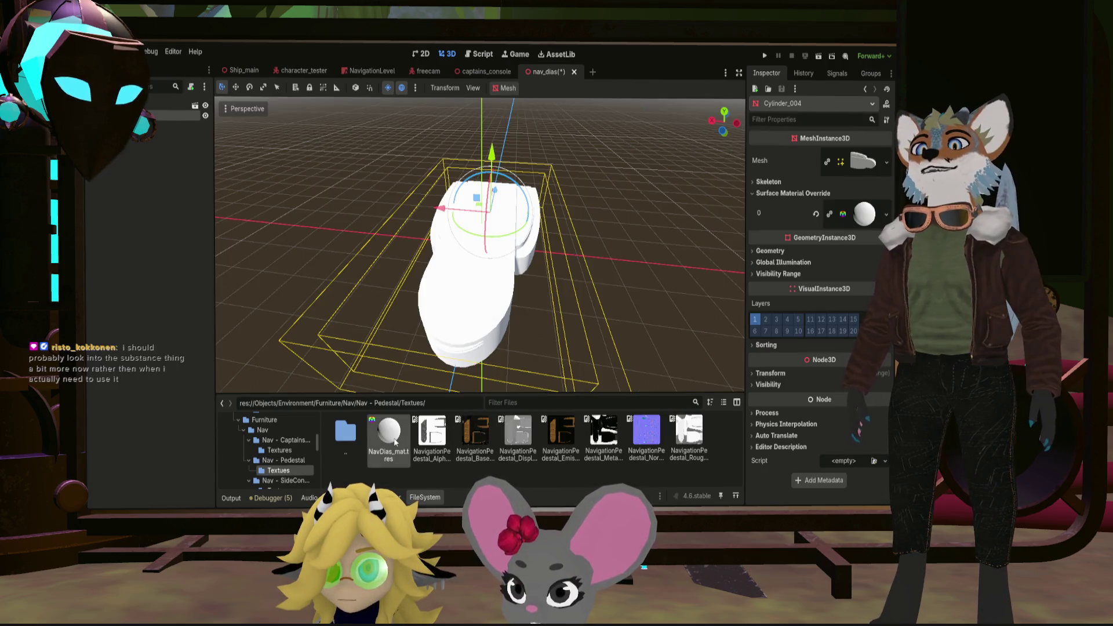
Step: Assign the pedestal's base colour, metallic and roughness maps to NavDias_mat's Albedo, Metallic and Roughness slots
click(394, 443)
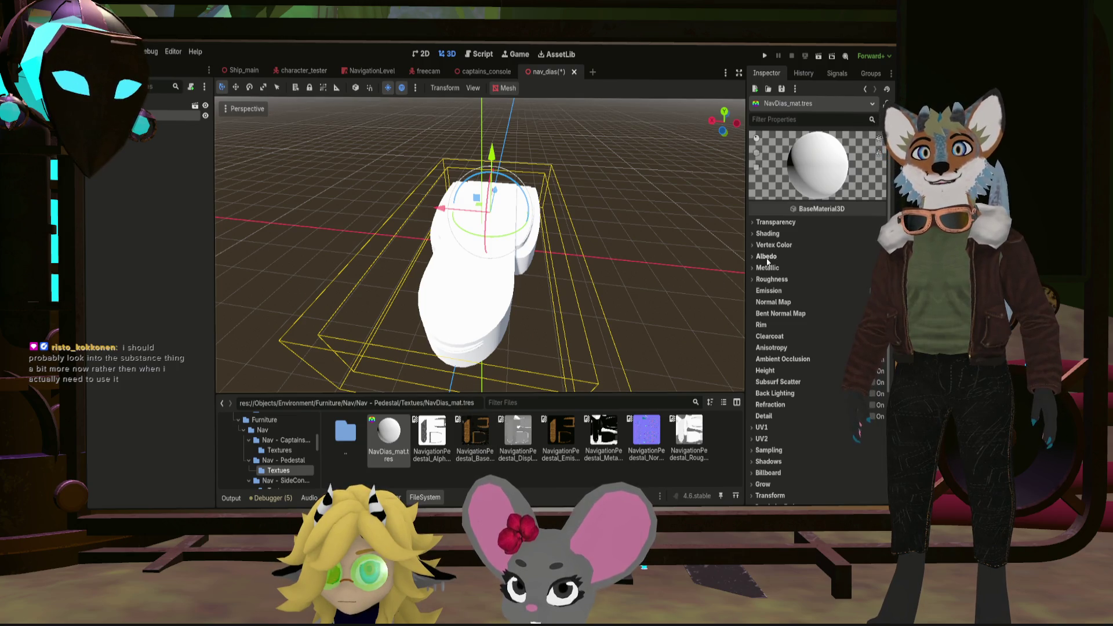
click(767, 256)
drag(818, 311, 836, 284)
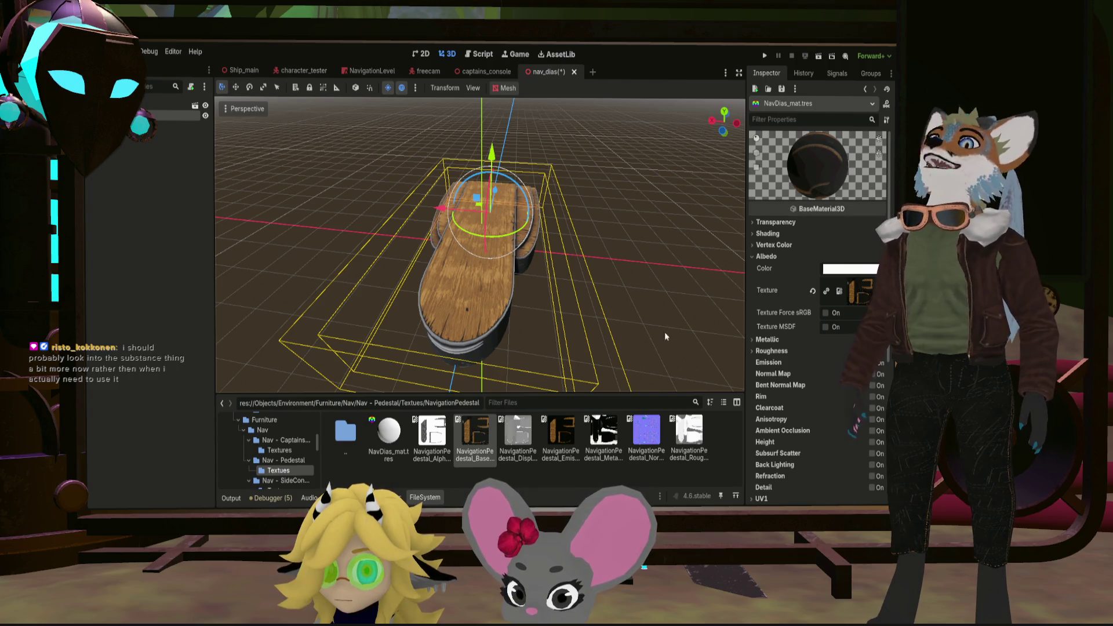
click(768, 340)
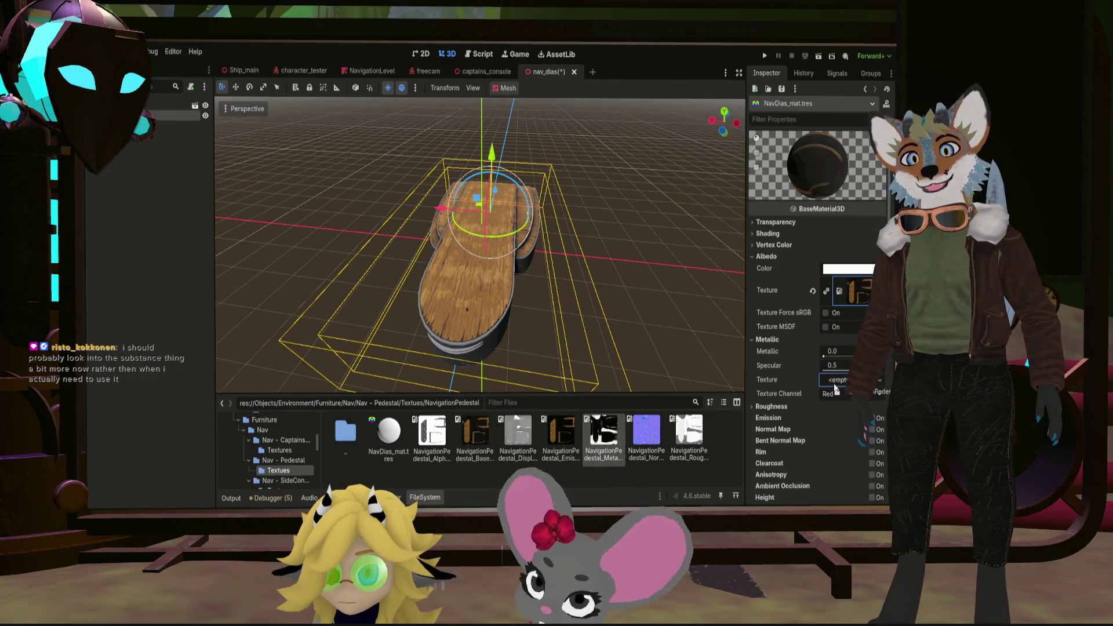
drag(835, 364, 834, 380)
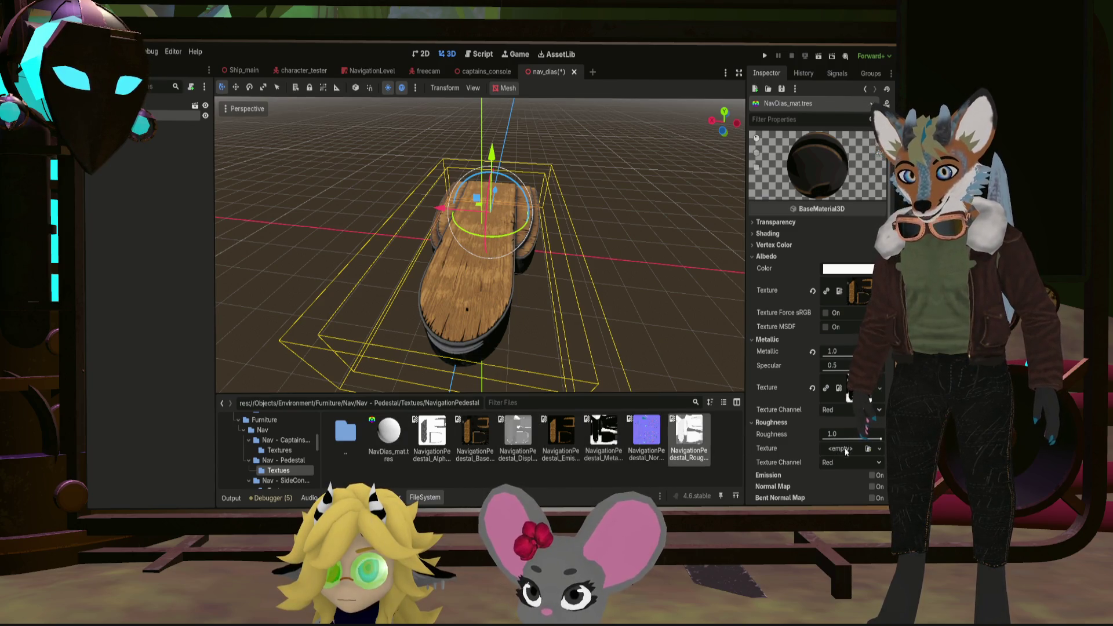
drag(846, 453, 842, 451)
Step: Cancel an accidental move and orbit closer to check the wood now showing on the pedestal
key(g)
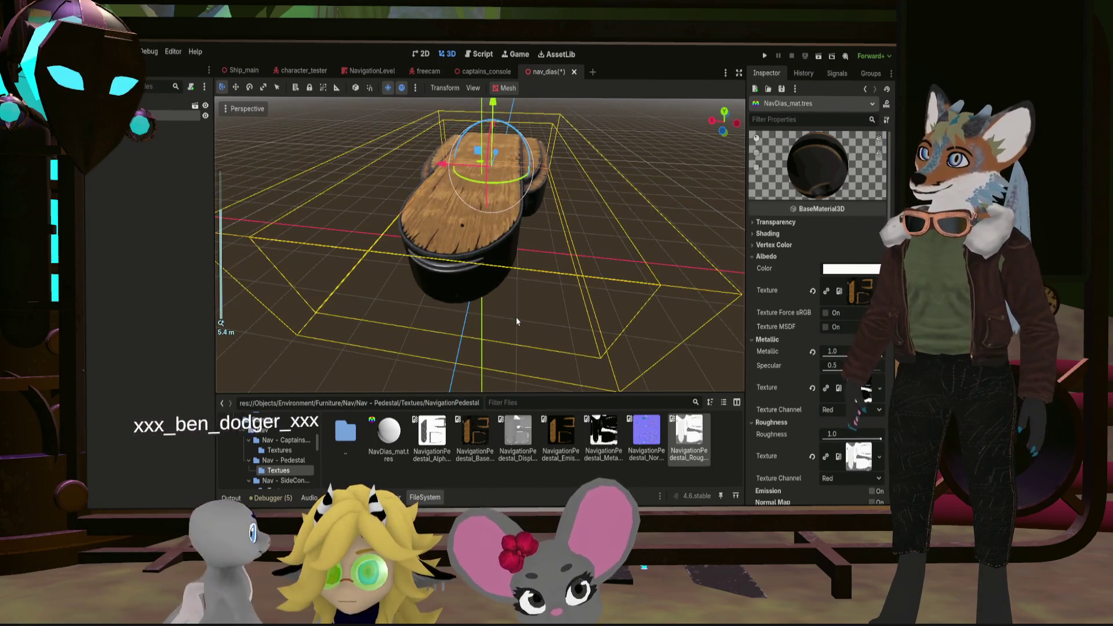
key(Escape)
middle_drag(546, 324, 674, 274)
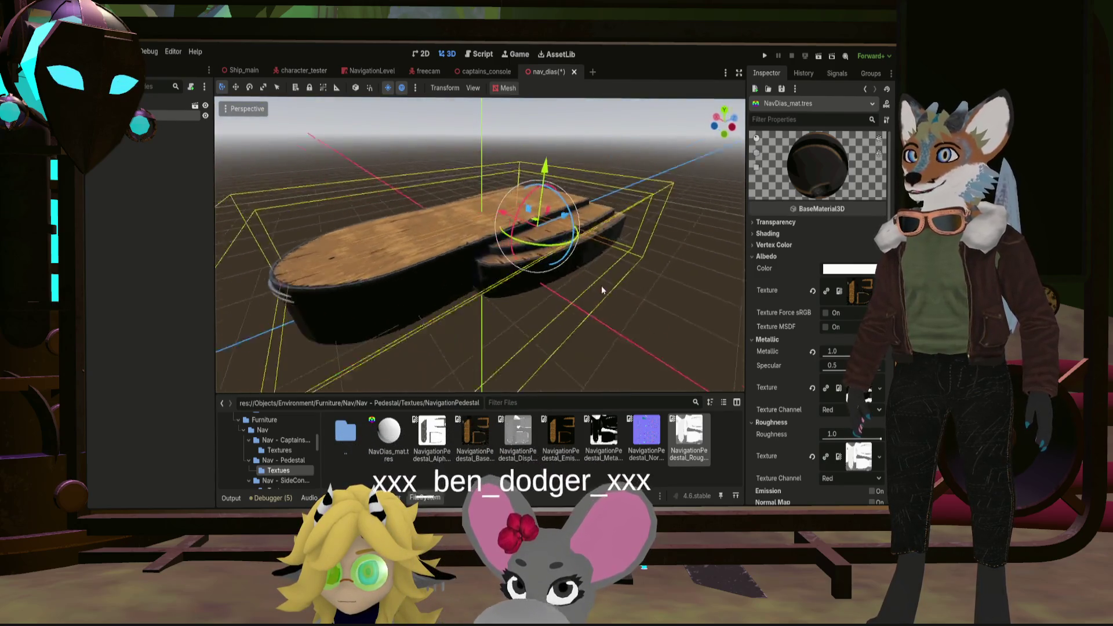
mouse_move(674, 273)
middle_down()
mouse_move(498, 266)
mouse_move(573, 243)
mouse_move(528, 296)
mouse_move(557, 293)
mouse_move(565, 253)
middle_up()
scroll(471, 292, up, 3)
scroll(527, 296, down, 3)
scroll(565, 252, up, 1)
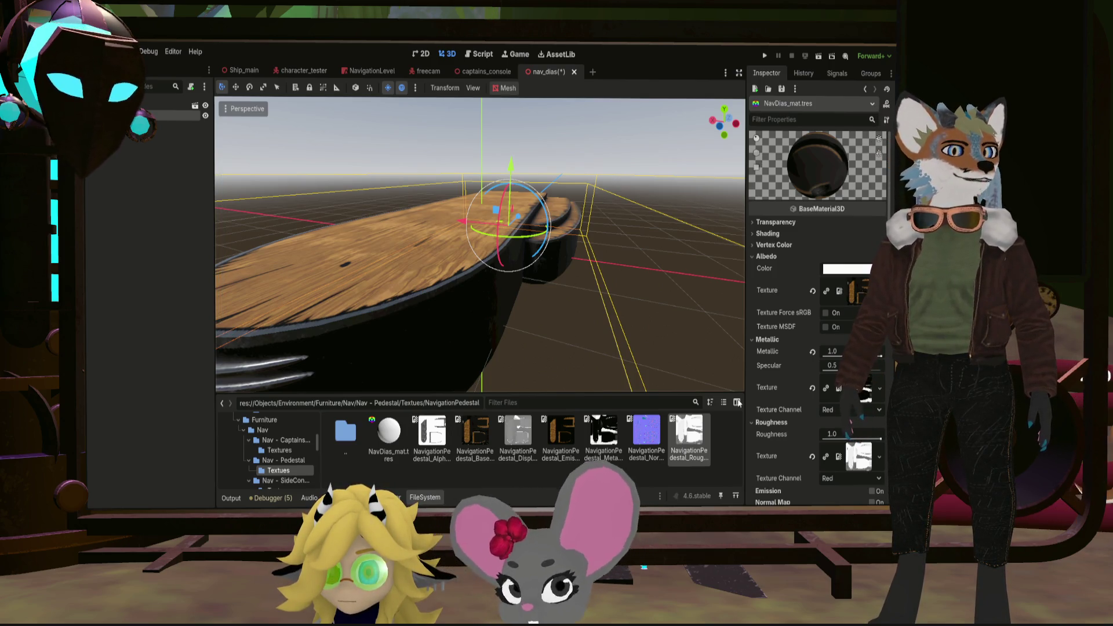
click(762, 222)
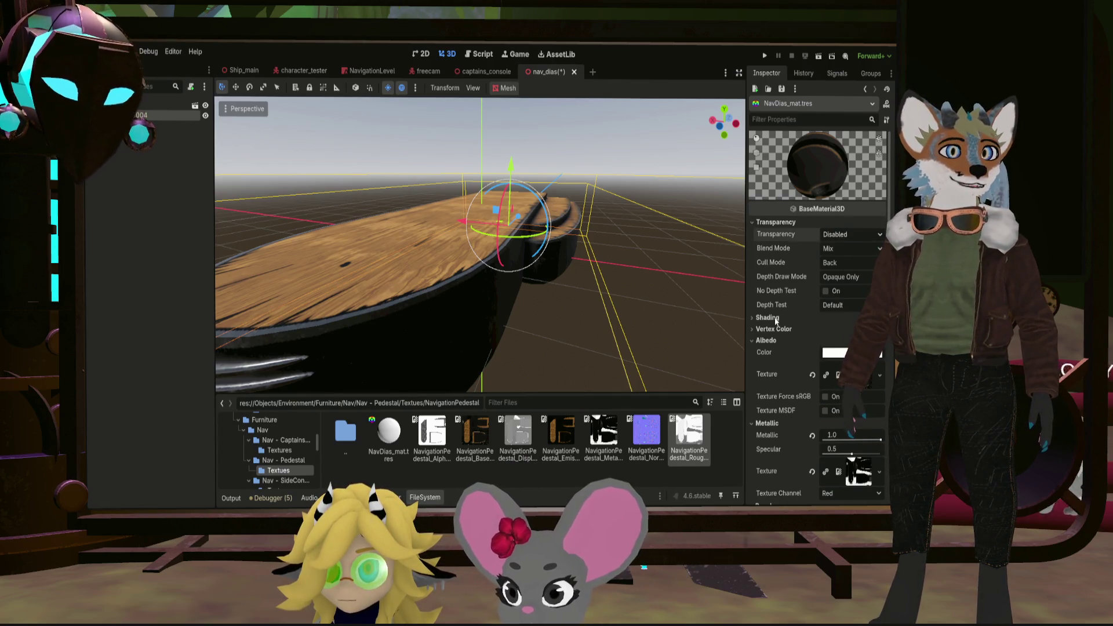
click(851, 235)
click(848, 259)
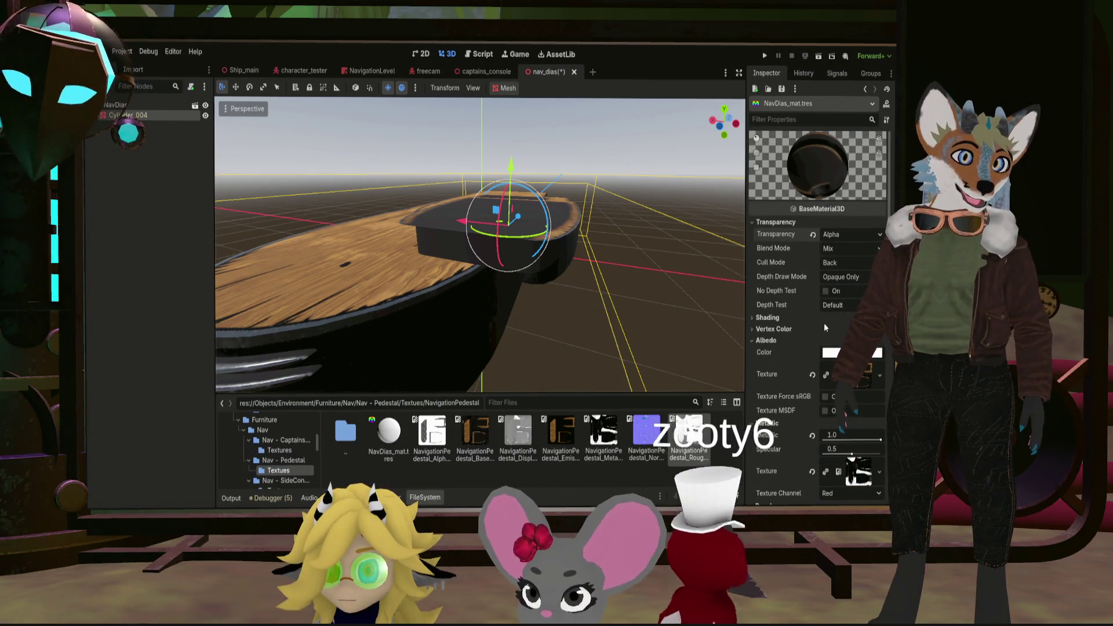
scroll(768, 347, down, 5)
scroll(794, 372, down, 5)
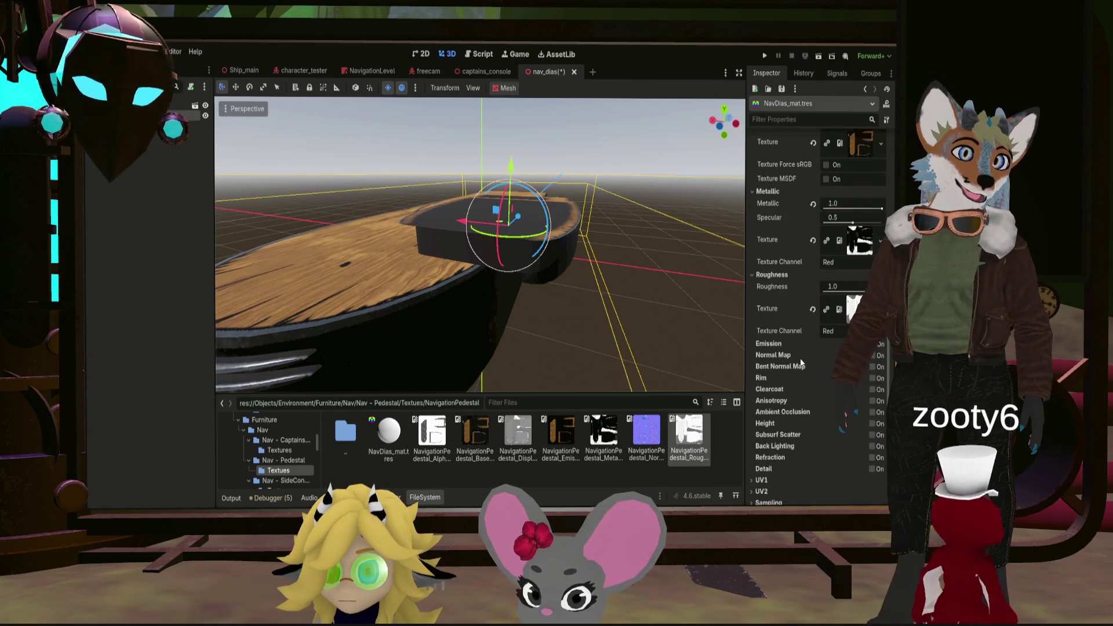
scroll(794, 368, up, 10)
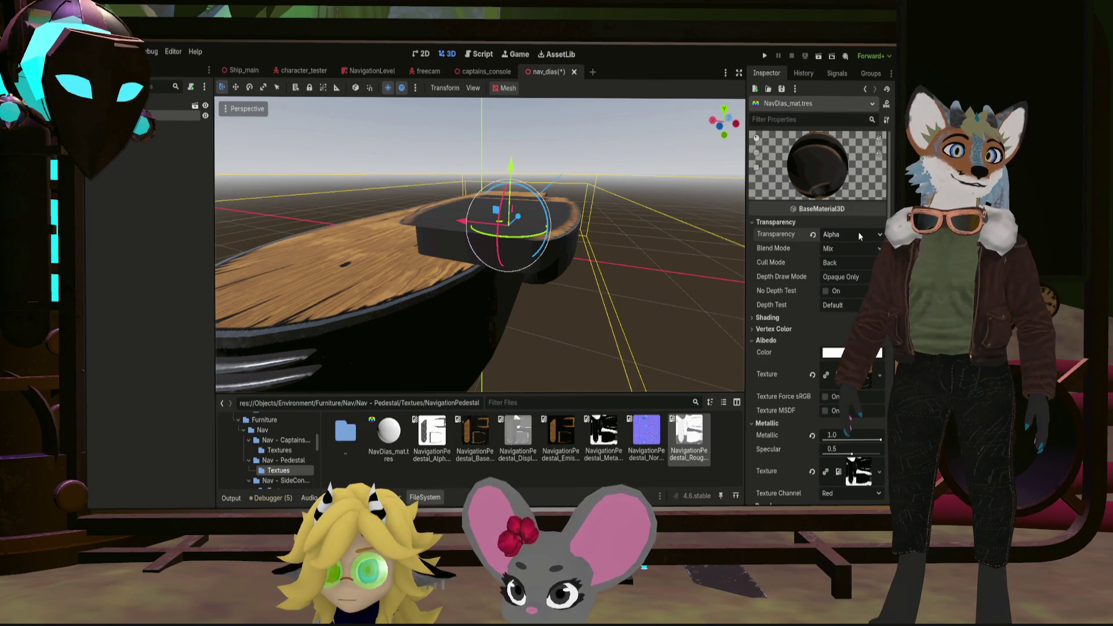
click(859, 232)
click(847, 254)
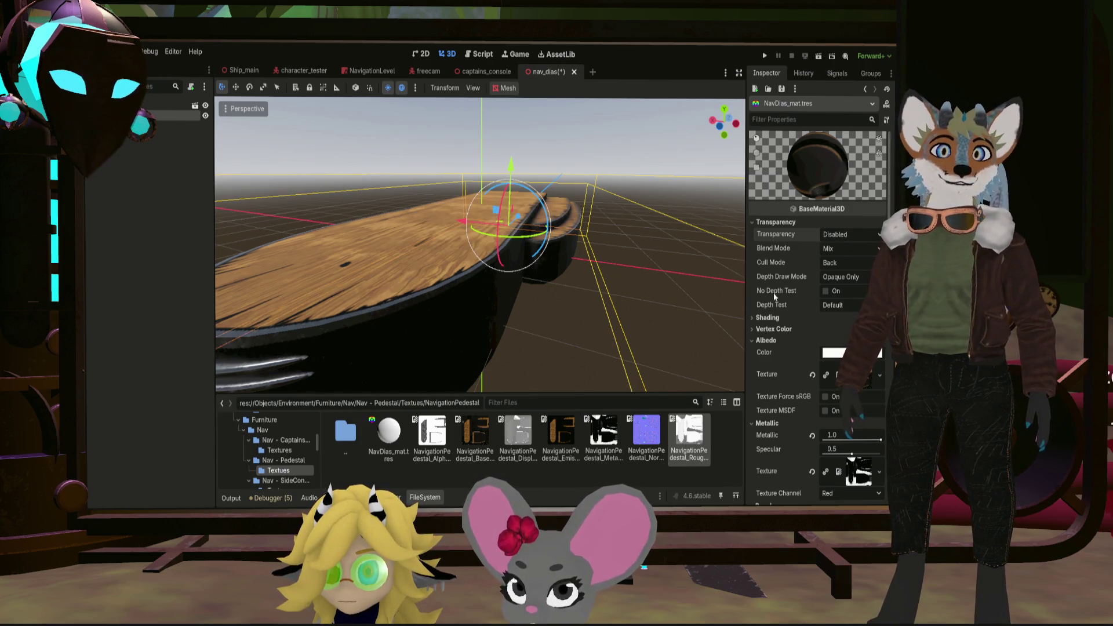
scroll(500, 323, down, 2)
scroll(501, 329, down, 2)
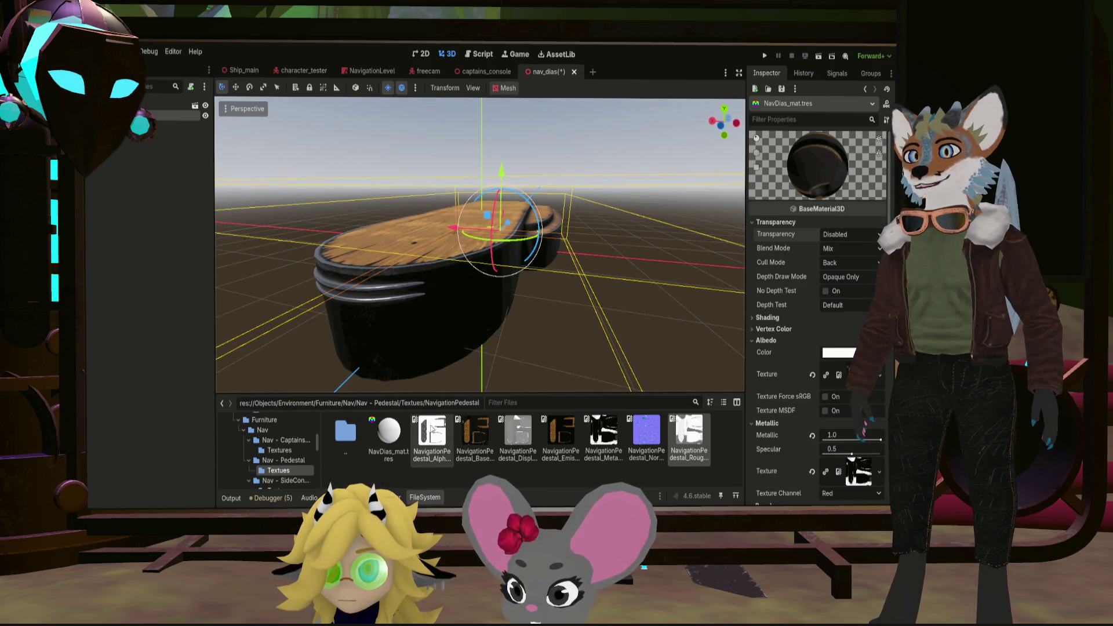
mouse_move(536, 295)
middle_down()
mouse_move(534, 306)
mouse_move(688, 364)
middle_up()
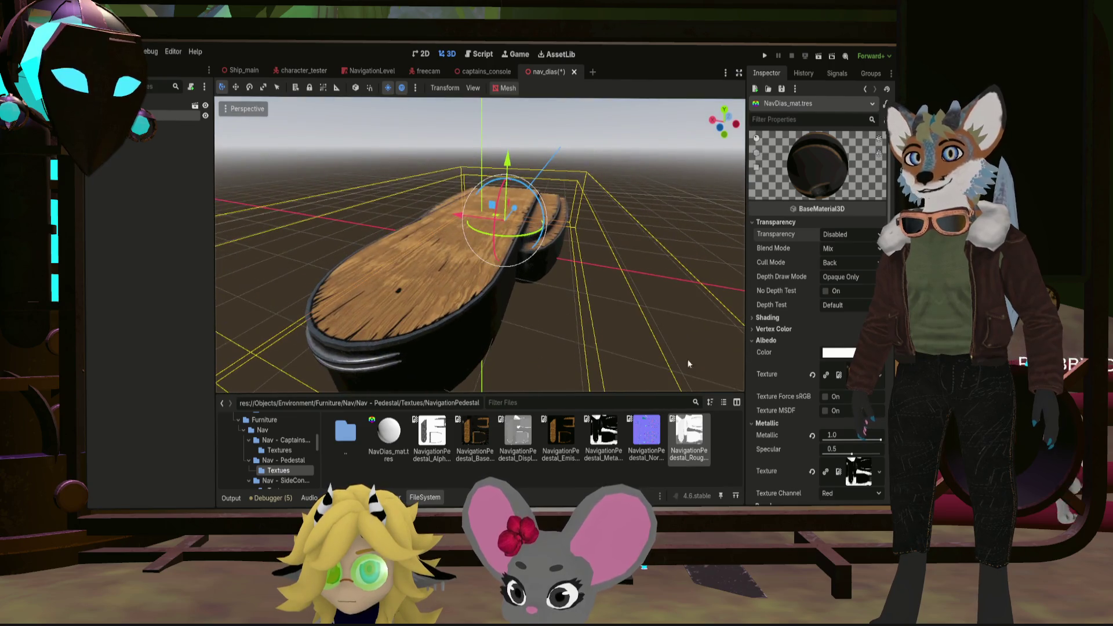
scroll(791, 390, down, 4)
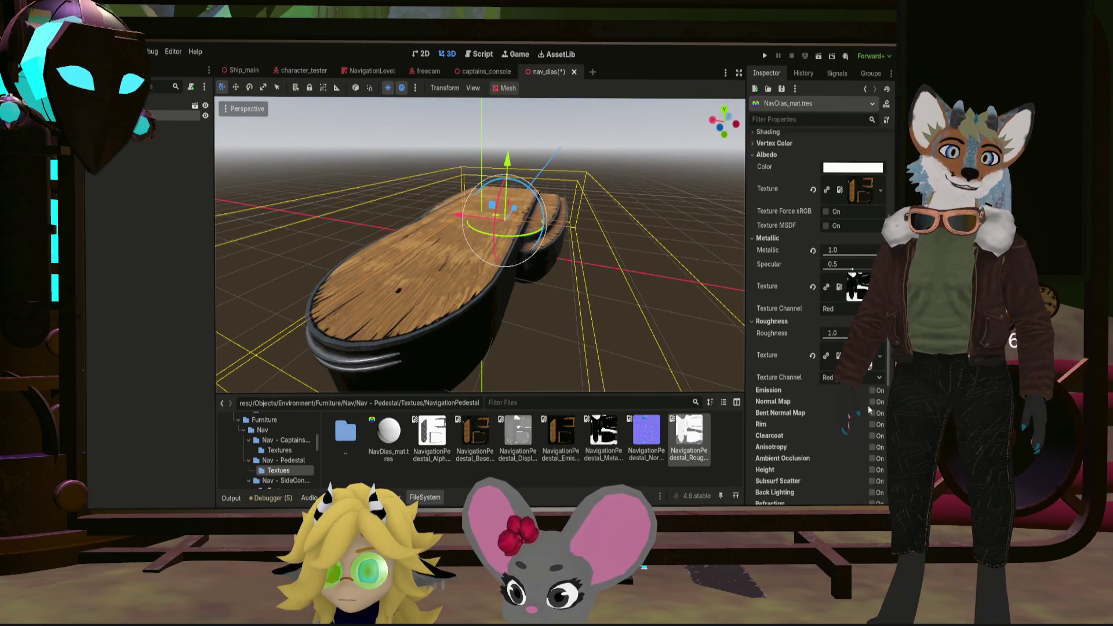
Step: Assign the normal map to the material and look down on the pedestal from above
drag(646, 433, 848, 430)
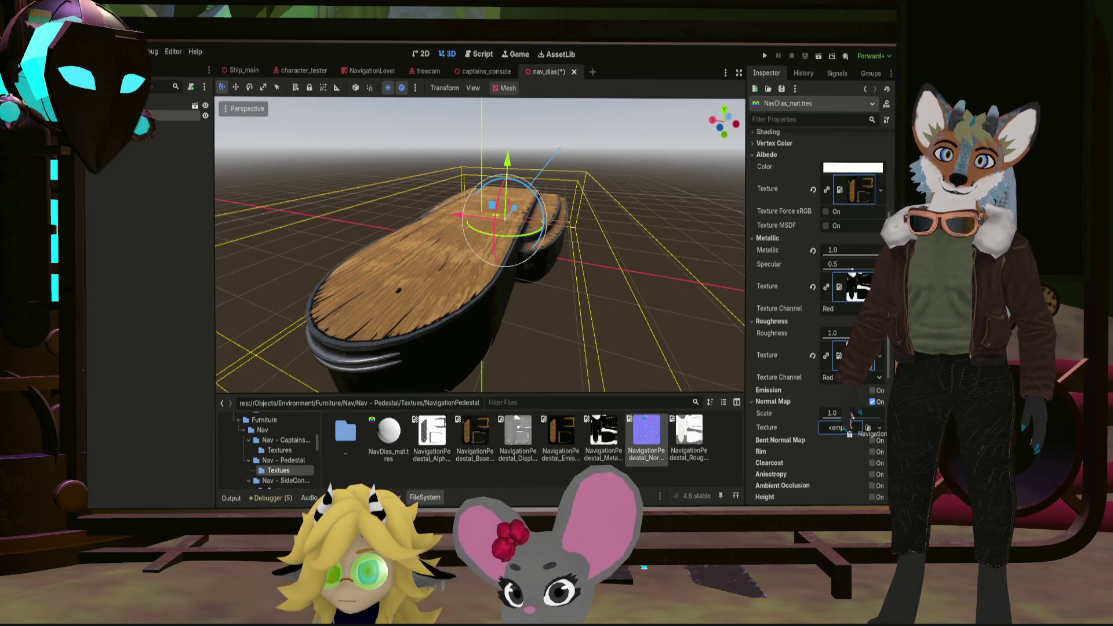
drag(850, 432, 850, 432)
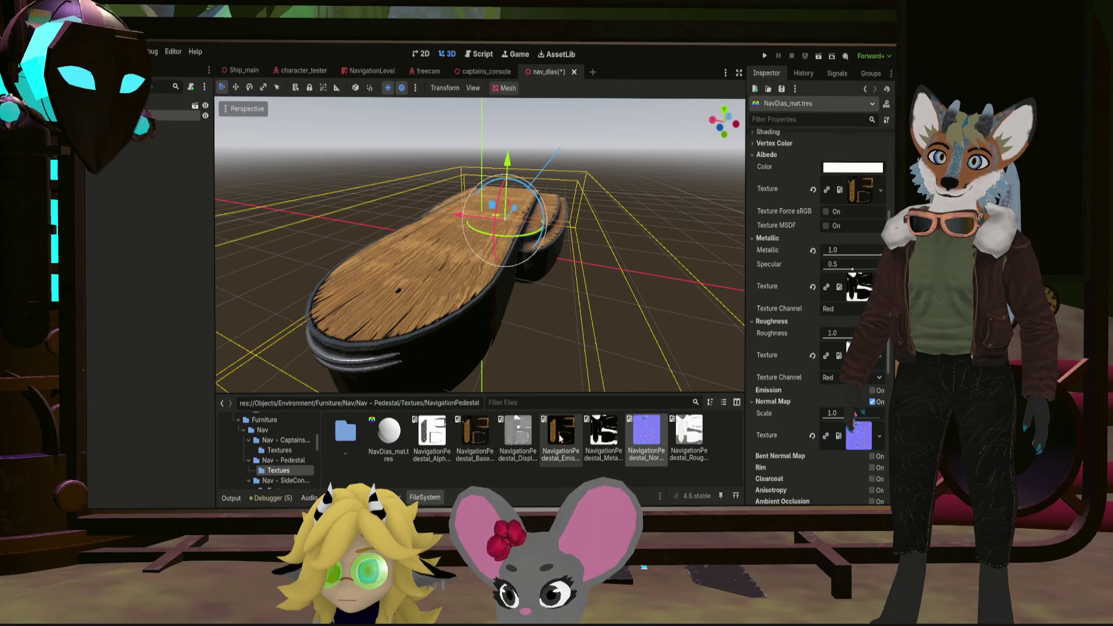
mouse_move(539, 375)
middle_down()
mouse_move(413, 150)
mouse_move(351, 345)
mouse_move(596, 325)
mouse_move(615, 334)
mouse_move(496, 330)
mouse_move(495, 345)
mouse_move(535, 341)
mouse_move(570, 300)
mouse_move(519, 296)
mouse_move(491, 339)
middle_up()
Step: Save the nav_dias pedestal scene with Ctrl+S and close its scene tab
key(ctrl+s)
scroll(491, 339, up, 3)
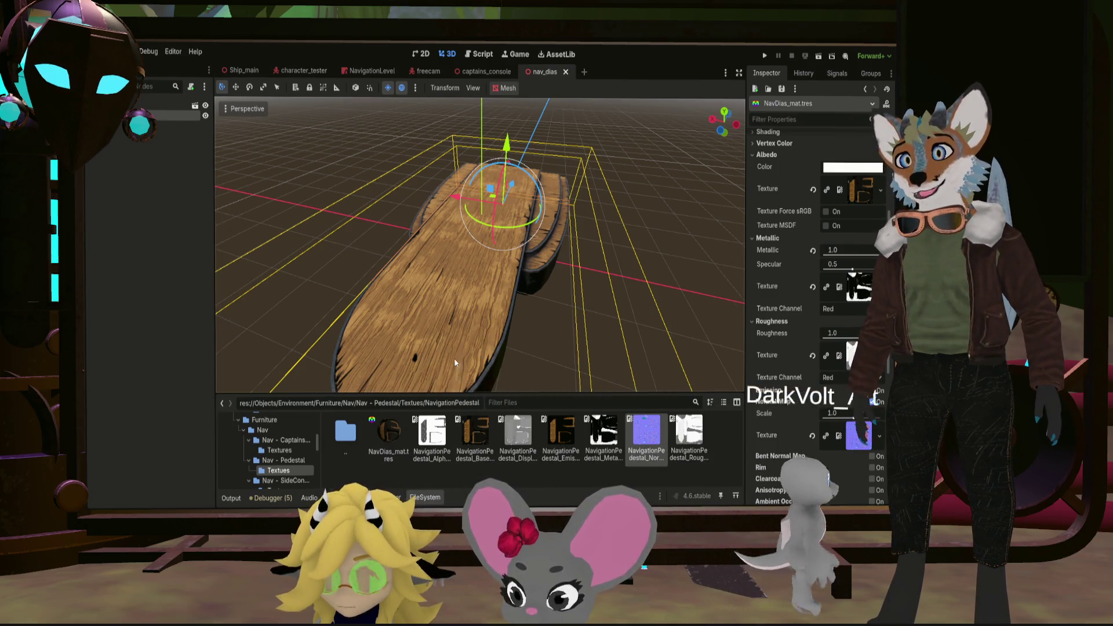
middle_drag(455, 364, 478, 319)
scroll(481, 317, up, 4)
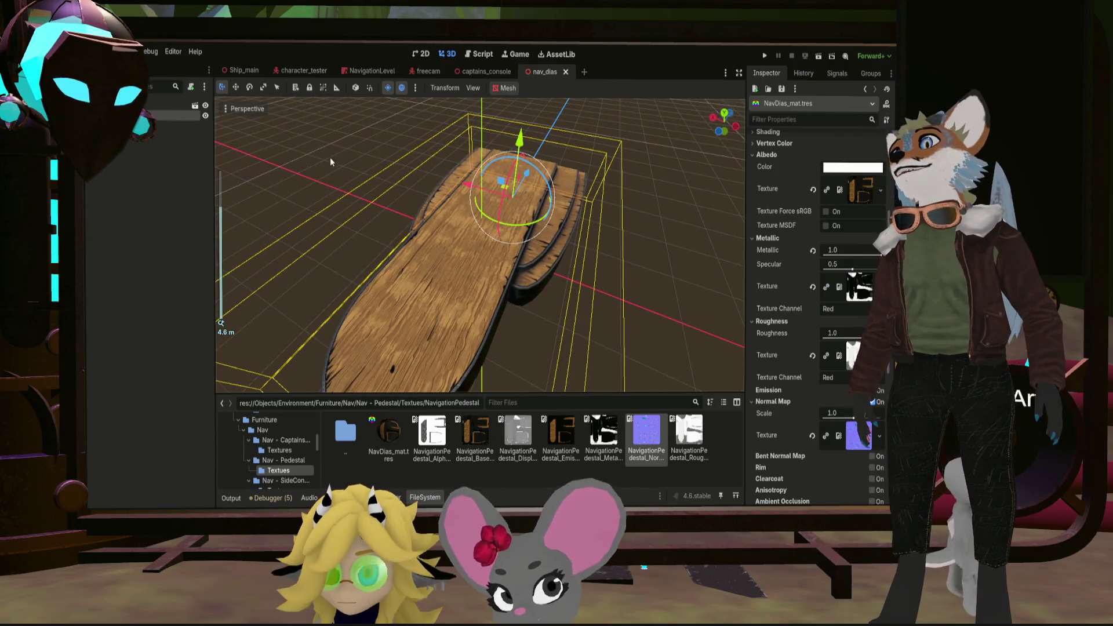
click(566, 71)
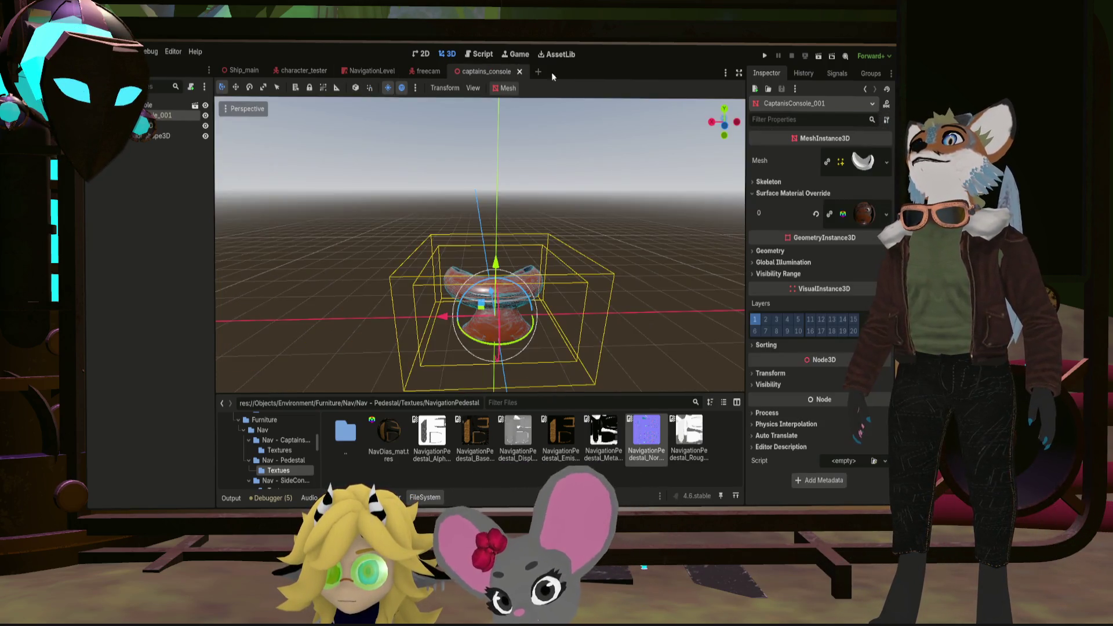
Step: Close captains_console, switch to Ship_main and drop nav_dias.res from Nav - Pedestal into the viewport
click(520, 71)
click(238, 70)
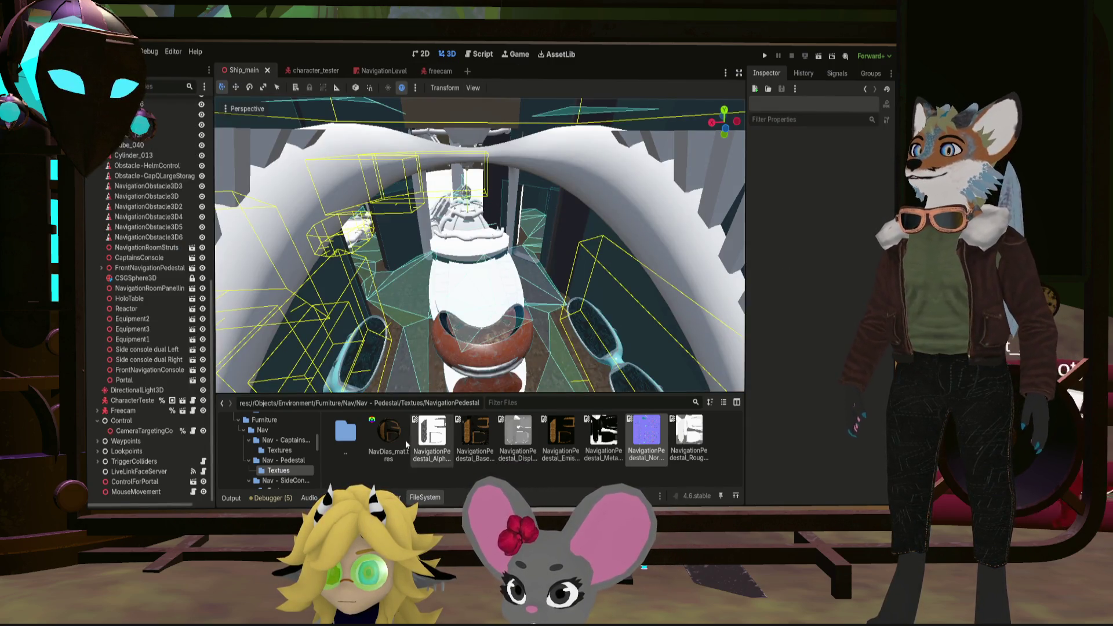
key(BackSpace)
drag(475, 432, 477, 302)
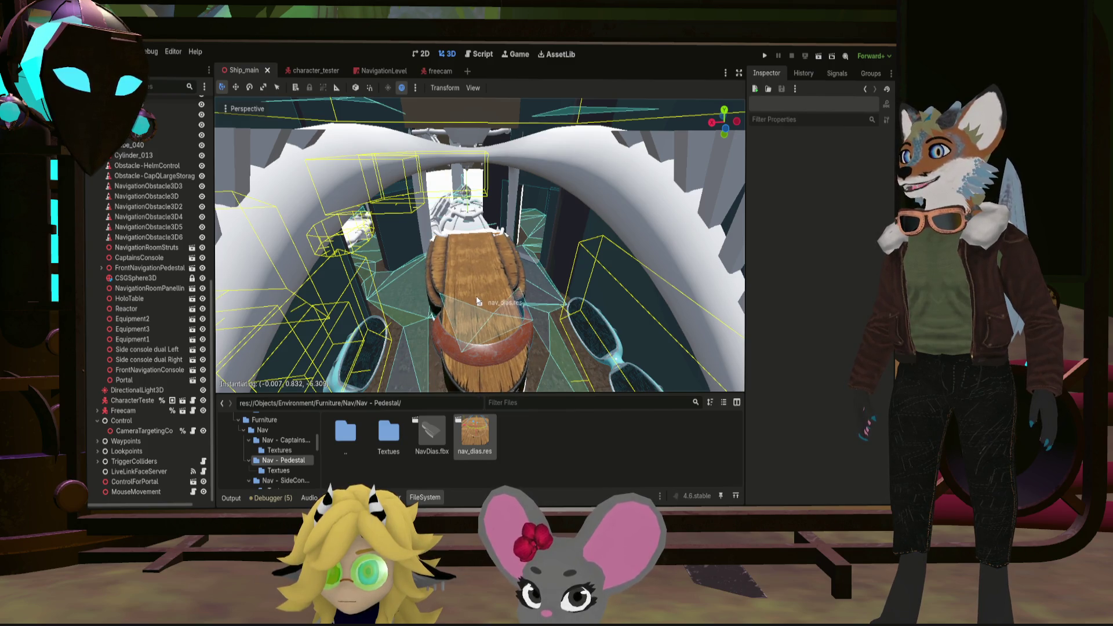
drag(477, 302, 478, 301)
key(f)
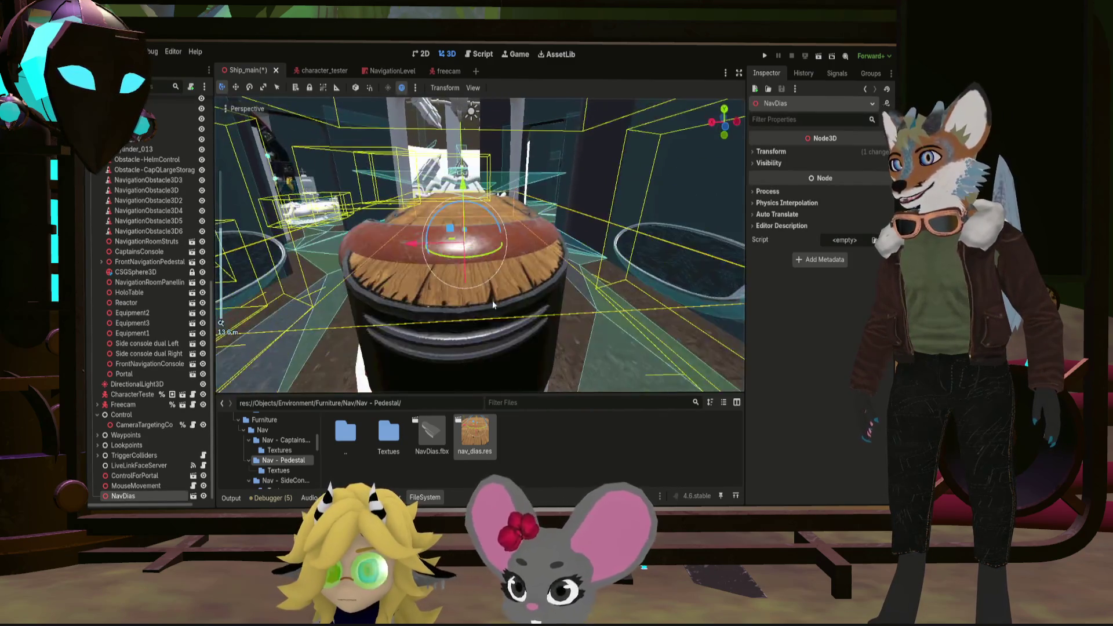
Step: Lower the pedestal vertically and nudge it along X and Z with the gizmo toward the navigation spot
drag(471, 208, 463, 235)
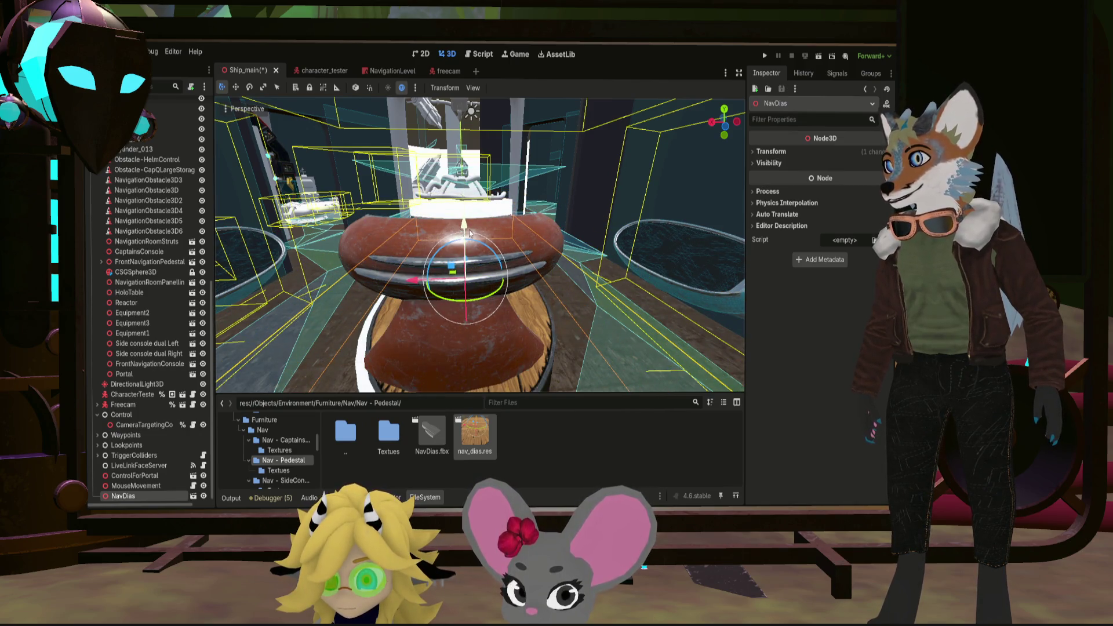
scroll(505, 281, down, 5)
middle_drag(504, 283, 505, 297)
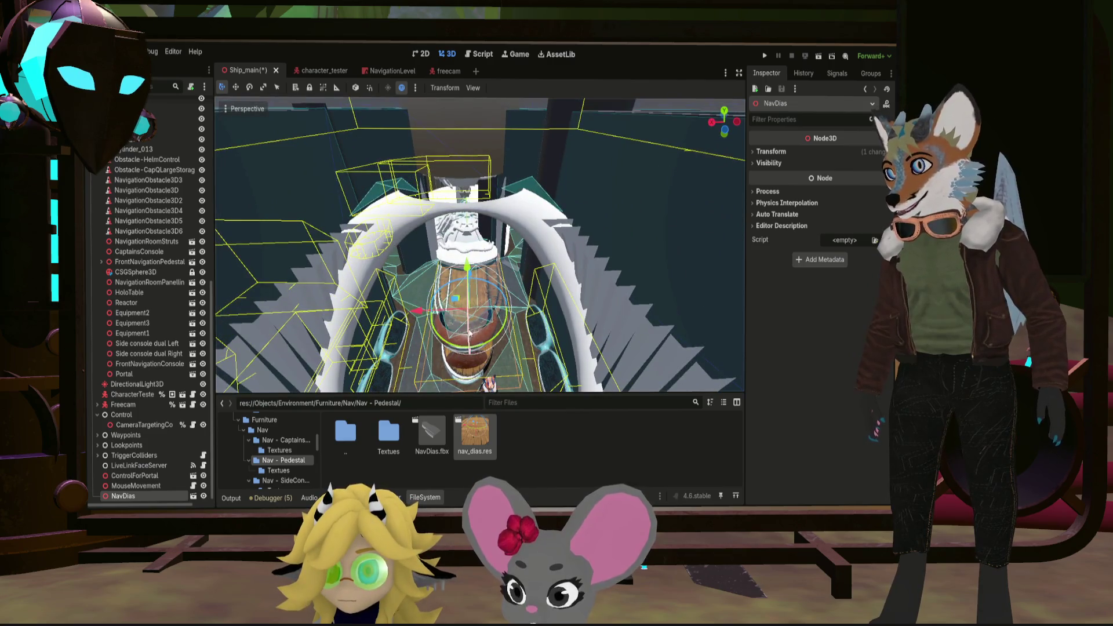
middle_drag(469, 333, 483, 305)
scroll(488, 288, up, 4)
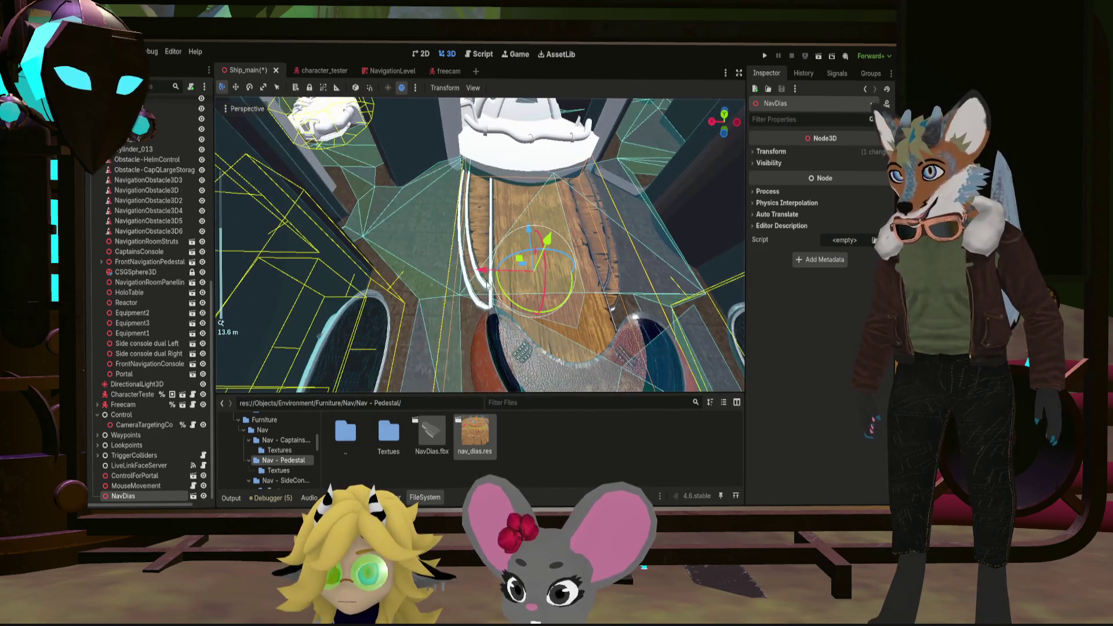
drag(483, 267, 483, 273)
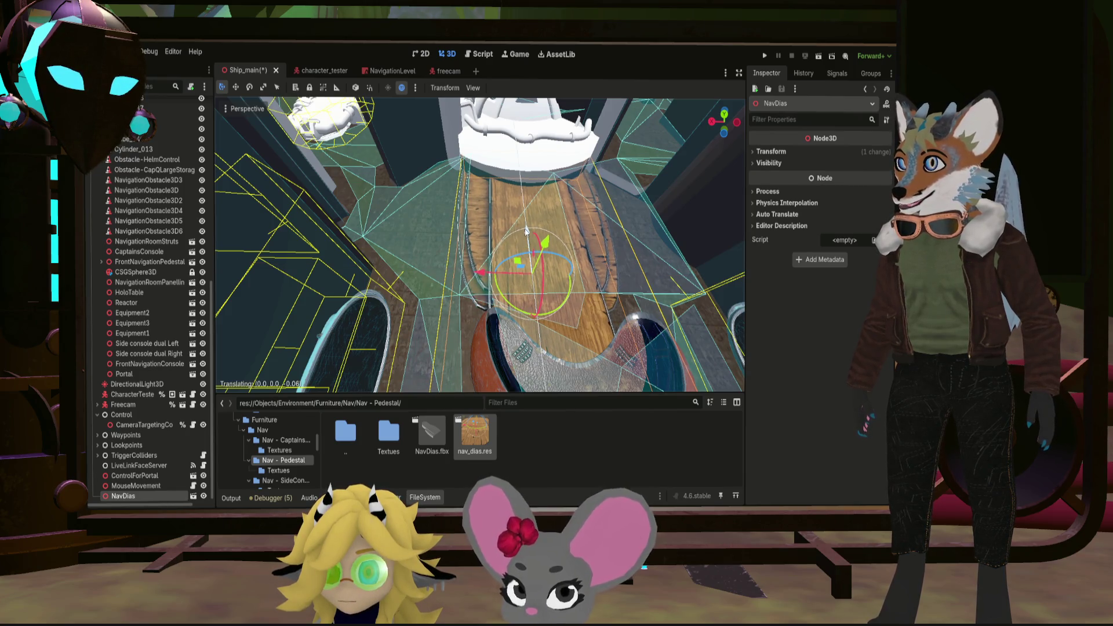
drag(526, 230, 527, 234)
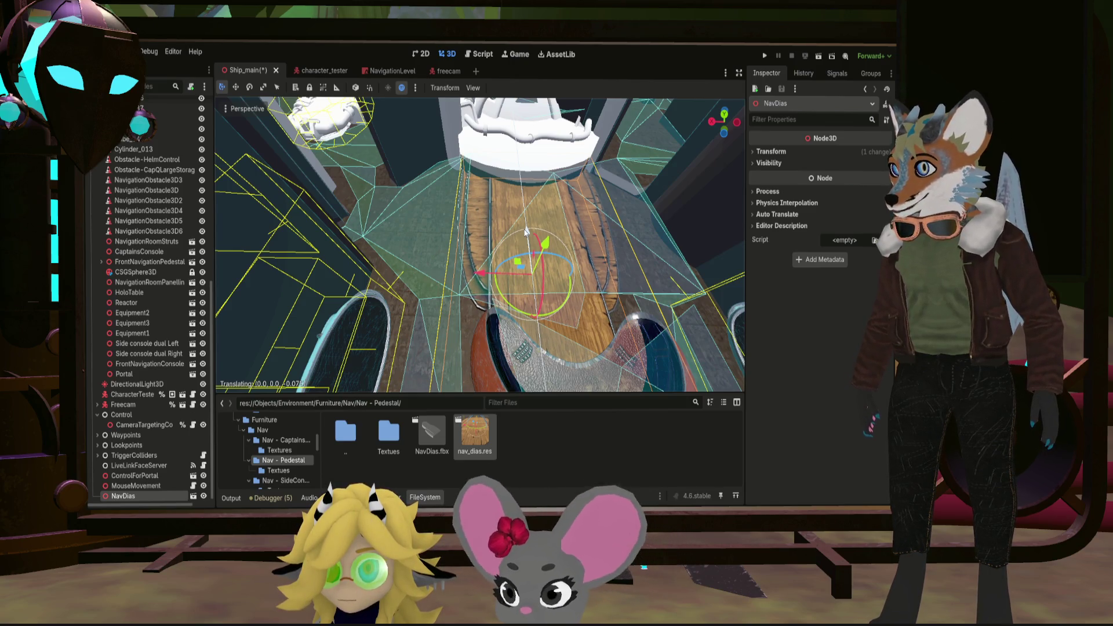
scroll(526, 230, down, 5)
mouse_move(527, 230)
middle_down()
mouse_move(509, 292)
mouse_move(564, 253)
middle_up()
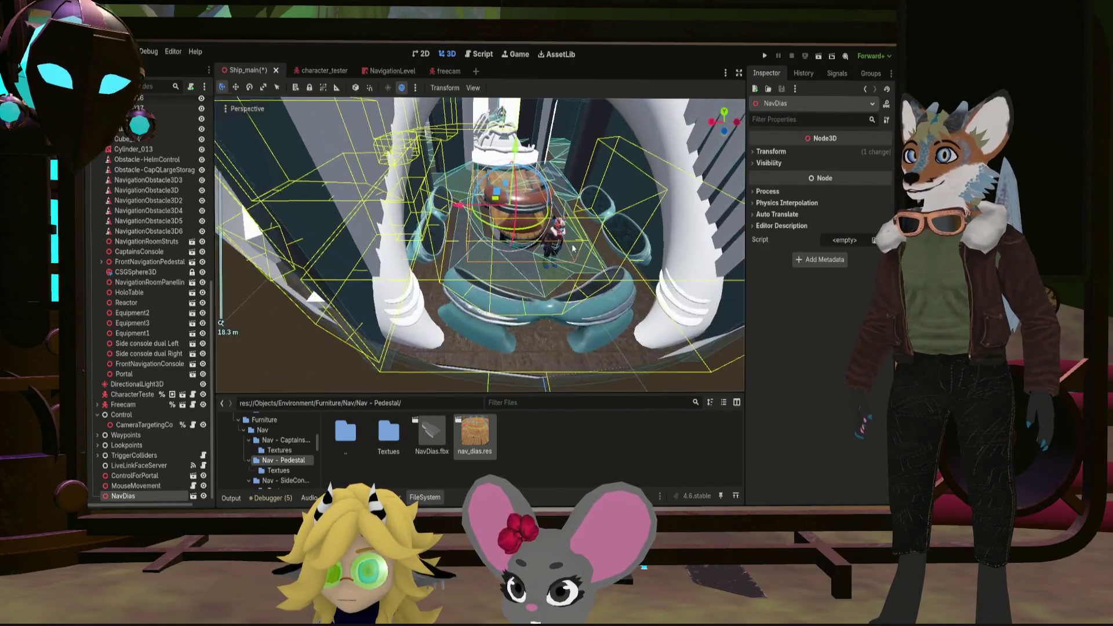
scroll(564, 252, down, 2)
scroll(562, 252, up, 3)
middle_drag(562, 251, 562, 218)
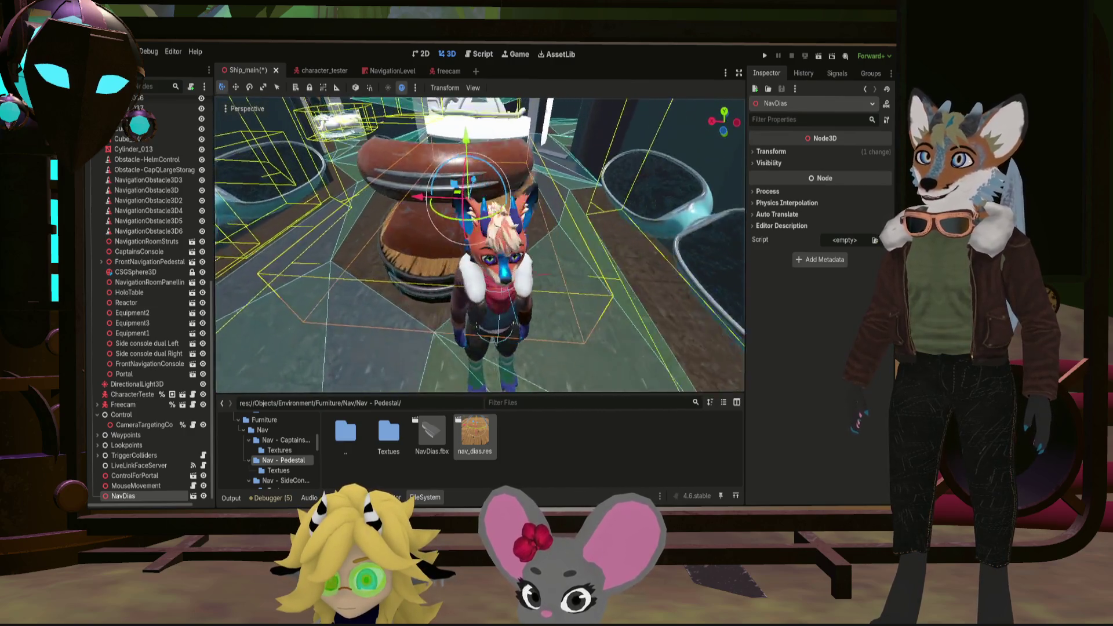
scroll(562, 218, up, 4)
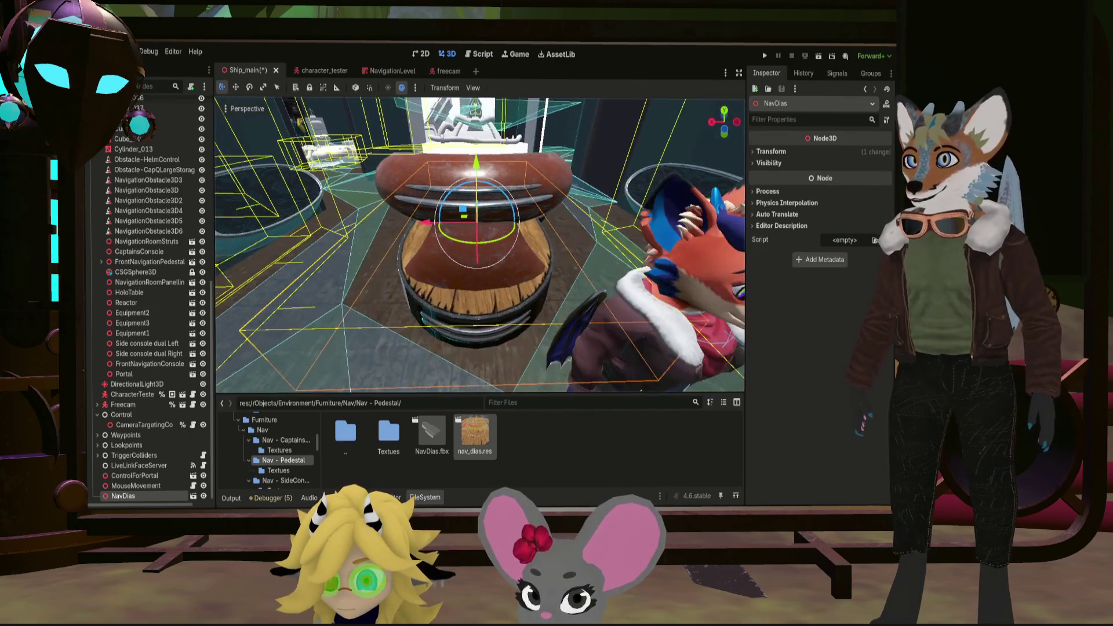
middle_drag(562, 218, 447, 228)
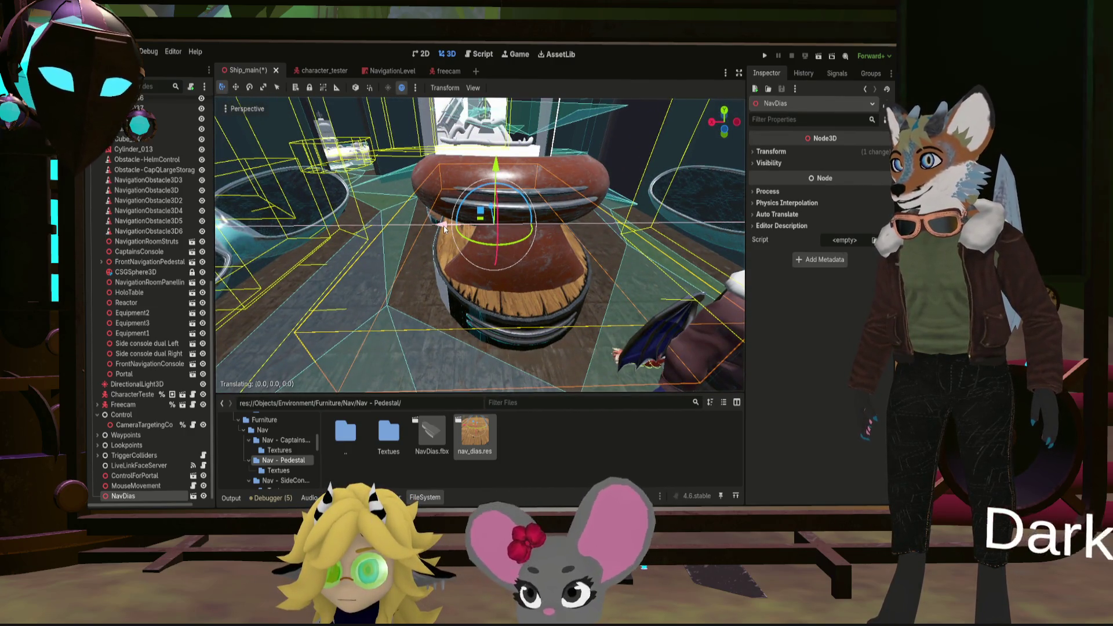
Step: Slide the pedestal along X with G+X to its final position and review it from a higher room view
key(g)
key(x)
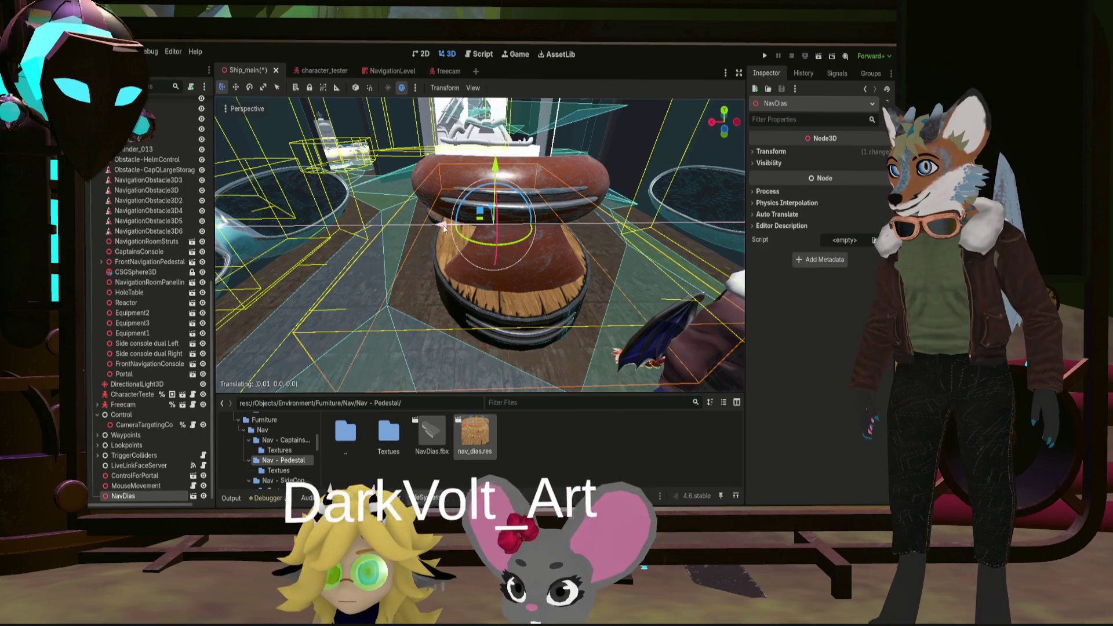
click(443, 228)
mouse_move(443, 227)
middle_down()
mouse_move(402, 231)
mouse_move(449, 230)
middle_up()
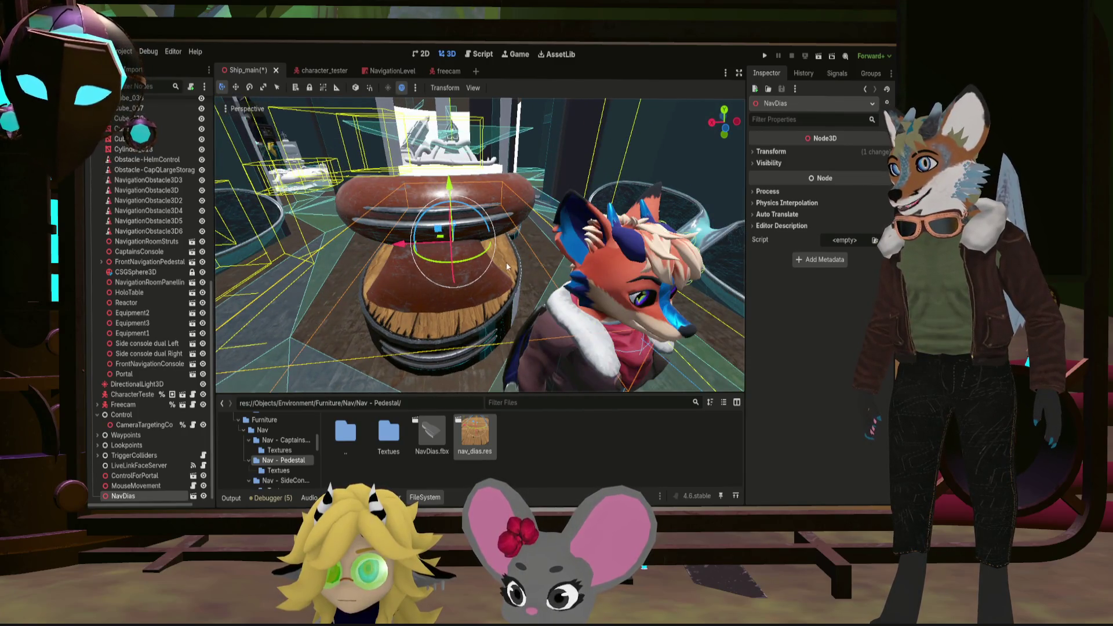
scroll(454, 272, down, 5)
middle_drag(454, 273, 258, 408)
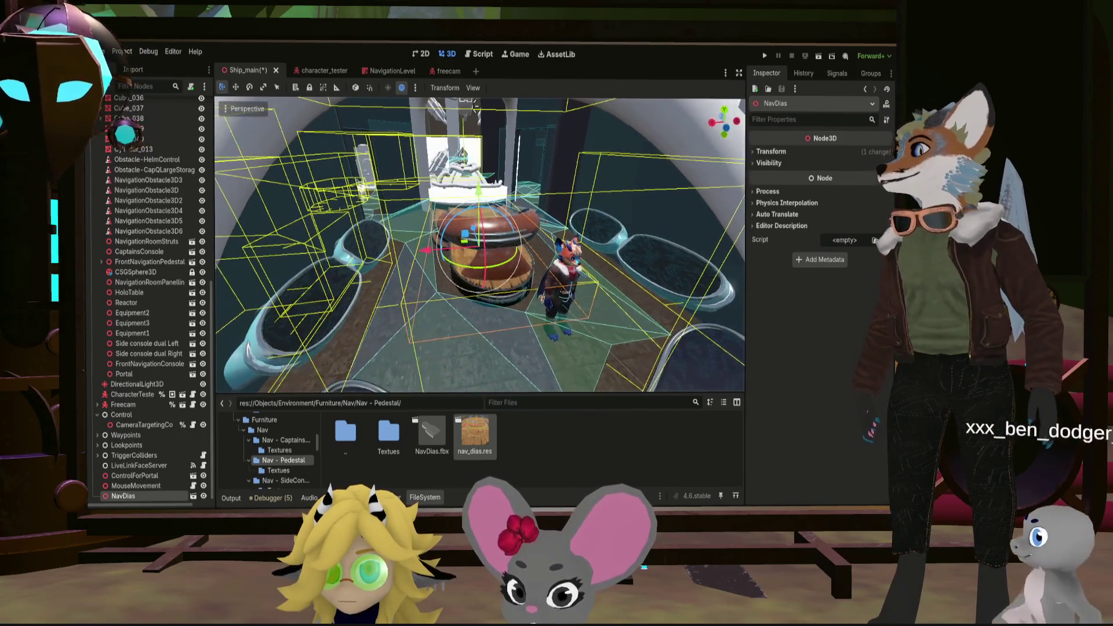
click(164, 272)
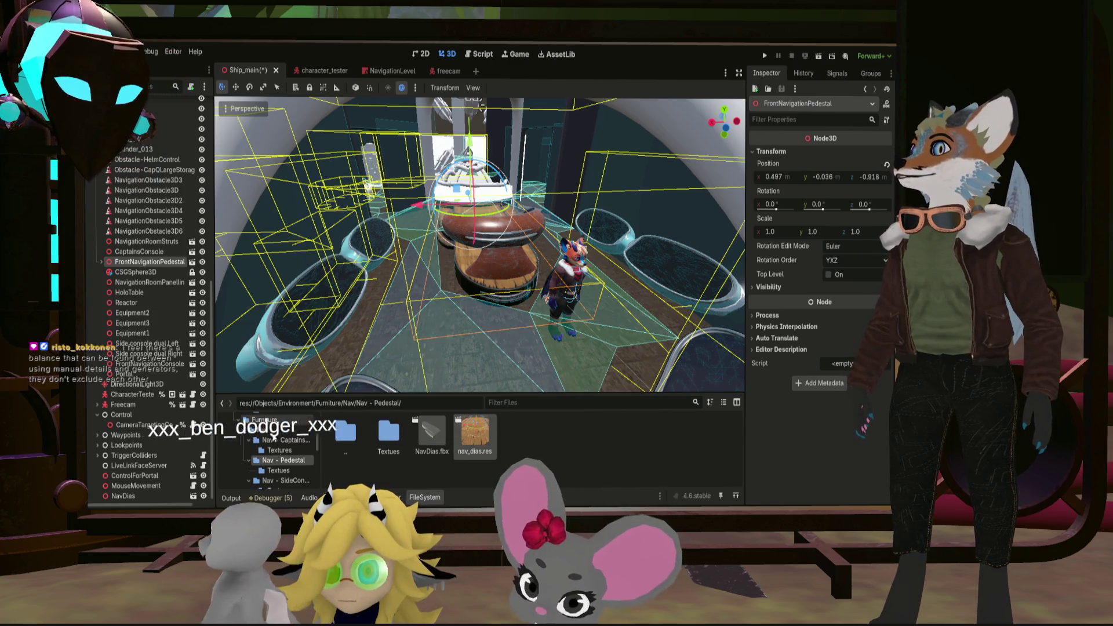
Step: Drag the NavDias node to its new position near the top of the Ship_main scene tree
drag(154, 488, 159, 102)
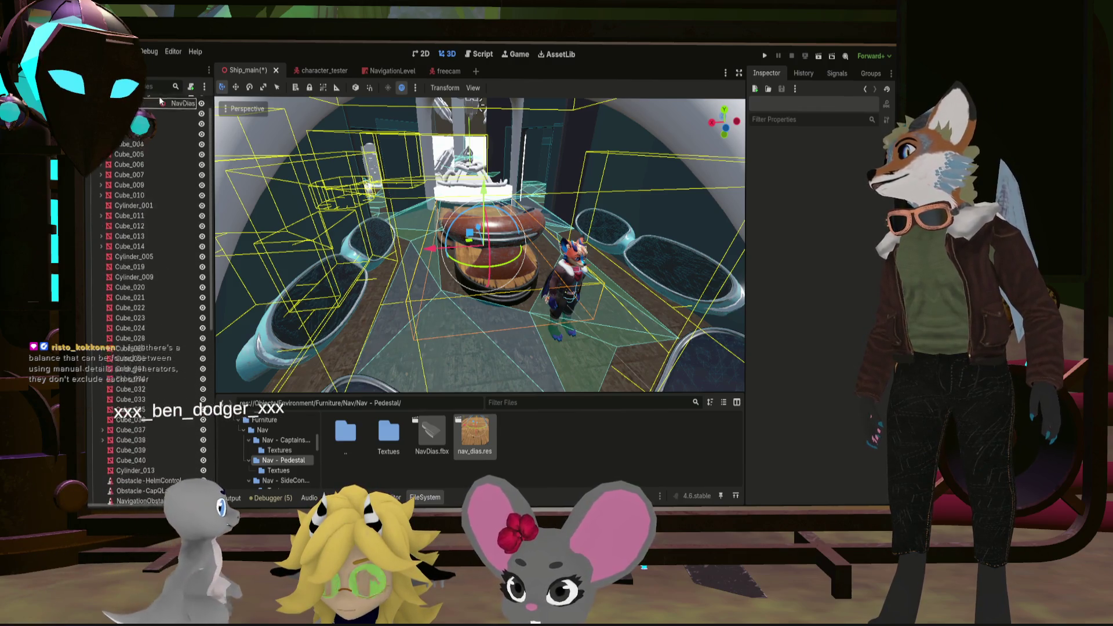
drag(160, 101, 160, 102)
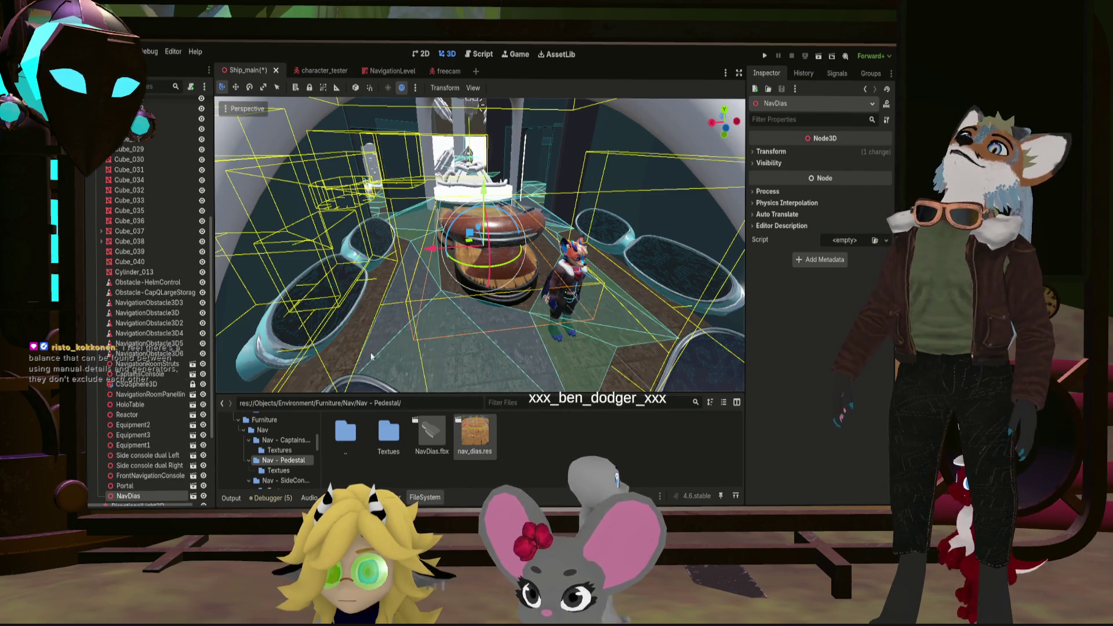
Step: Fly through the ship interior with freelook to inspect the placed pedestal from above
mouse_move(471, 326)
middle_down()
mouse_move(535, 295)
mouse_move(469, 326)
middle_up()
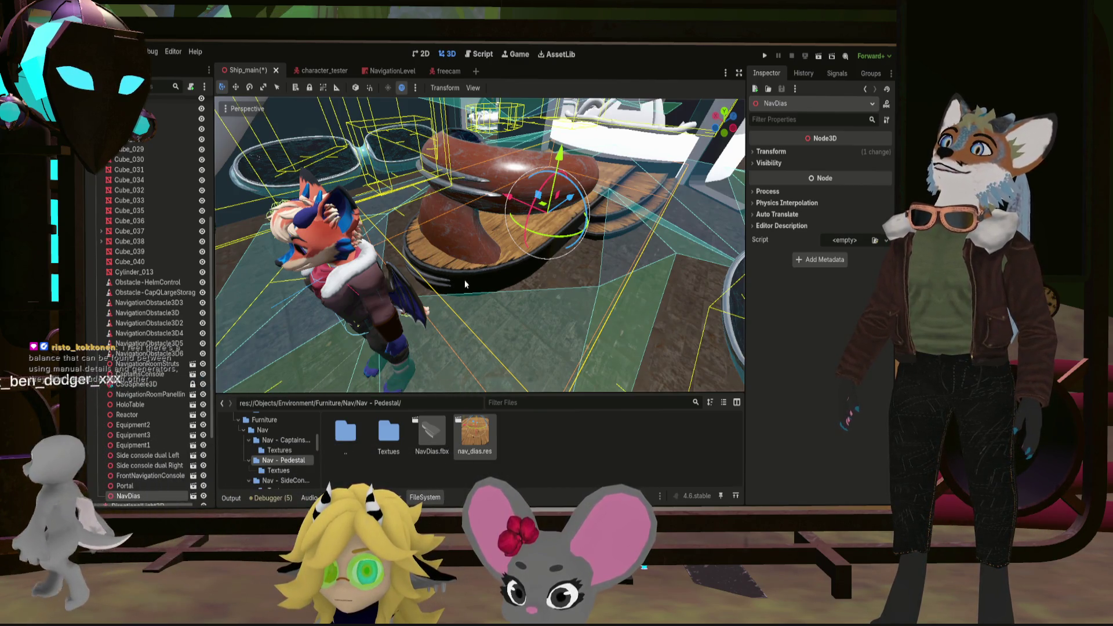
right_drag(481, 245, 469, 218)
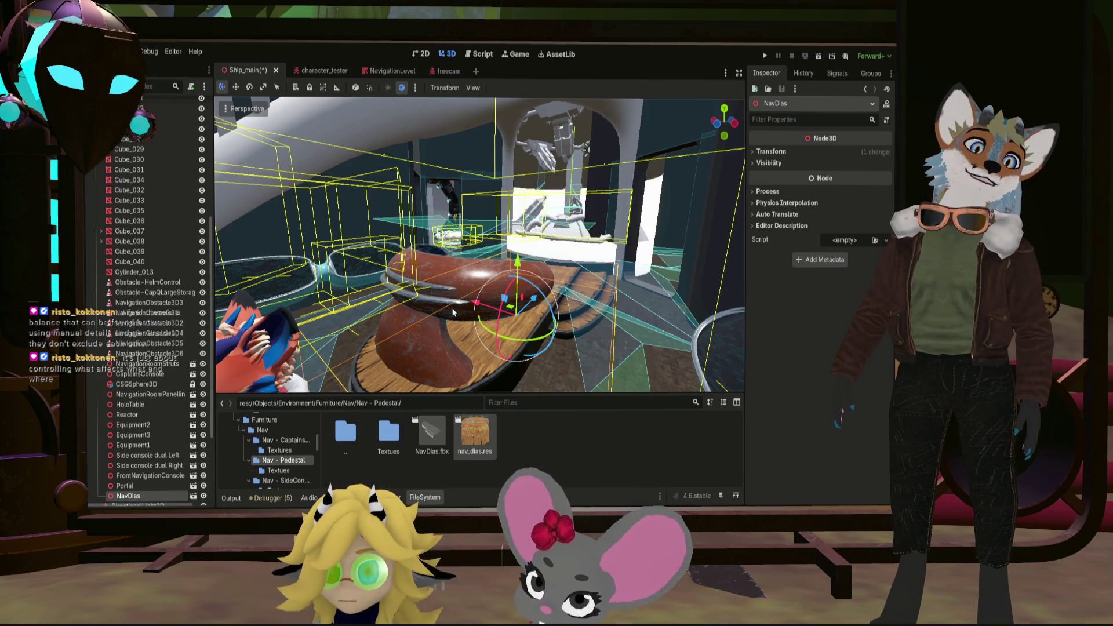
mouse_move(498, 321)
right_down()
mouse_move(496, 261)
mouse_move(508, 291)
mouse_move(514, 270)
mouse_move(487, 217)
mouse_move(573, 304)
right_up()
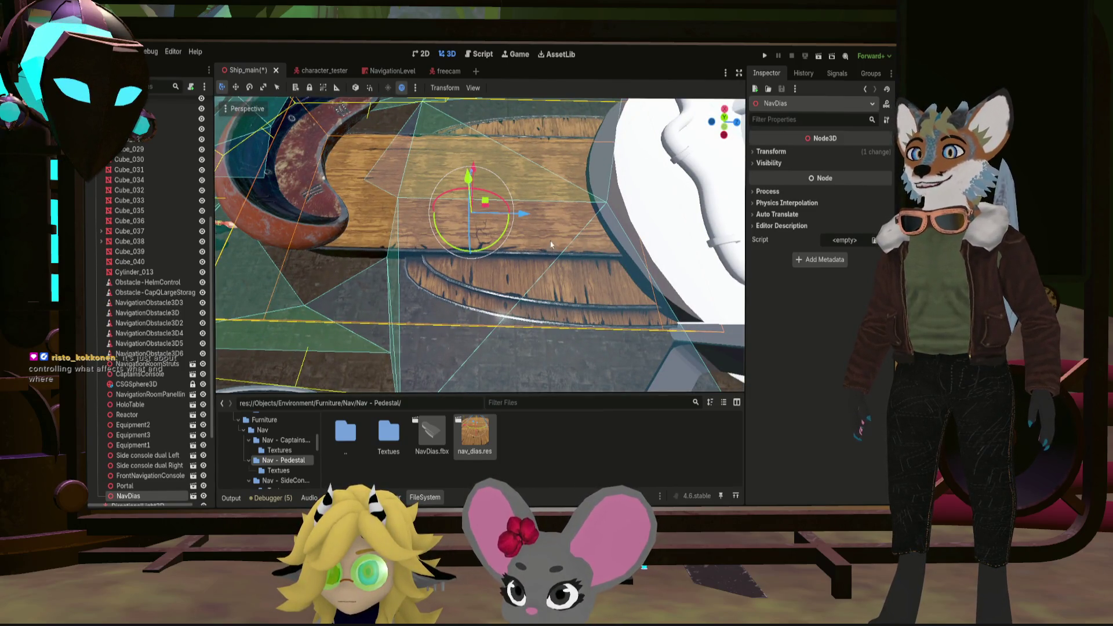
right_drag(477, 260, 601, 293)
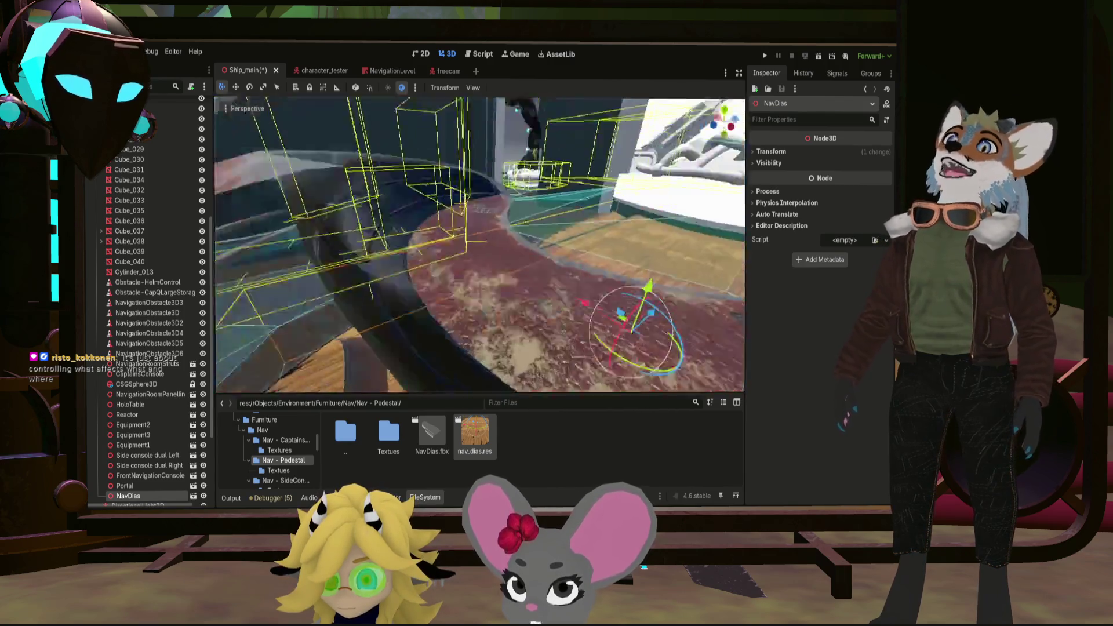
mouse_move(479, 243)
middle_down()
mouse_move(452, 261)
mouse_move(435, 244)
mouse_move(461, 226)
mouse_move(426, 201)
middle_up()
middle_drag(522, 313, 538, 336)
middle_drag(463, 330, 413, 283)
mouse_move(479, 244)
middle_down()
mouse_move(444, 227)
mouse_move(473, 252)
mouse_move(461, 279)
mouse_move(479, 244)
mouse_move(461, 262)
mouse_move(487, 262)
mouse_move(496, 244)
mouse_move(548, 243)
middle_up()
scroll(478, 244, down, 2)
scroll(478, 244, down, 2)
scroll(479, 244, down, 2)
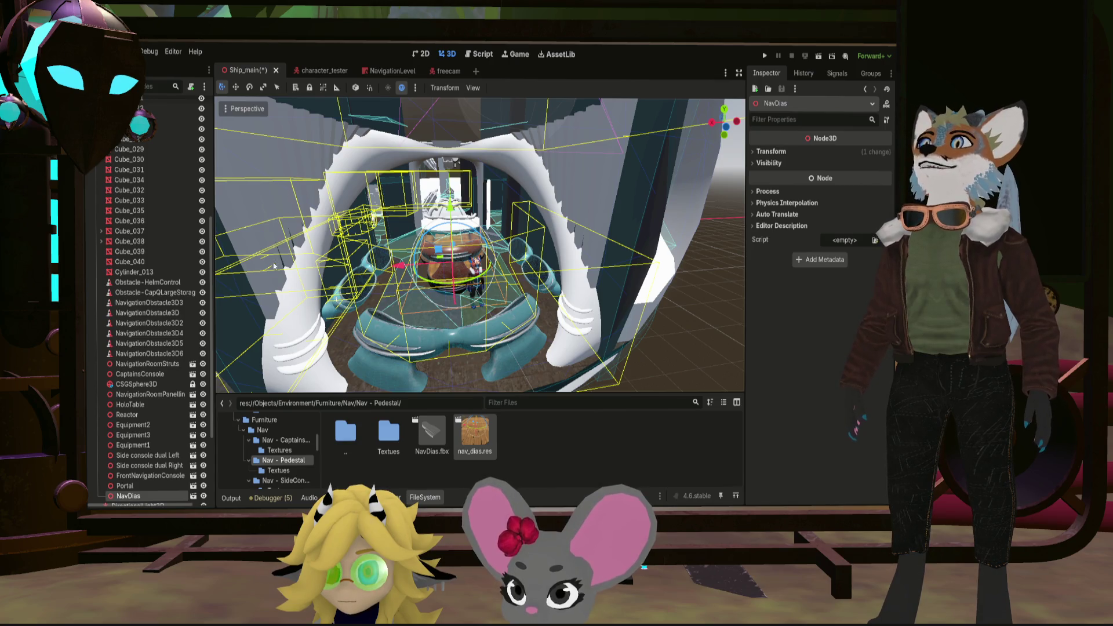
middle_drag(435, 332, 450, 323)
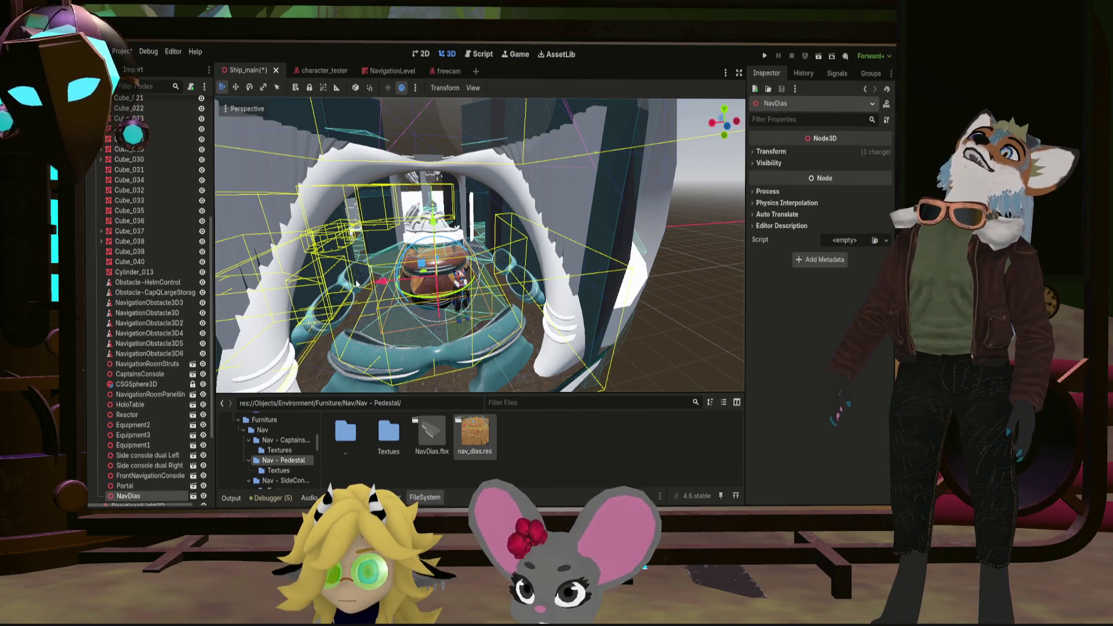
scroll(481, 244, up, 2)
scroll(480, 244, up, 2)
scroll(481, 245, up, 2)
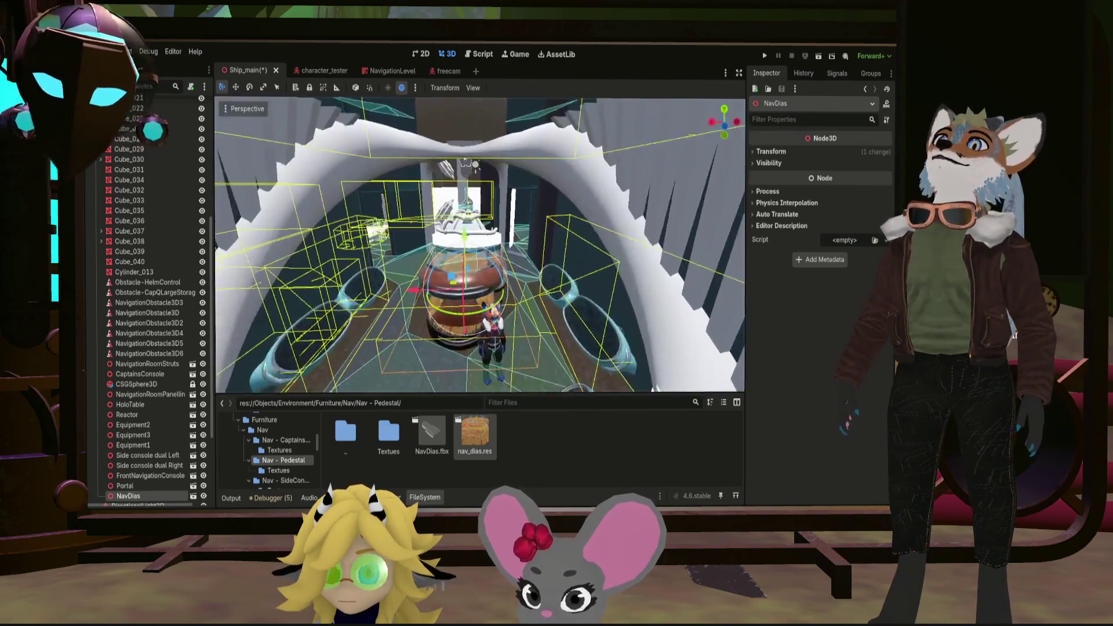
scroll(480, 245, up, 2)
middle_drag(480, 244, 480, 331)
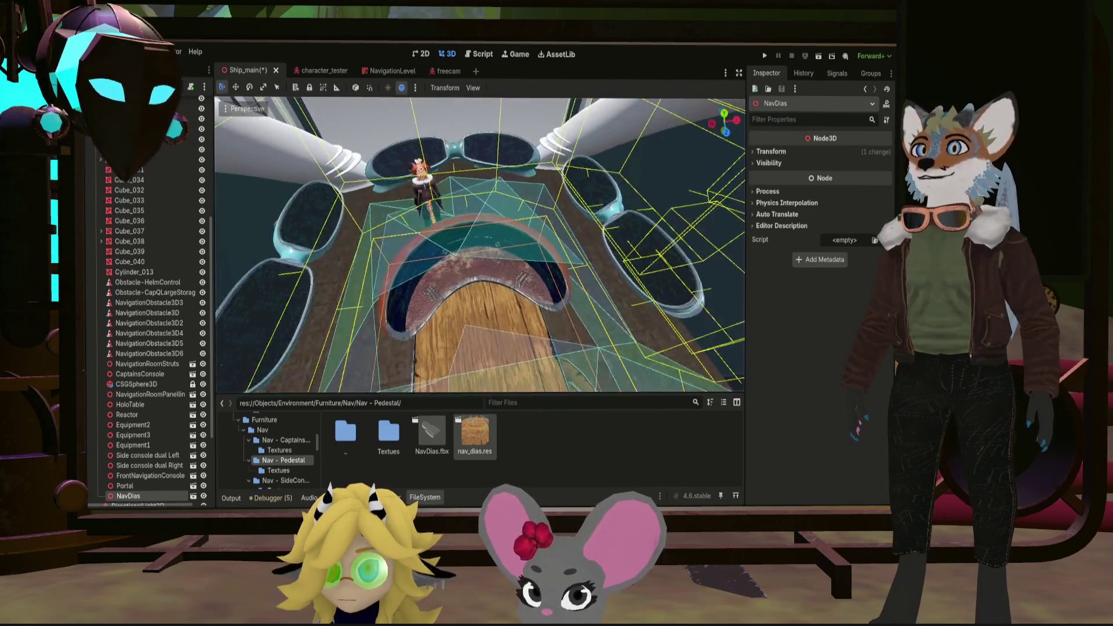
mouse_move(480, 244)
middle_down()
mouse_move(522, 261)
mouse_move(480, 331)
middle_up()
scroll(480, 244, down, 3)
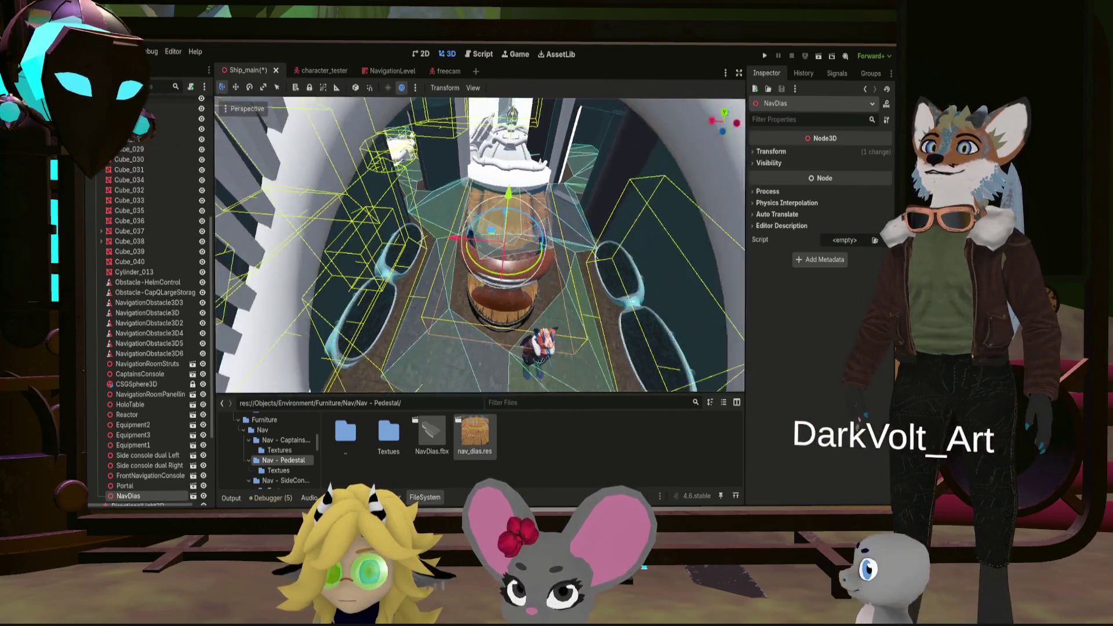
middle_drag(481, 244, 481, 157)
scroll(480, 245, up, 5)
middle_drag(480, 244, 480, 288)
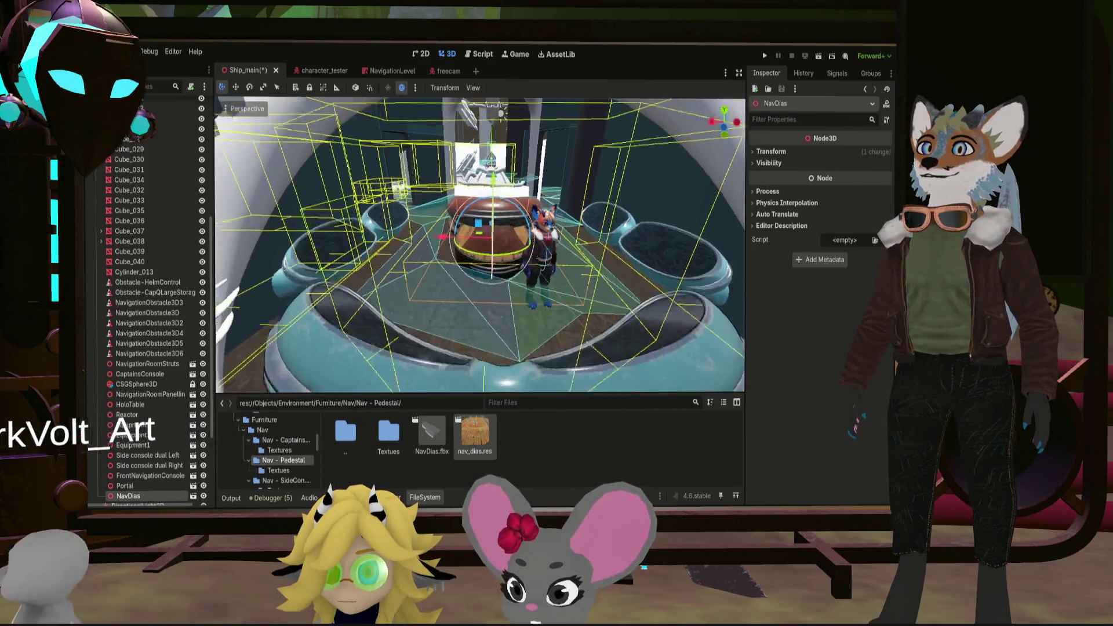
middle_drag(369, 262, 369, 289)
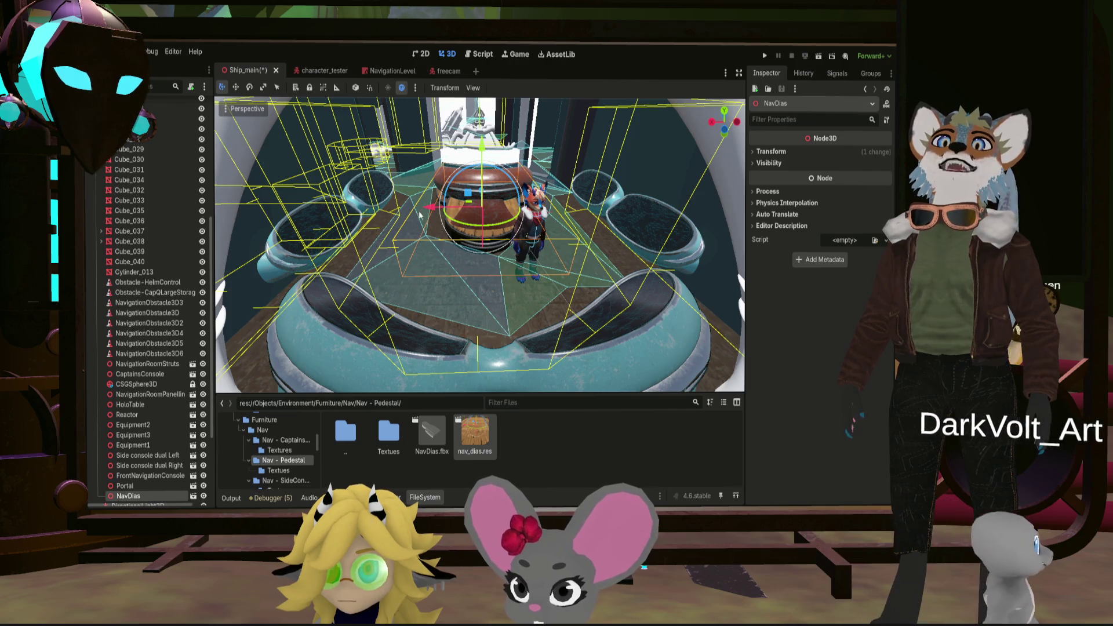
scroll(594, 242, down, 3)
scroll(583, 243, down, 3)
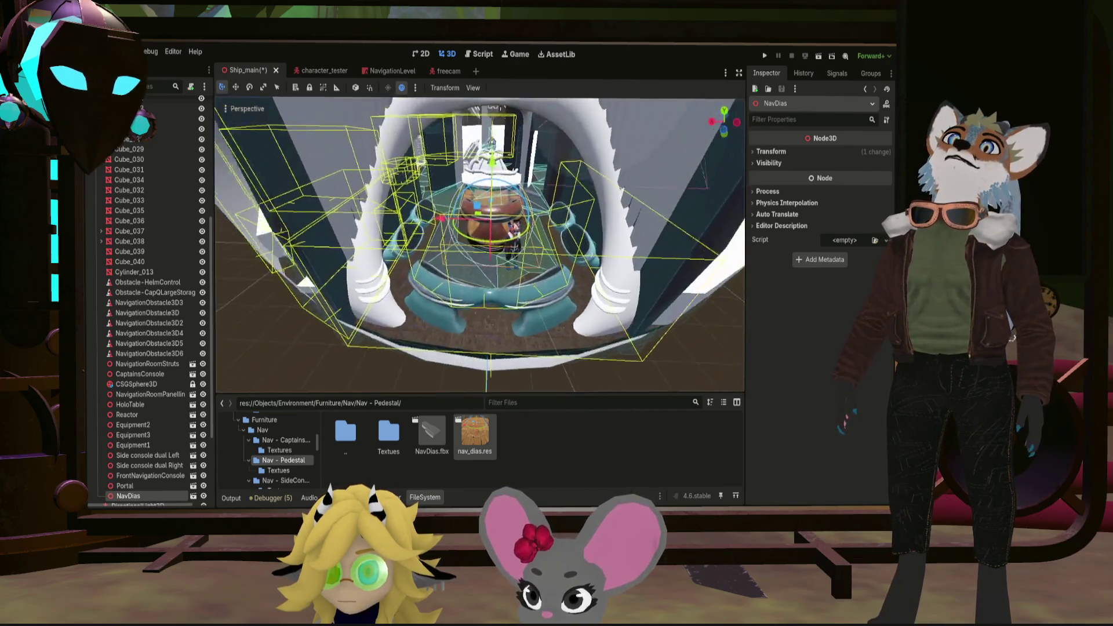
scroll(573, 246, down, 2)
right_drag(510, 285, 557, 261)
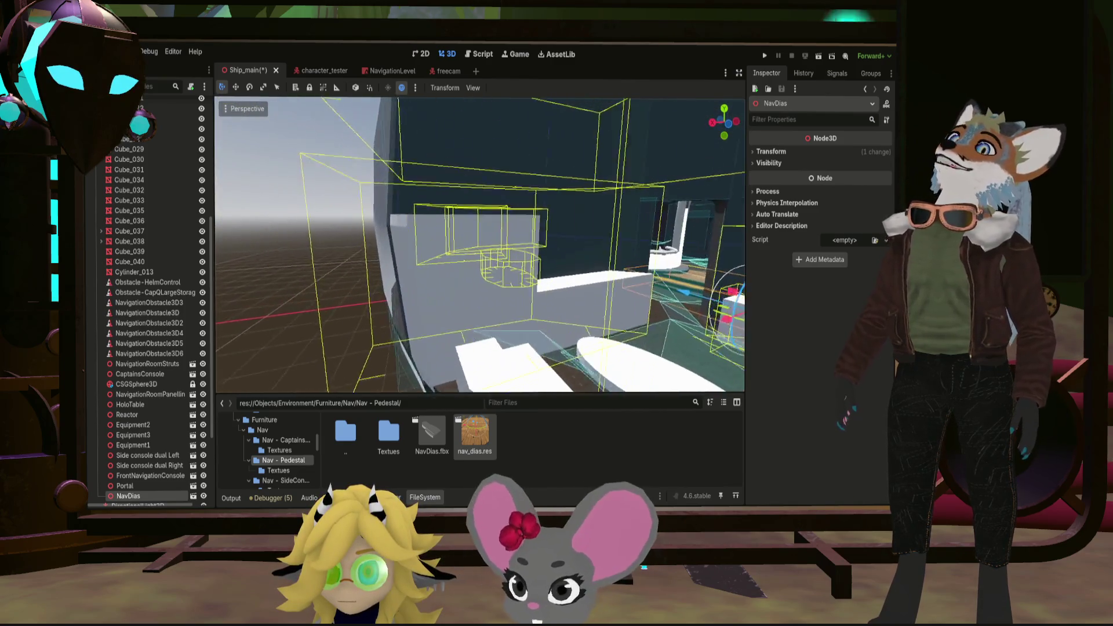
mouse_move(556, 261)
right_down()
mouse_move(487, 260)
mouse_move(482, 336)
right_up()
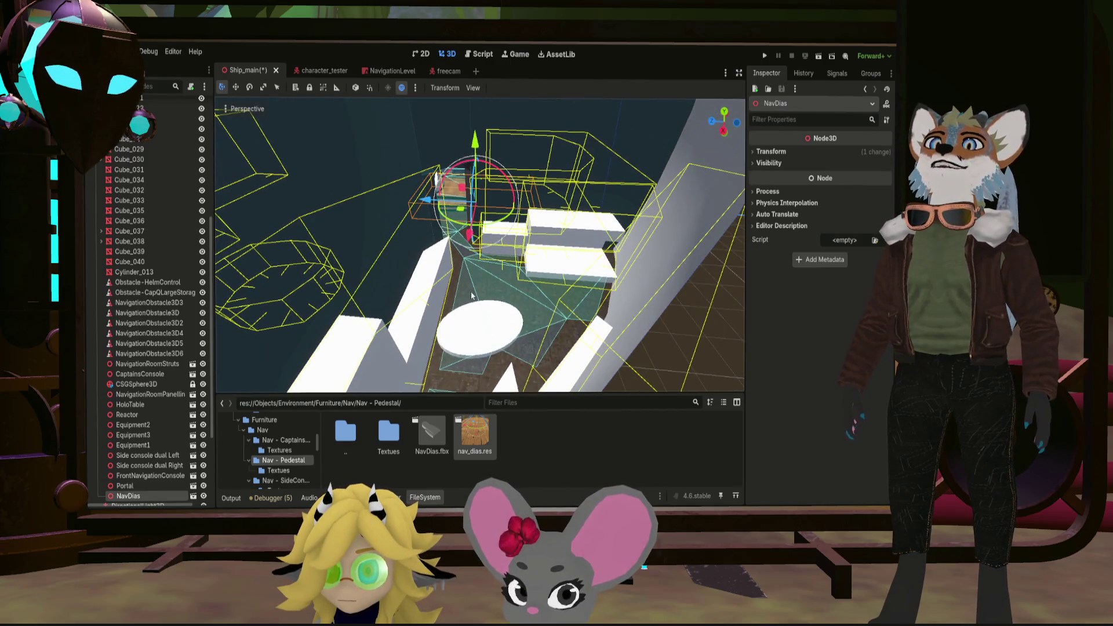
right_drag(535, 318, 535, 317)
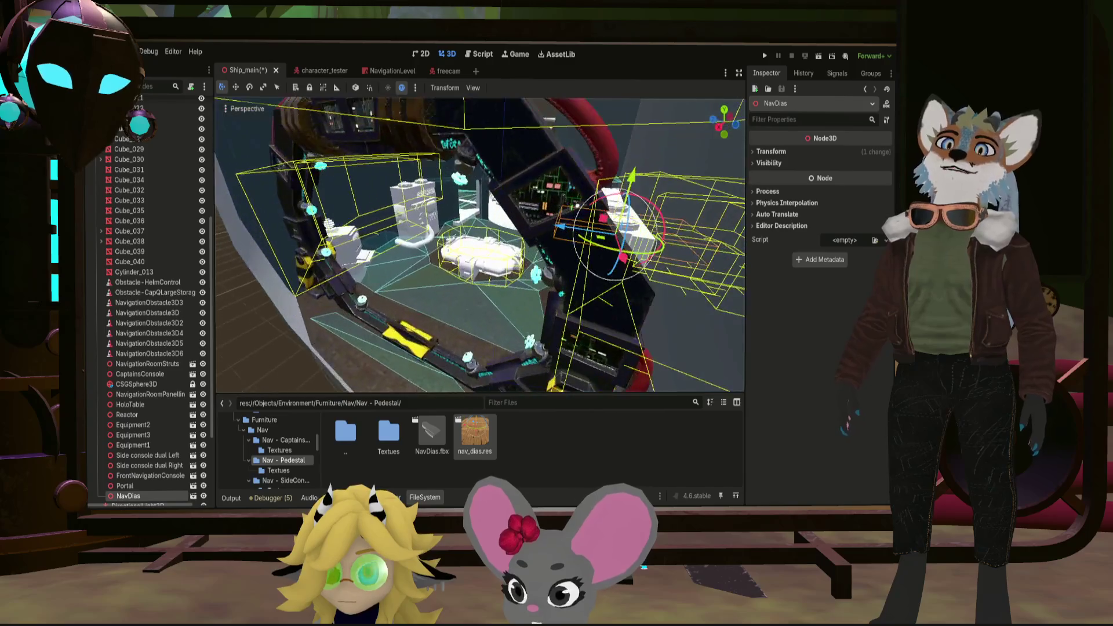
right_drag(428, 322, 429, 323)
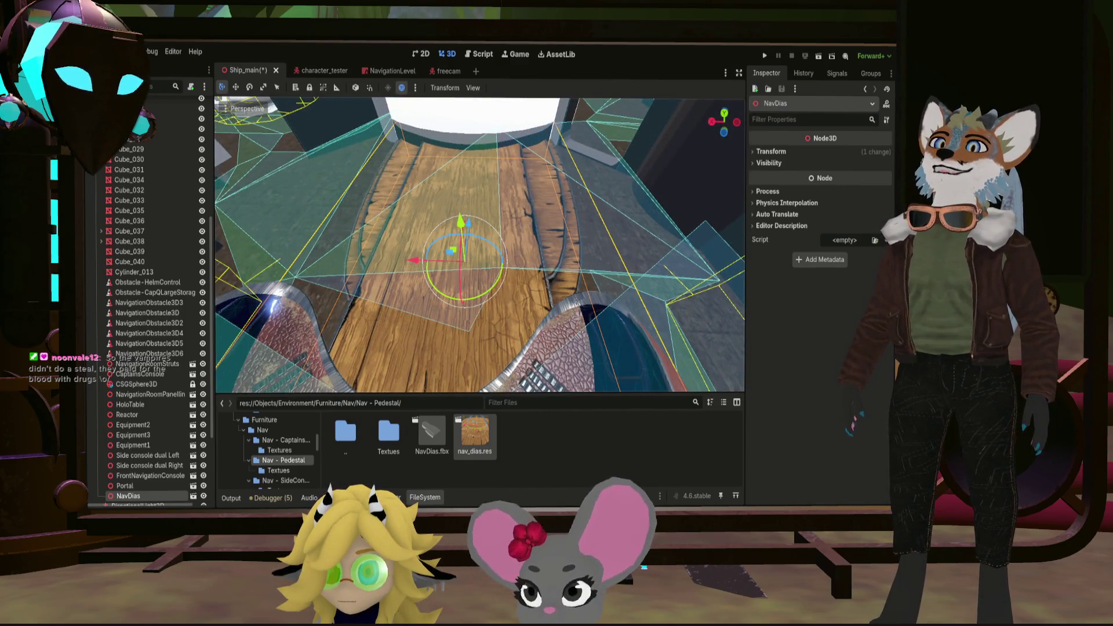
right_drag(427, 322, 428, 322)
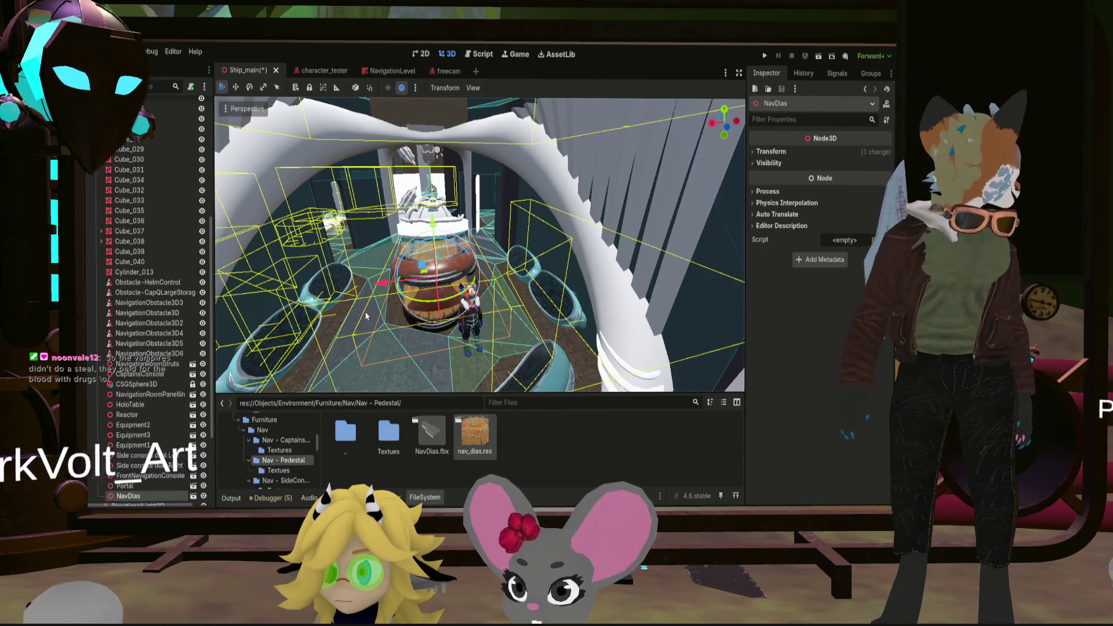
right_drag(374, 303, 375, 303)
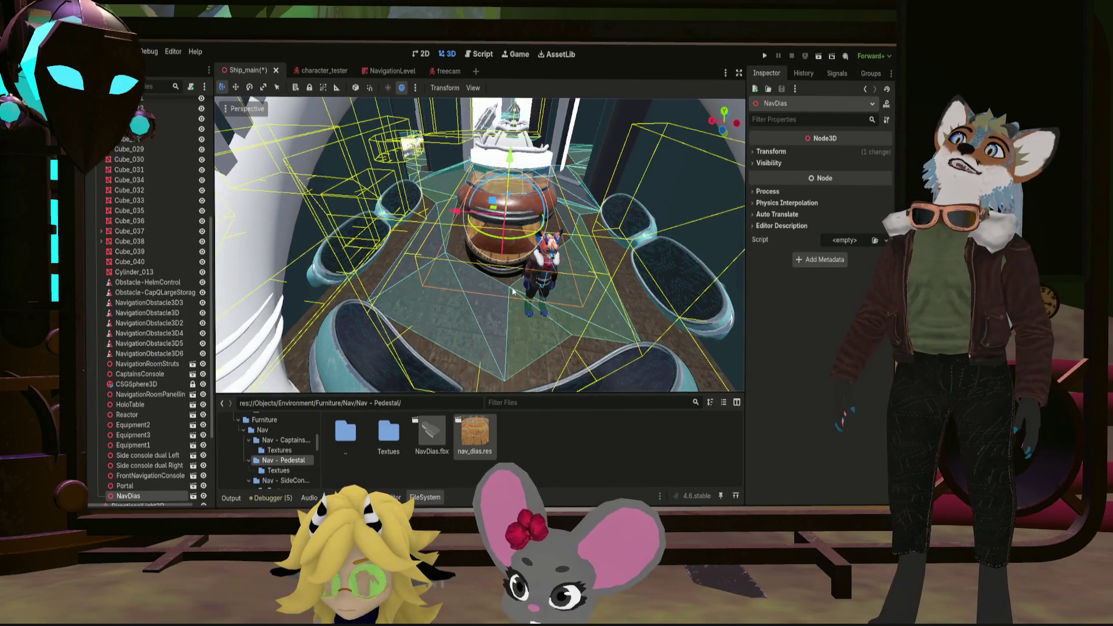
right_drag(460, 306, 495, 282)
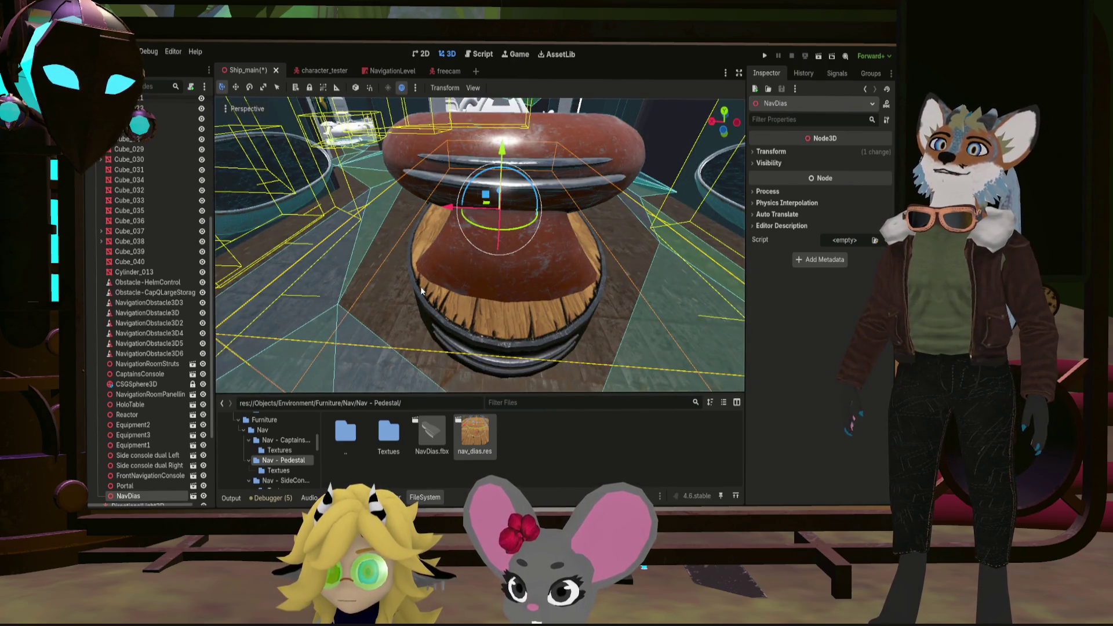
right_drag(550, 302, 550, 302)
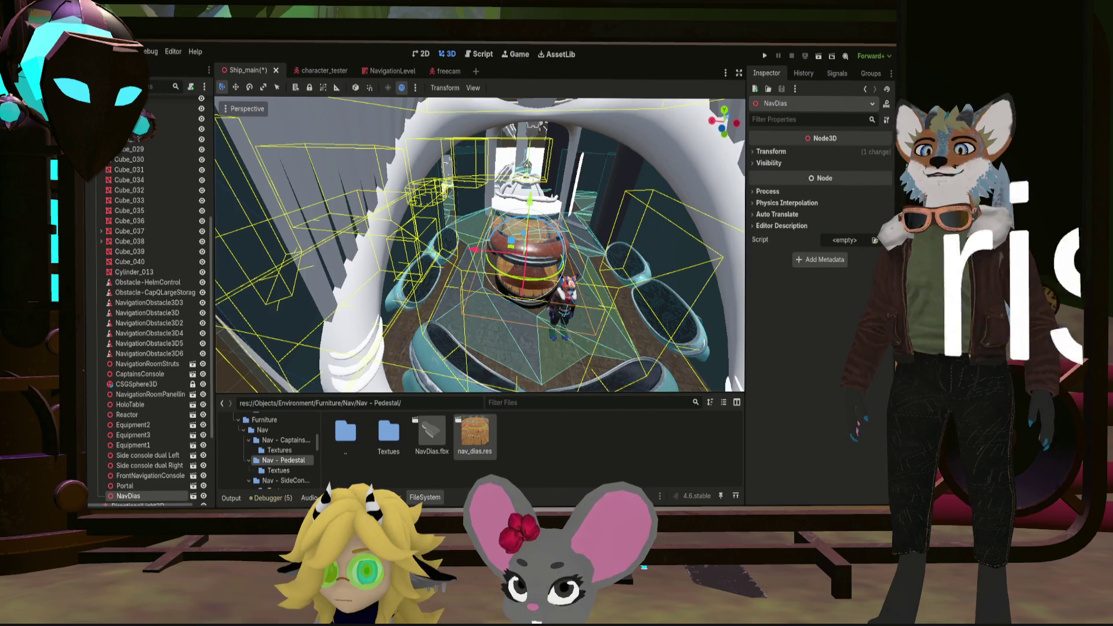
Step: Save the ship scene and reopen nav_dias.res for editing, orbiting the pedestal mesh
key(ctrl+s)
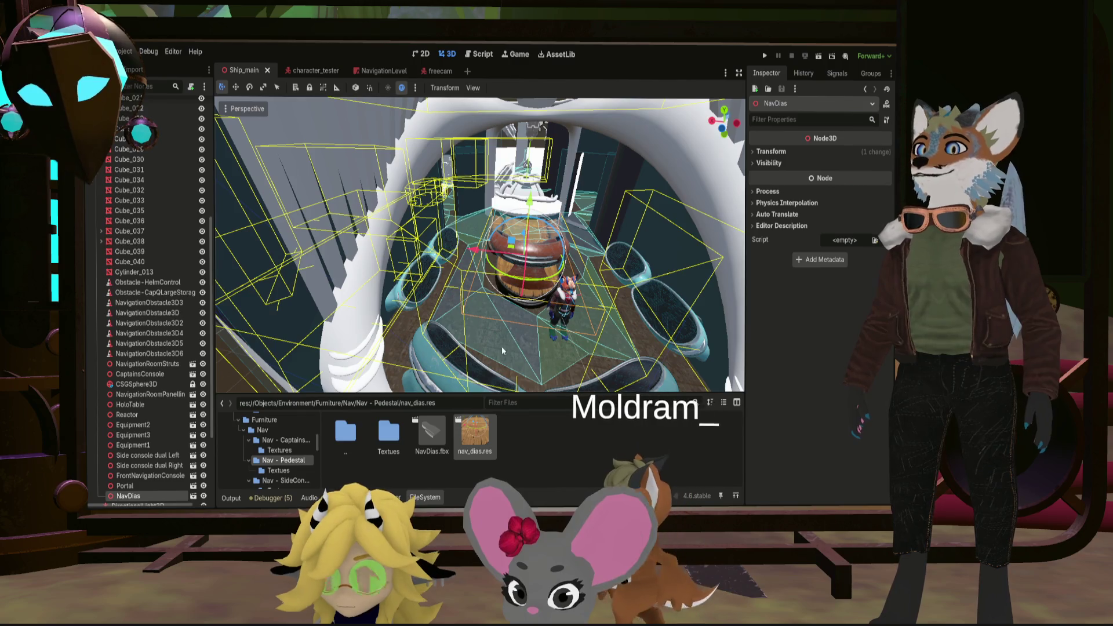
scroll(502, 346, up, 3)
middle_drag(501, 346, 423, 233)
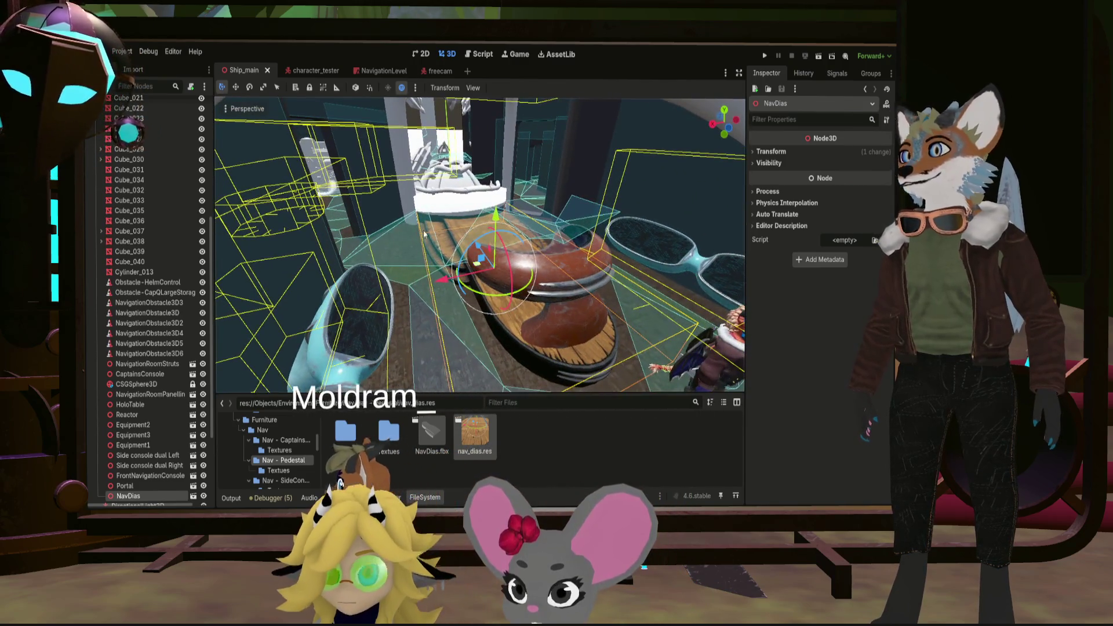
double_click(475, 432)
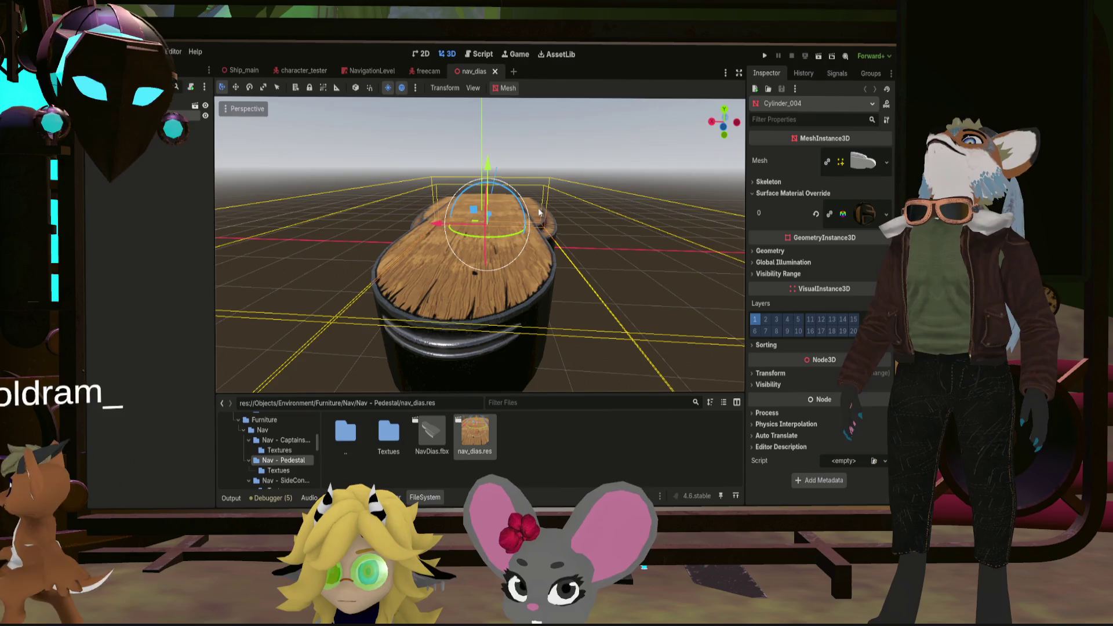
middle_drag(522, 261, 455, 256)
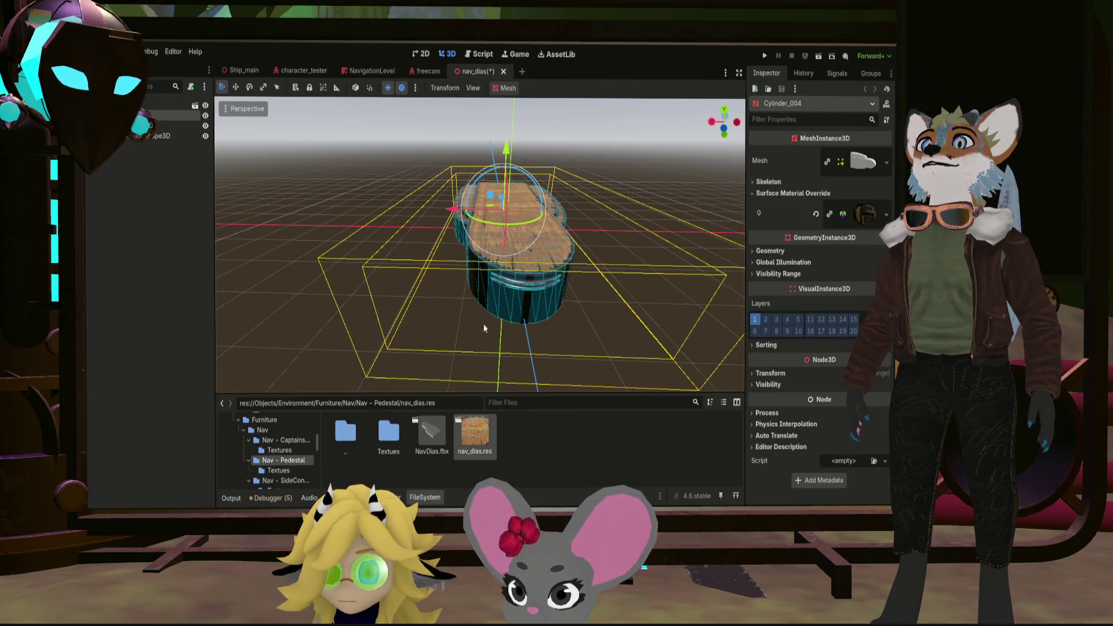
Step: Add the cyan wireframe collision shape around the pedestal mesh and save nav_dias
middle_drag(480, 334, 539, 340)
scroll(480, 245, up, 3)
scroll(480, 246, up, 2)
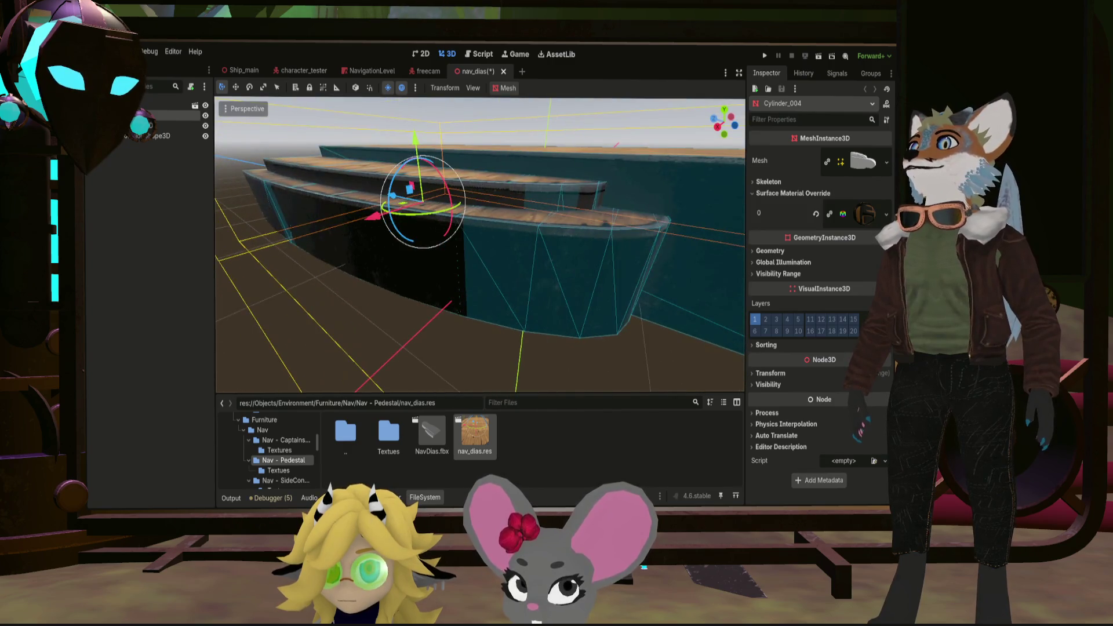
scroll(480, 245, up, 3)
middle_drag(481, 246, 480, 174)
scroll(480, 245, down, 3)
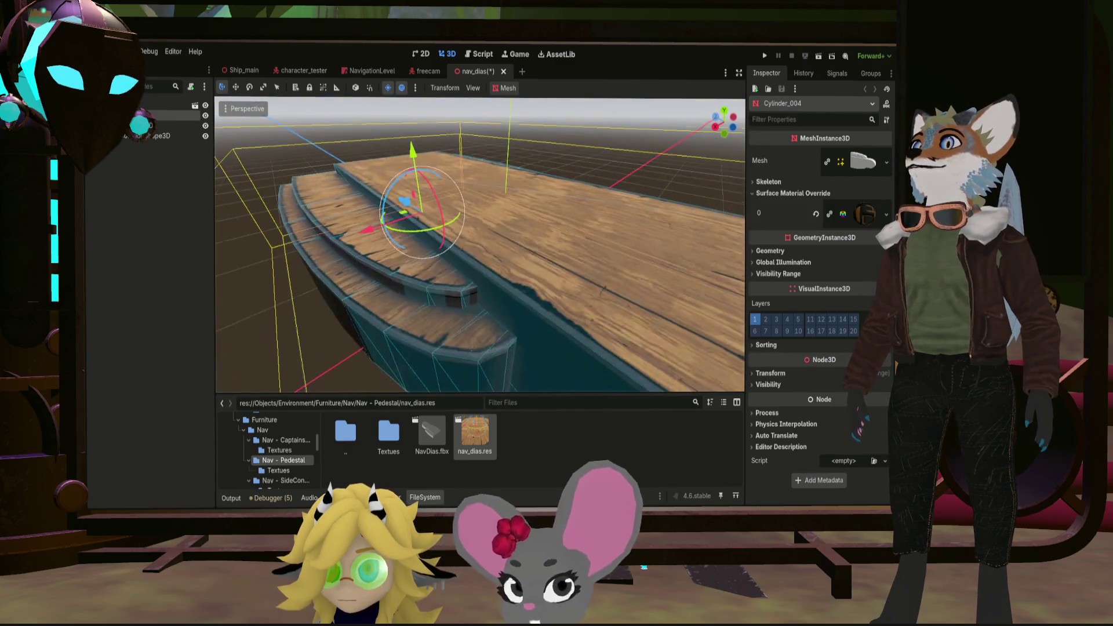
middle_drag(431, 252, 482, 225)
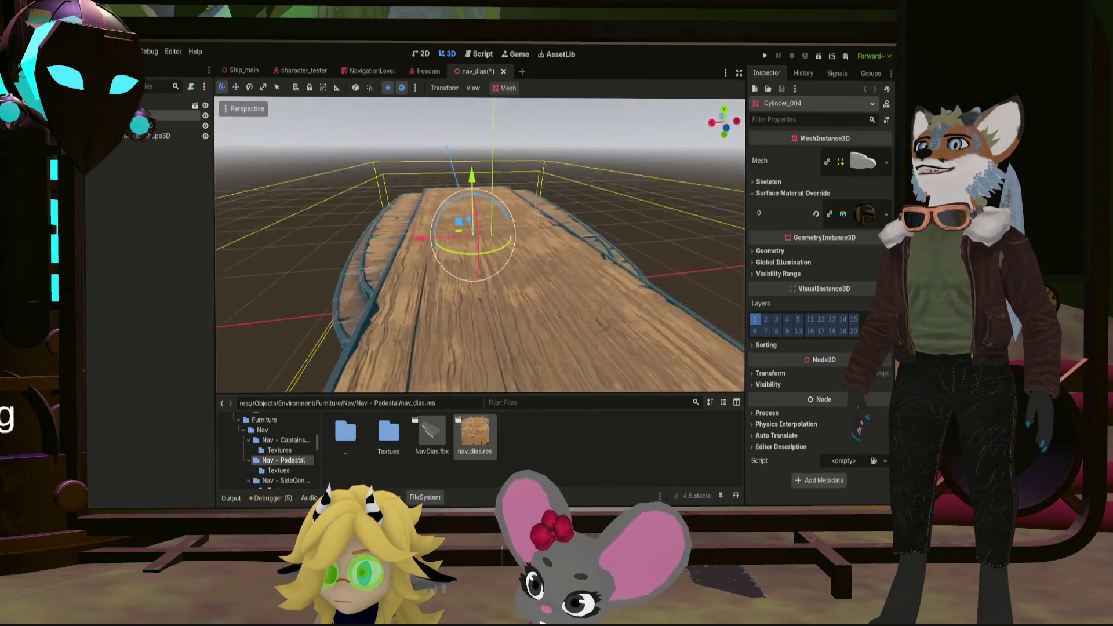
scroll(481, 225, down, 2)
scroll(480, 225, down, 2)
key(ctrl+s)
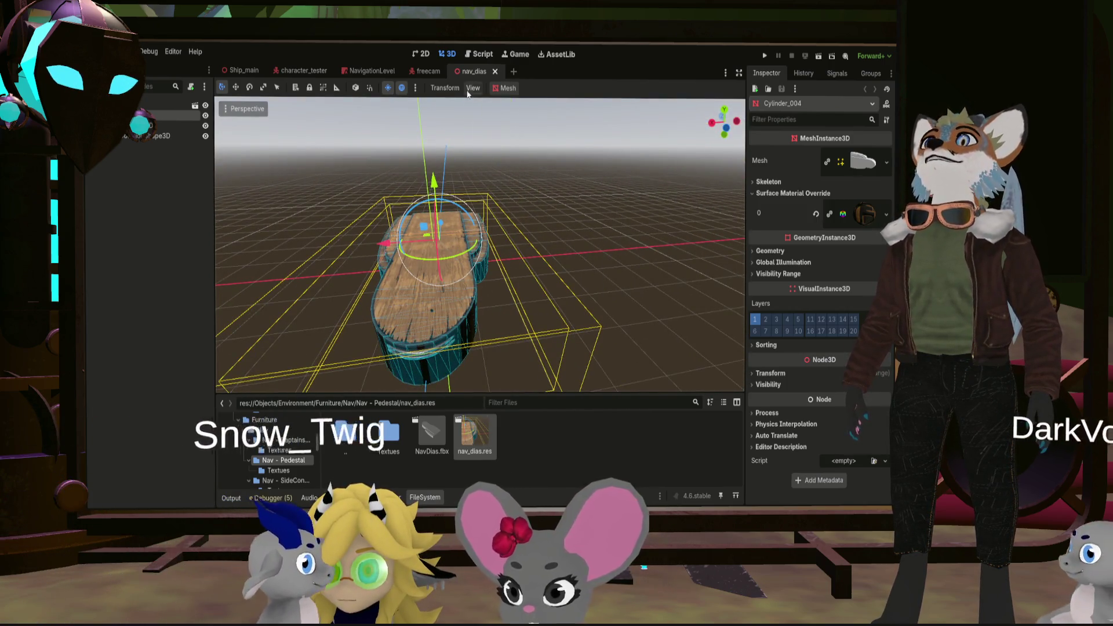
Step: Return to Ship_main, view the pedestal from overhead and run the project
click(244, 70)
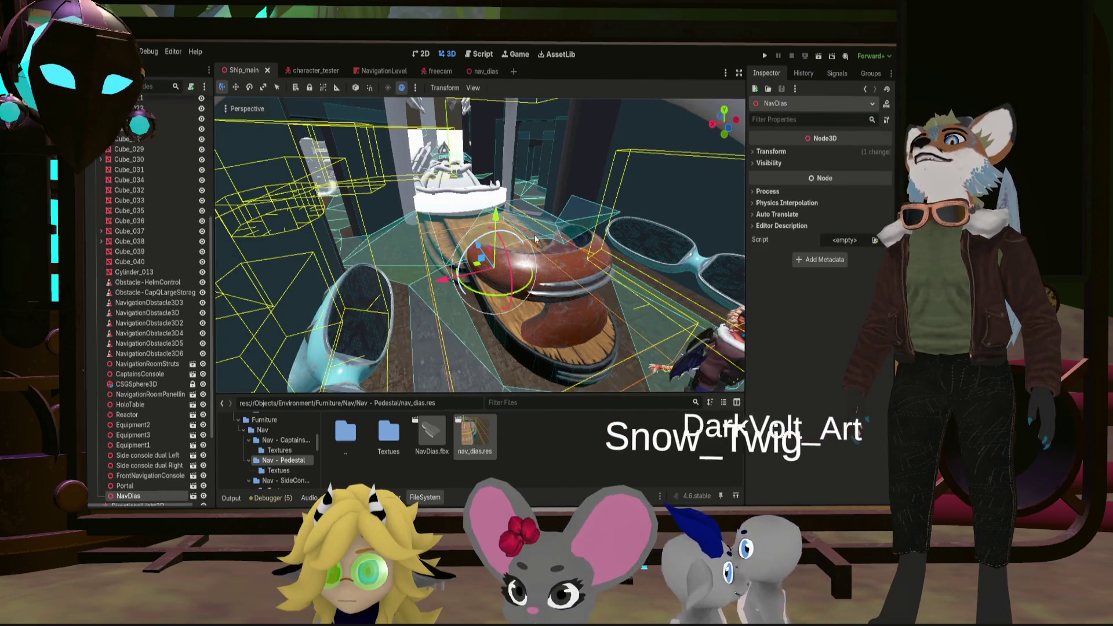
middle_drag(479, 244, 479, 200)
middle_drag(737, 153, 736, 133)
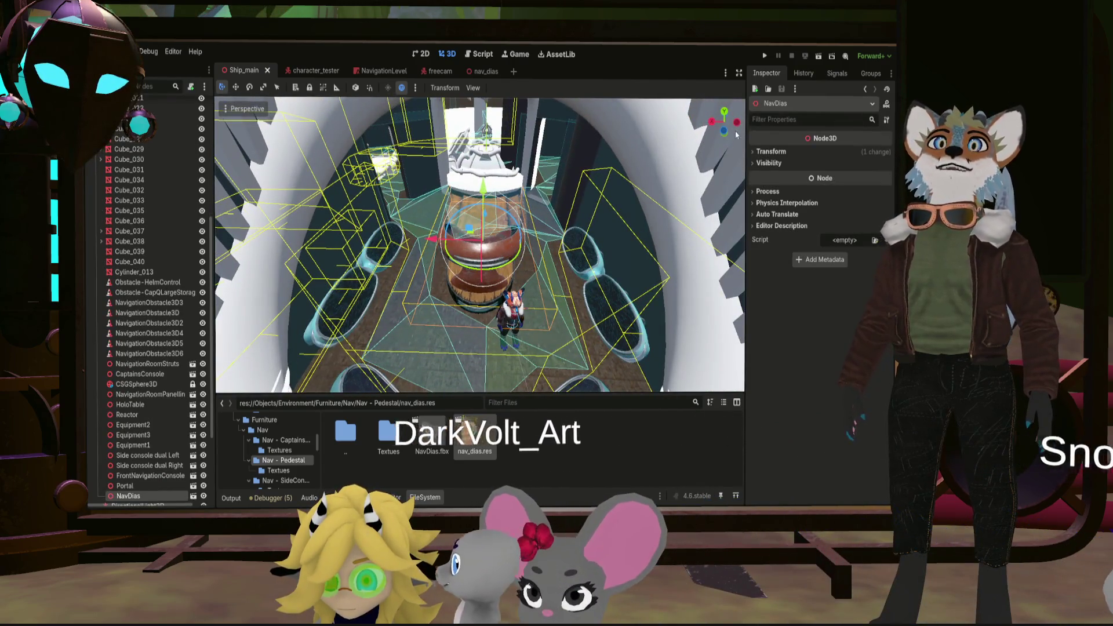
click(765, 56)
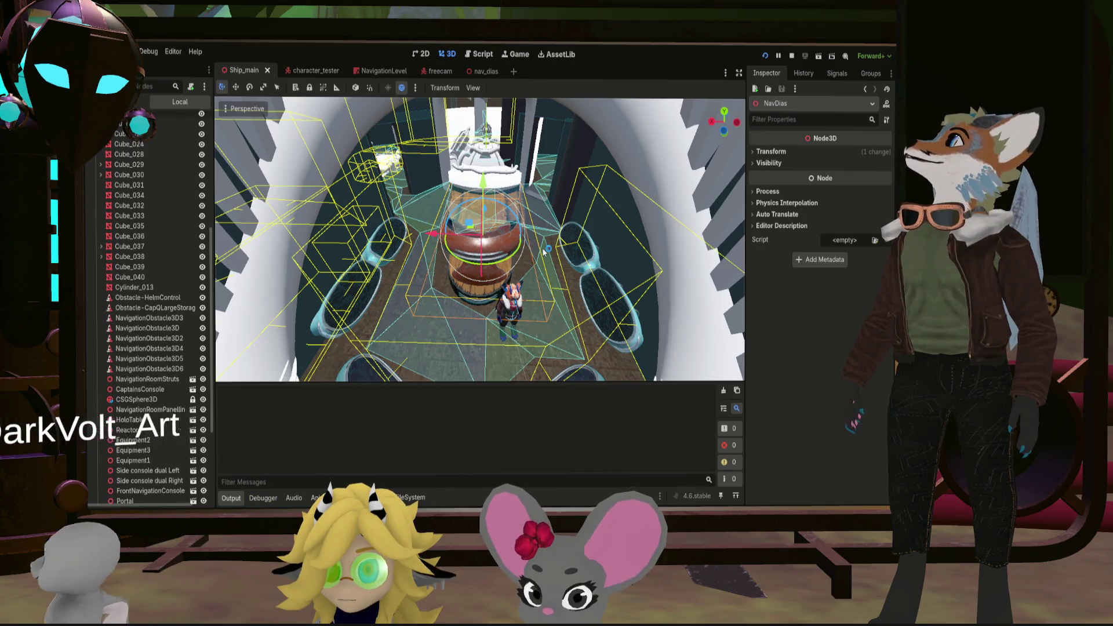